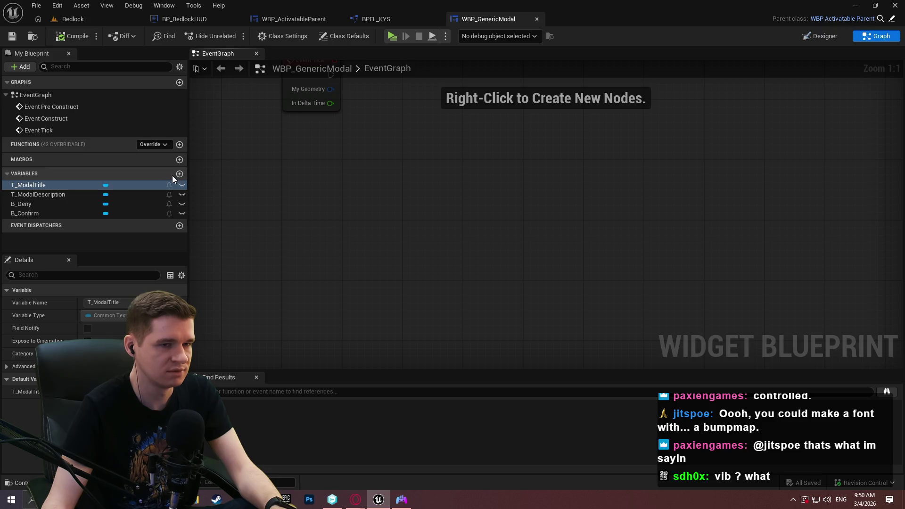
# Step: Add a trial function with an input parameter, searching its types for 'deleg' and 'callb'
pyautogui.moveTo(432, 176)
pyautogui.mouseDown()
pyautogui.moveTo(451, 204)
pyautogui.moveTo(488, 316)
pyautogui.moveTo(408, 207)
pyautogui.mouseUp()
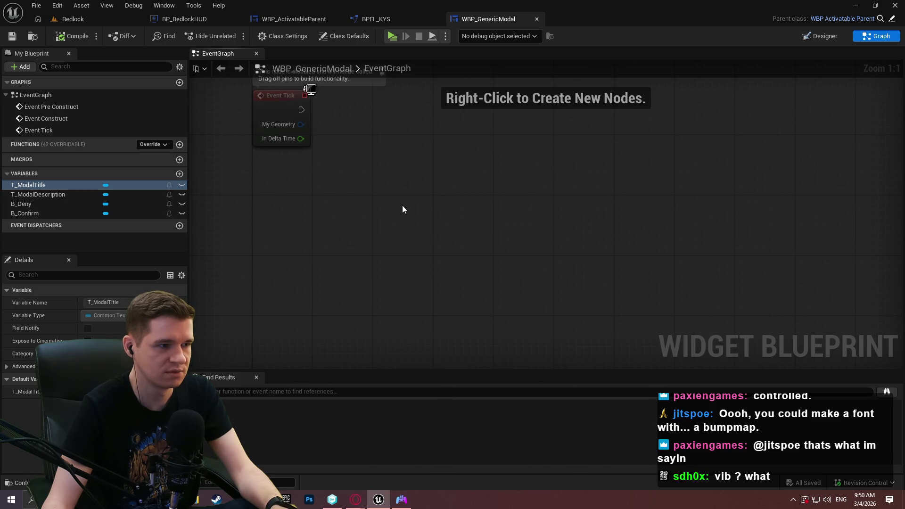
pyautogui.click(180, 144)
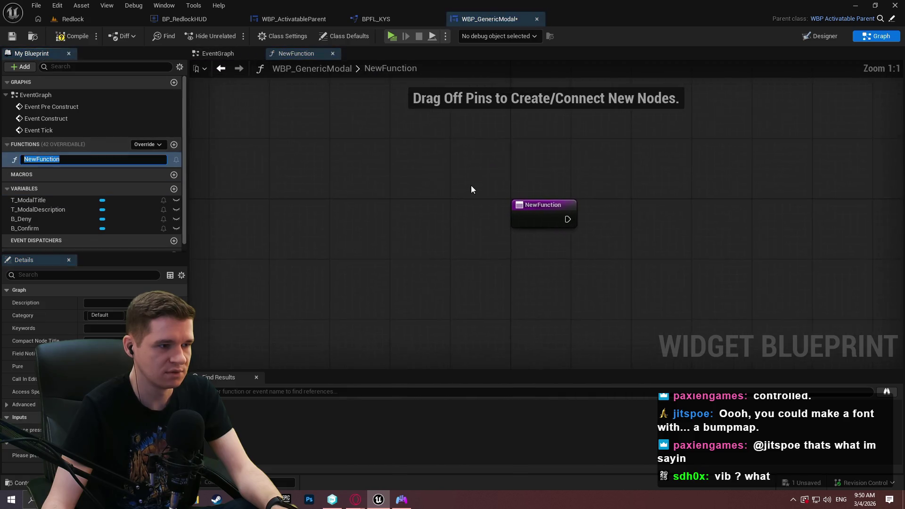
pyautogui.click(181, 417)
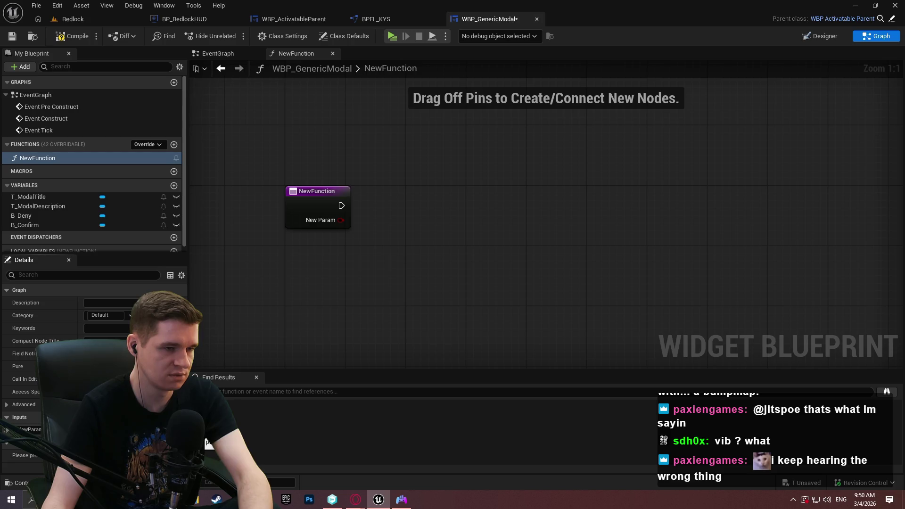
pyautogui.click(109, 429)
pyautogui.write('del')
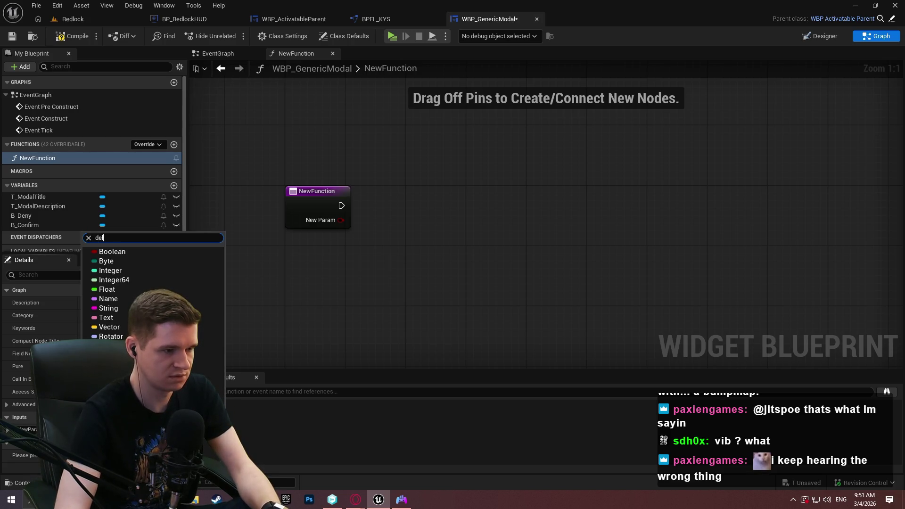
pyautogui.write('eg')
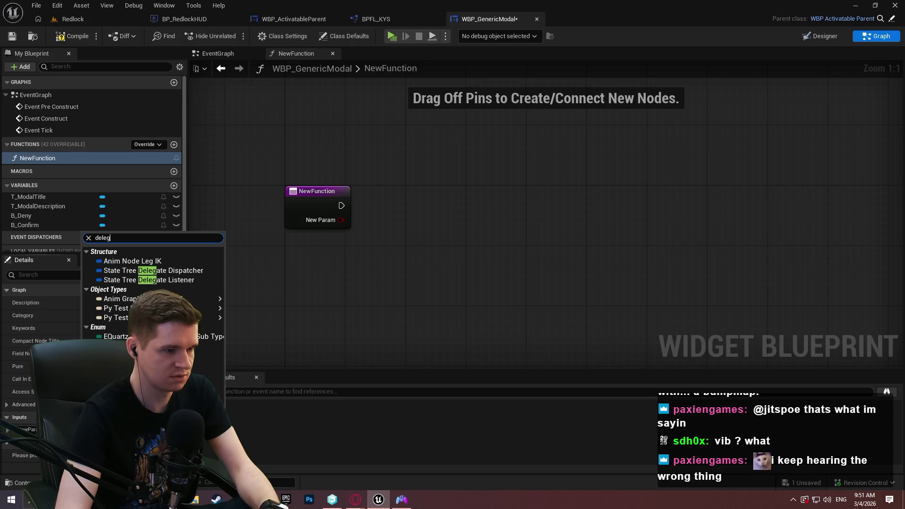
pyautogui.hotkey('ctrl', 'a')
pyautogui.press('BackSpace')
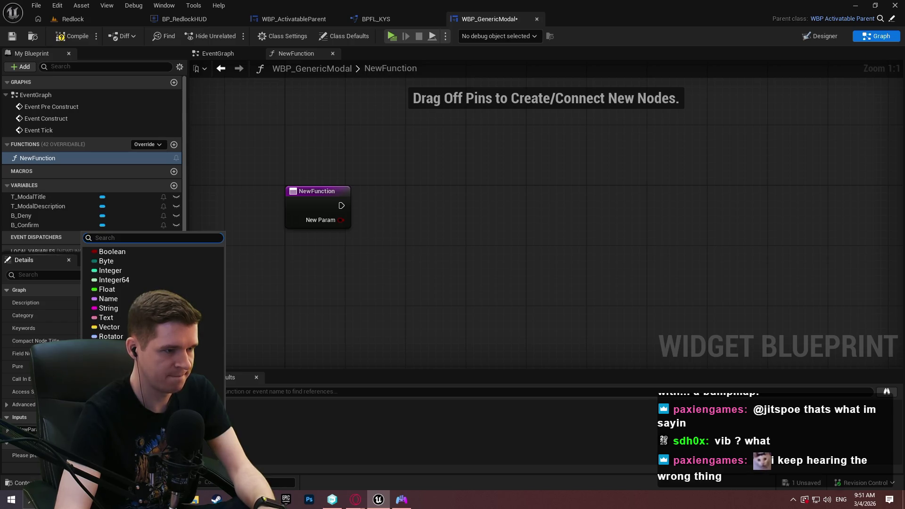
pyautogui.write('callb')
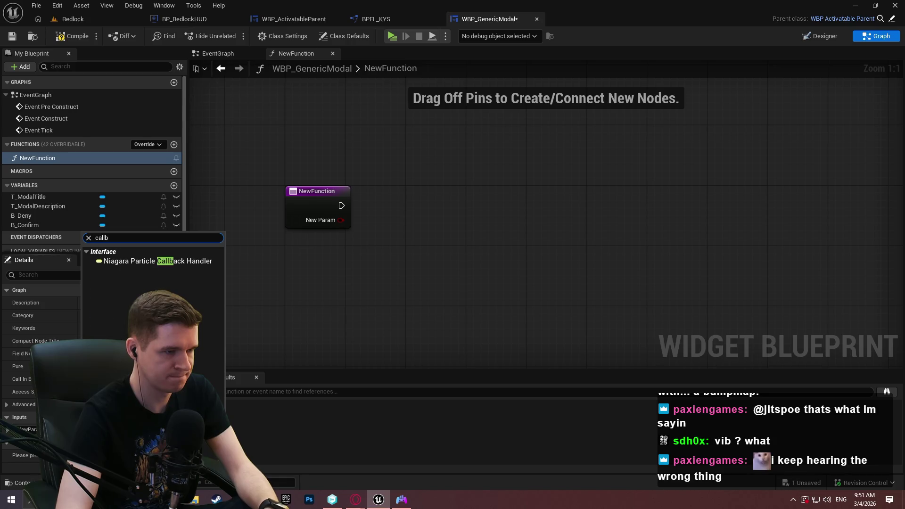
pyautogui.click(369, 281)
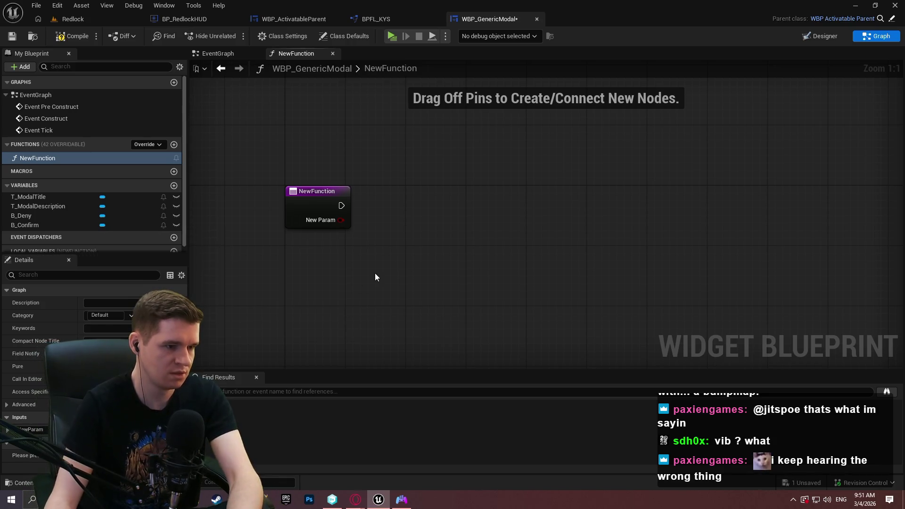
# Step: Remove the parameter, delete NewFunction and save the widget blueprint
pyautogui.click(179, 429)
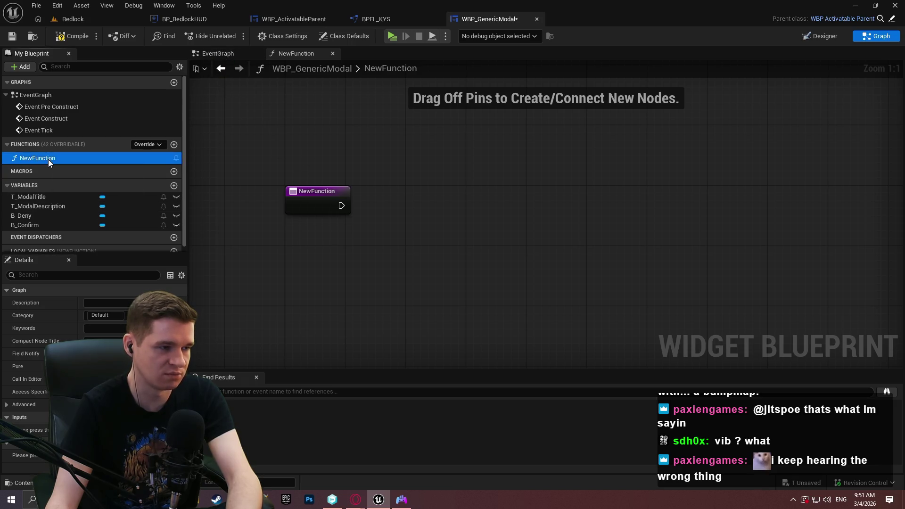
pyautogui.press('Delete')
pyautogui.click(12, 36)
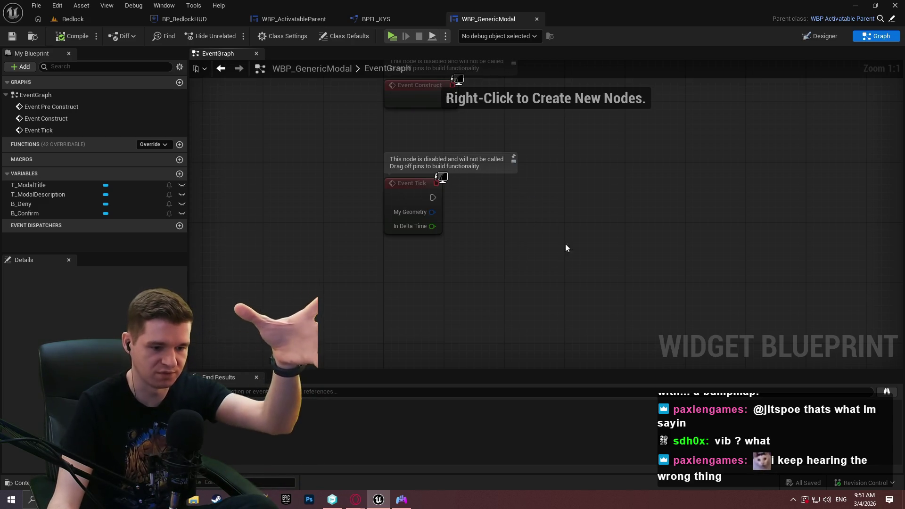
# Step: Place a Bind Event to On Visibility Changed node from a 'bind eve' search
pyautogui.moveTo(584, 187); pyautogui.dragTo(448, 244)
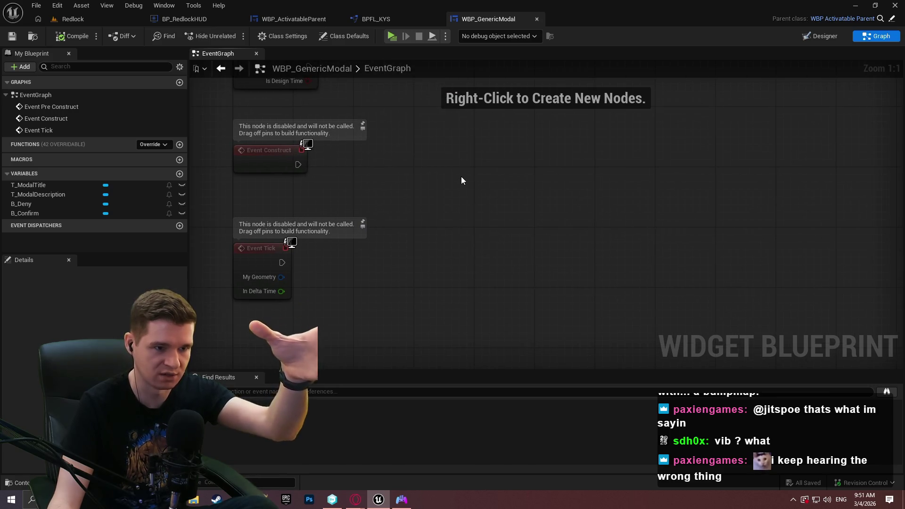
pyautogui.rightClick(461, 177)
pyautogui.write('bind eve')
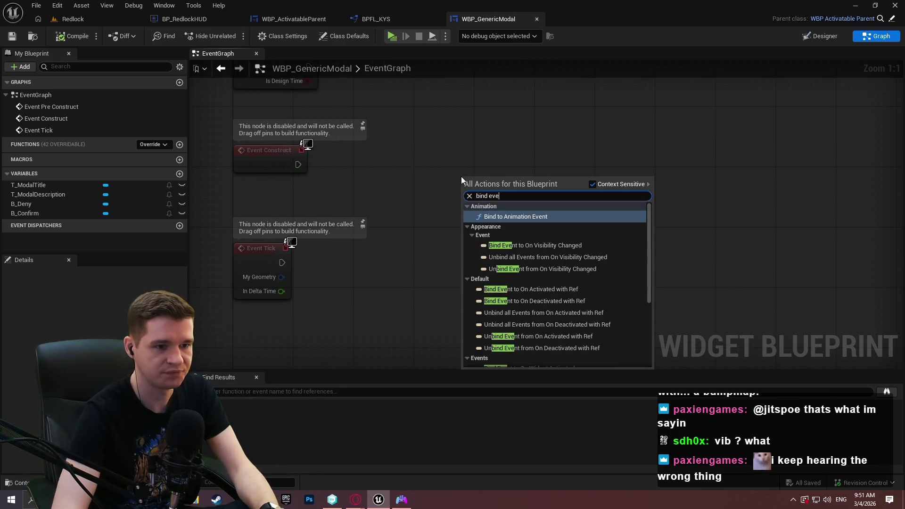
pyautogui.press('Down')
pyautogui.press('Down')
pyautogui.press('Down')
pyautogui.press('Return')
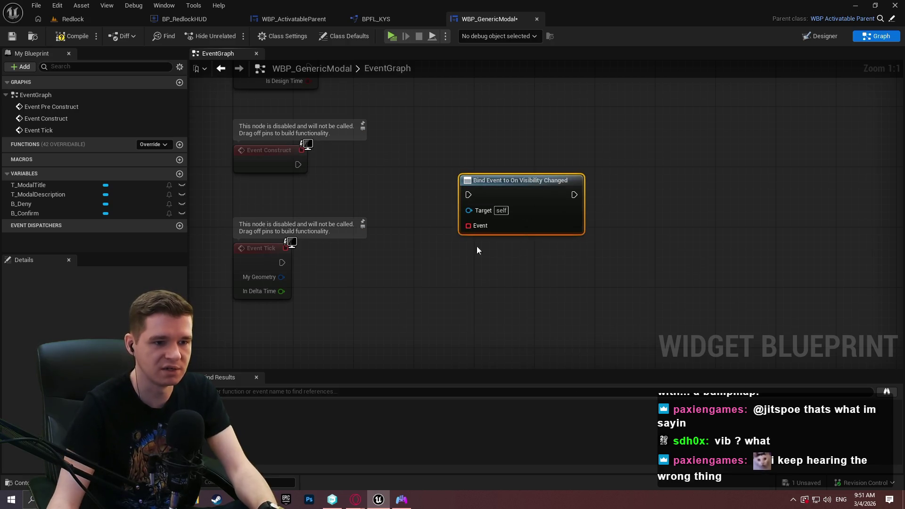
pyautogui.moveTo(469, 225)
pyautogui.mouseDown()
pyautogui.moveTo(411, 246)
pyautogui.moveTo(415, 296)
pyautogui.moveTo(422, 289)
pyautogui.mouseUp()
pyautogui.press('Escape')
# Step: Move the Bind Event node and preview the delegate actions offered from its Event pin
pyautogui.click(398, 186)
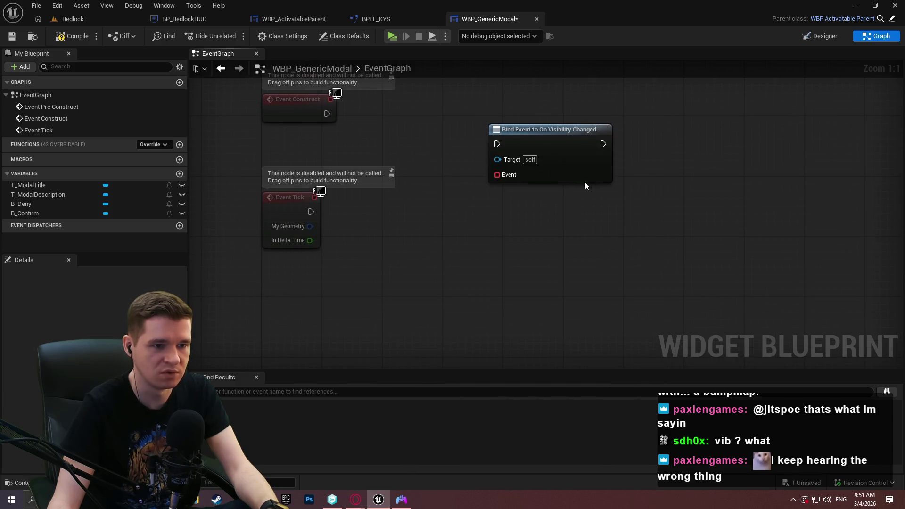
pyautogui.moveTo(584, 179); pyautogui.dragTo(697, 171)
pyautogui.moveTo(610, 167); pyautogui.dragTo(509, 245)
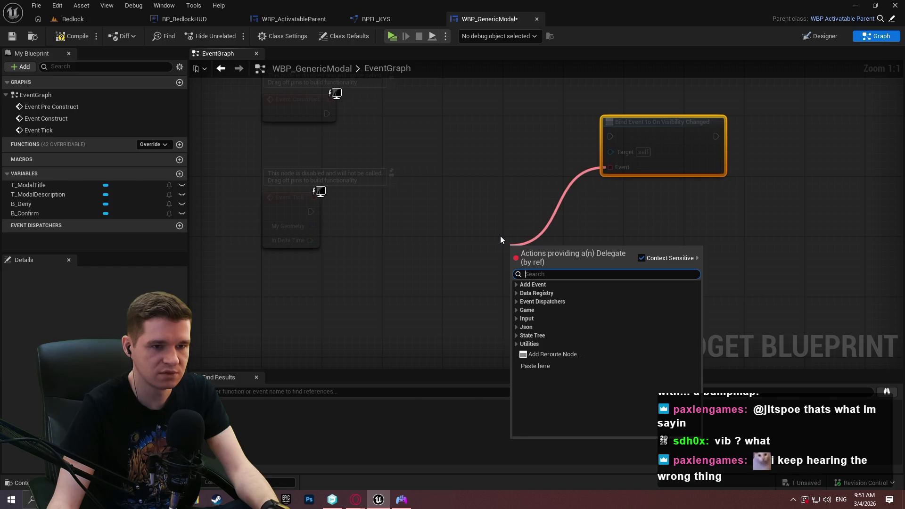
pyautogui.click(500, 239)
# Step: Recentre the graph view on the Bind Event node
pyautogui.moveTo(539, 186); pyautogui.dragTo(460, 242)
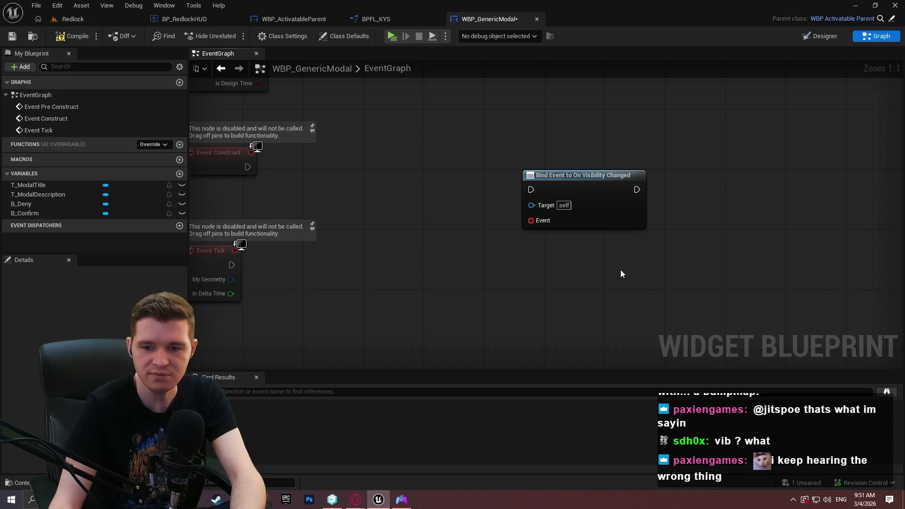
pyautogui.moveTo(567, 259); pyautogui.dragTo(483, 258)
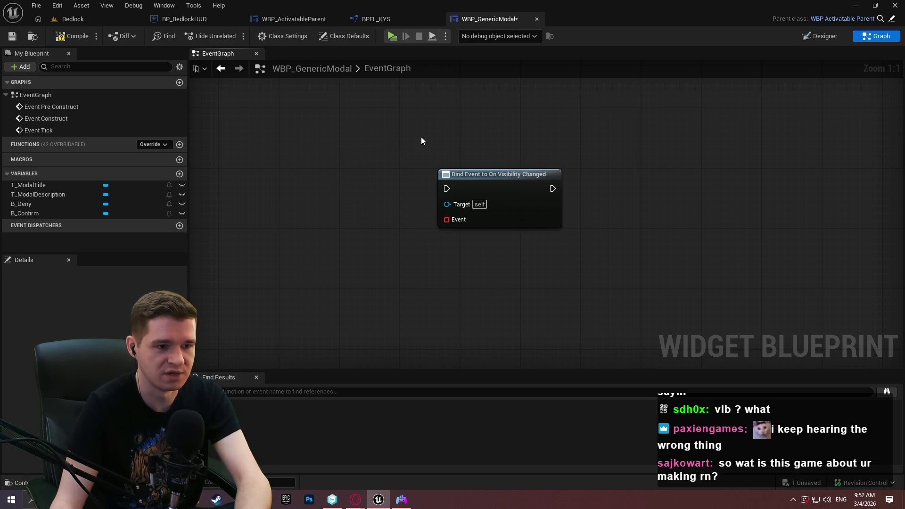
pyautogui.moveTo(396, 141); pyautogui.dragTo(597, 253)
pyautogui.click(610, 260)
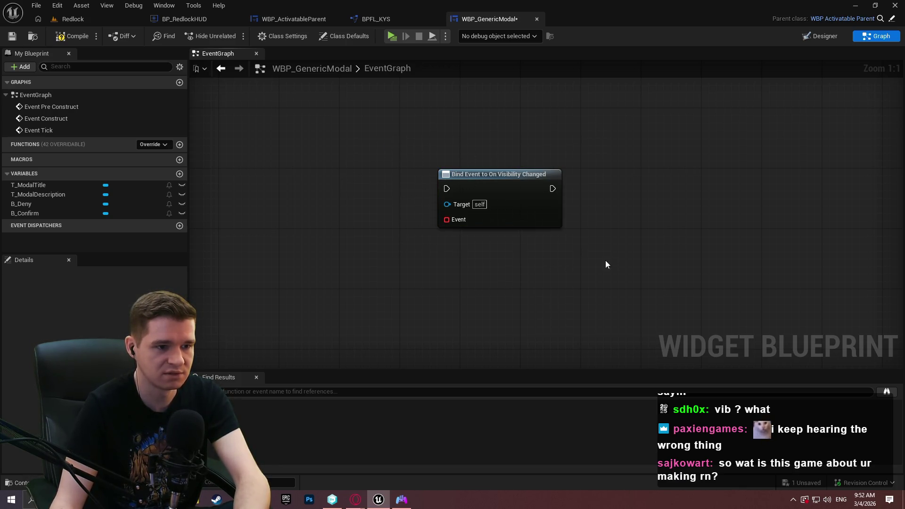
pyautogui.click(89, 22)
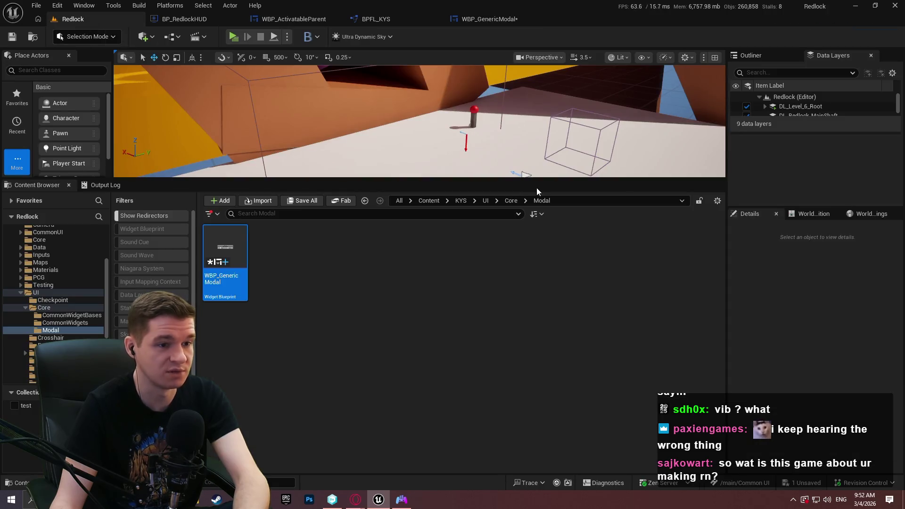
pyautogui.moveTo(538, 181); pyautogui.dragTo(538, 321)
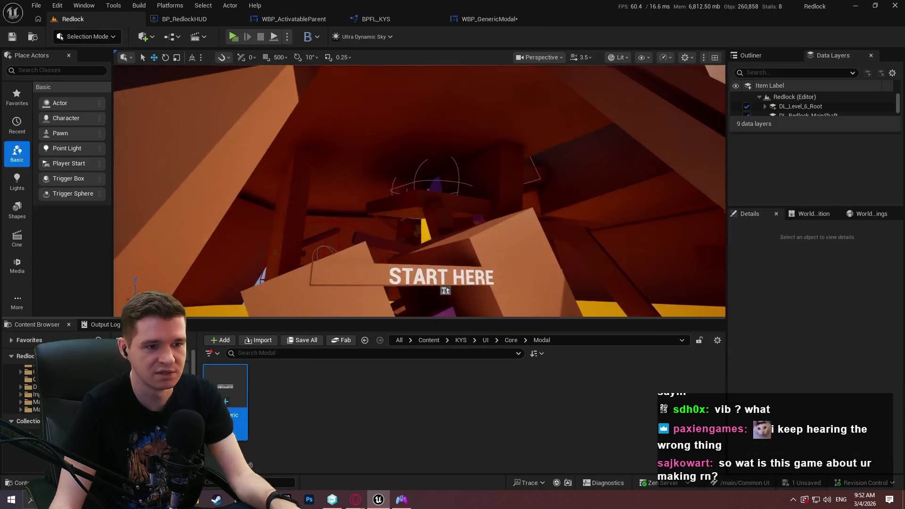
pyautogui.scroll(4, 419, 190)
pyautogui.scroll(1, 419, 191)
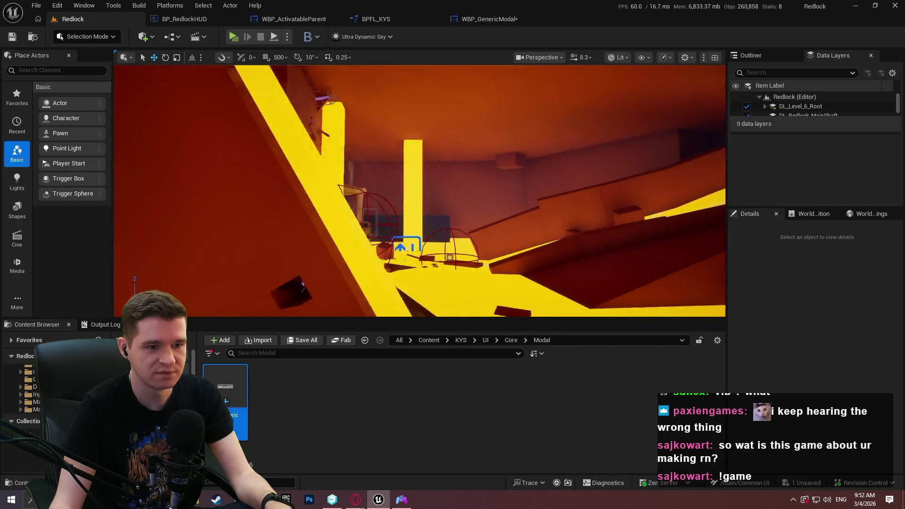
pyautogui.press('w')
pyautogui.press('w')
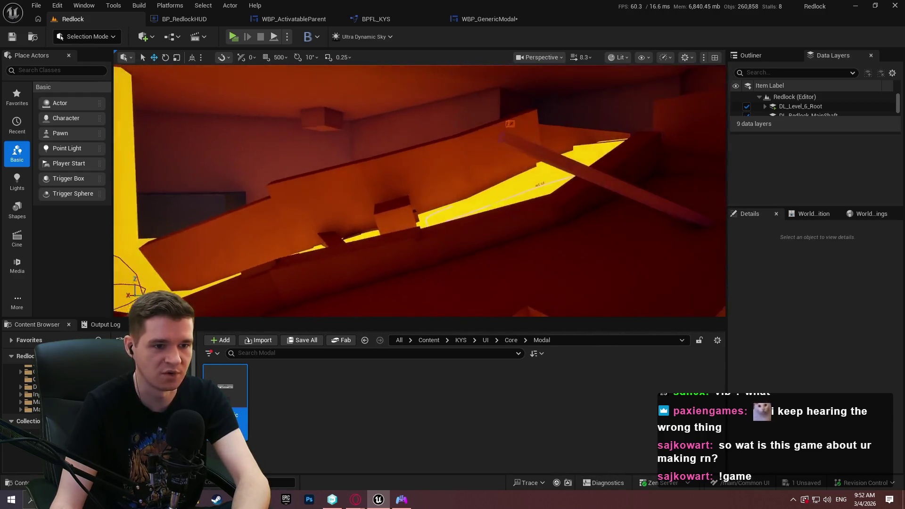
pyautogui.press('w')
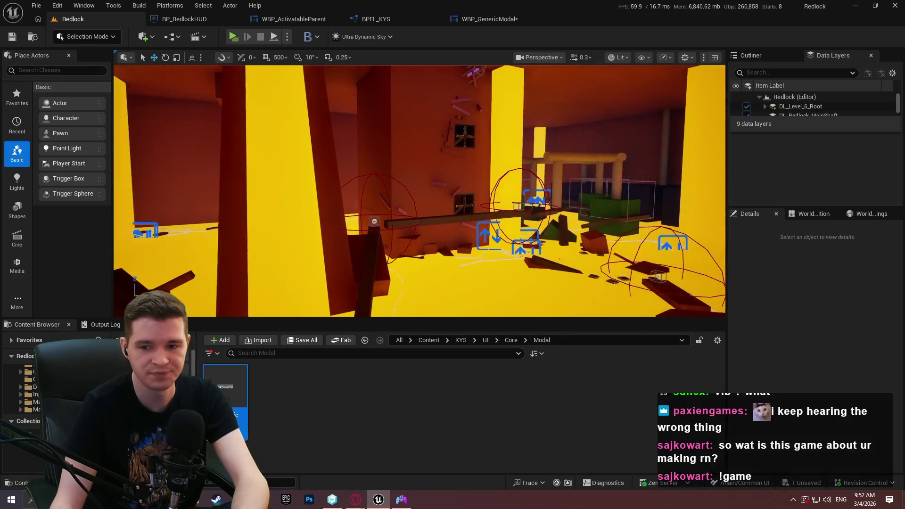
pyautogui.click(486, 19)
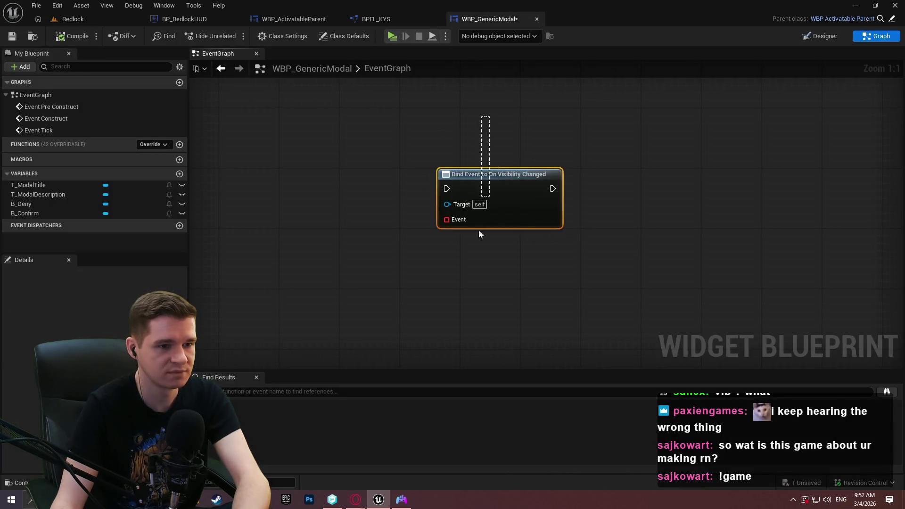
# Step: Reframe the graph around the disabled Event Construct and Event Tick nodes, then compile WBP_GenericModal
pyautogui.scroll(-3, 510, 231)
pyautogui.press('Delete')
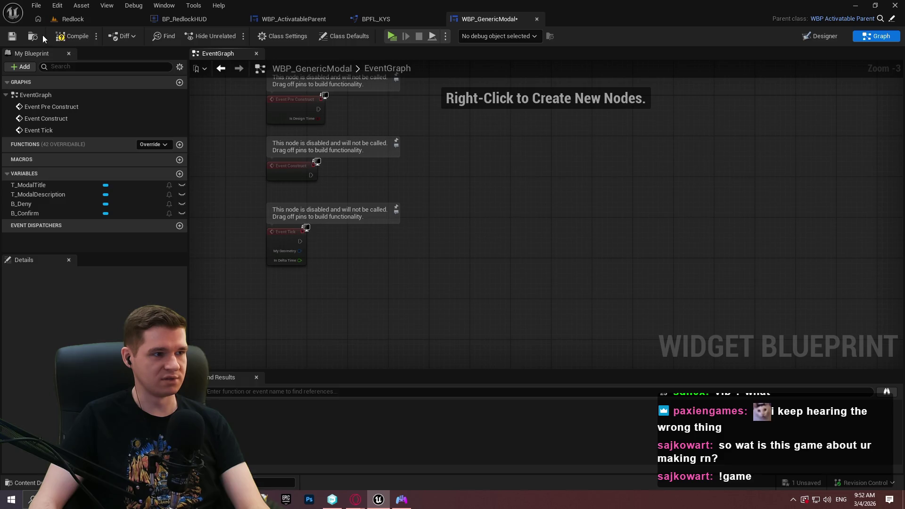
pyautogui.moveTo(458, 198)
pyautogui.mouseDown()
pyautogui.moveTo(453, 246)
pyautogui.moveTo(484, 150)
pyautogui.mouseUp()
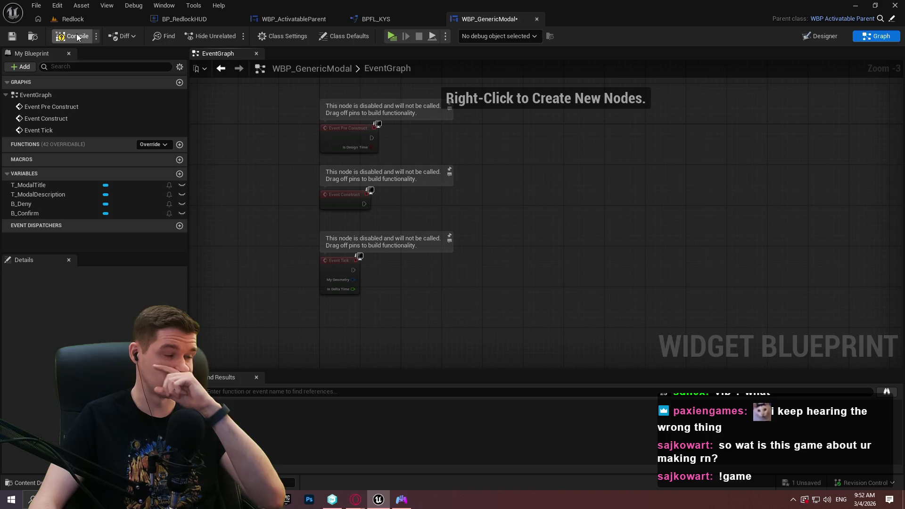
pyautogui.click(71, 19)
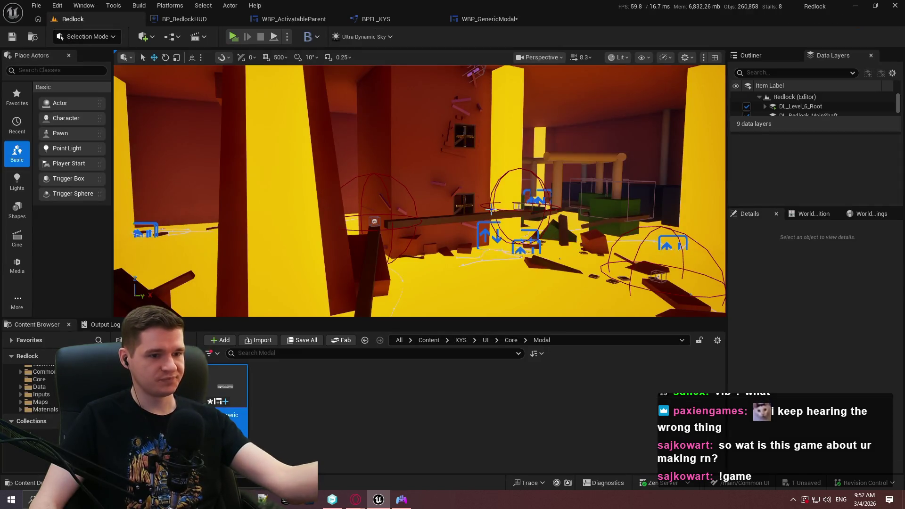
pyautogui.click(490, 19)
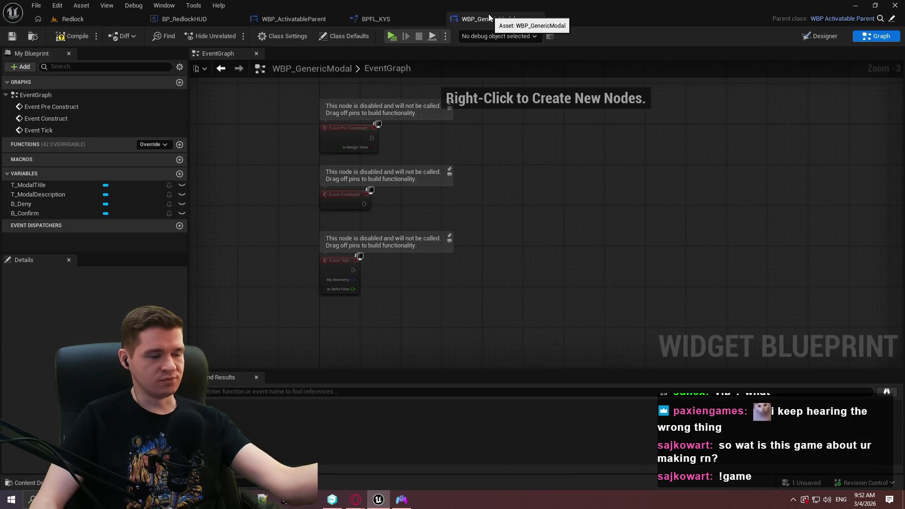
pyautogui.moveTo(511, 208)
pyautogui.mouseDown()
pyautogui.moveTo(485, 143)
pyautogui.moveTo(495, 190)
pyautogui.mouseUp()
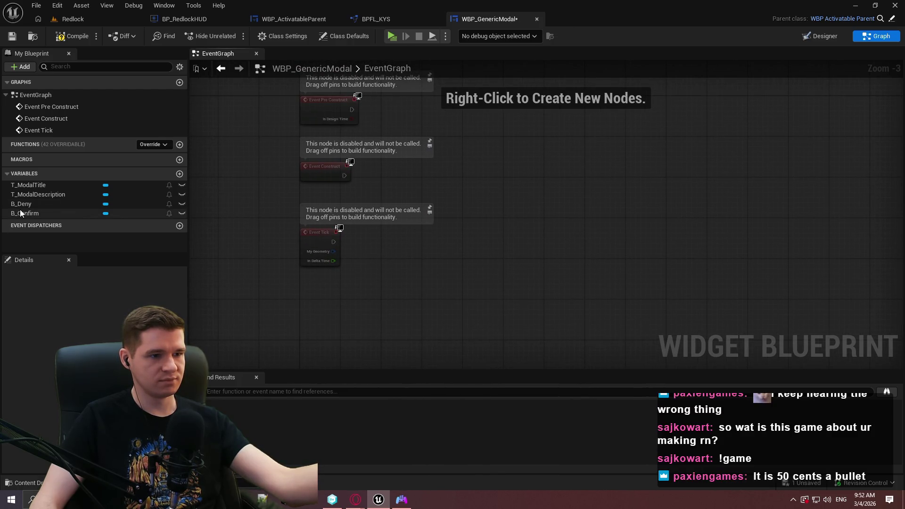
pyautogui.moveTo(612, 288); pyautogui.dragTo(603, 211)
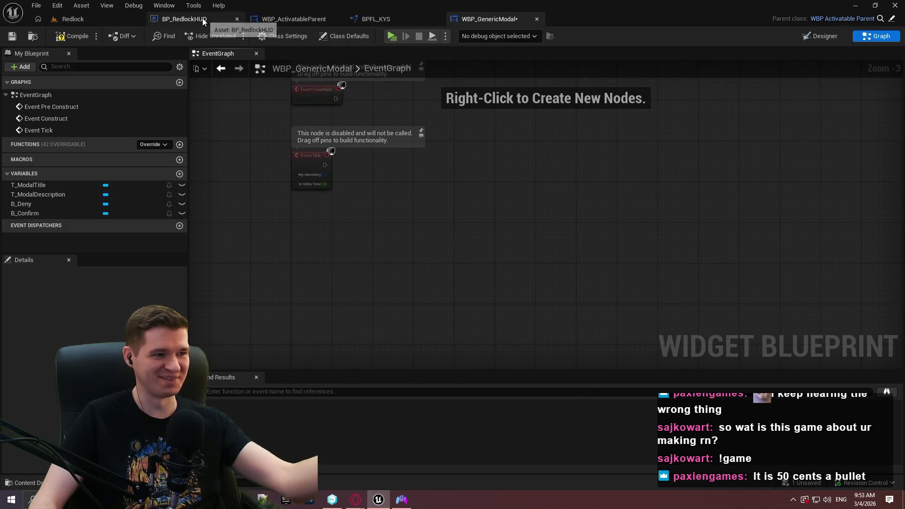
pyautogui.click(76, 42)
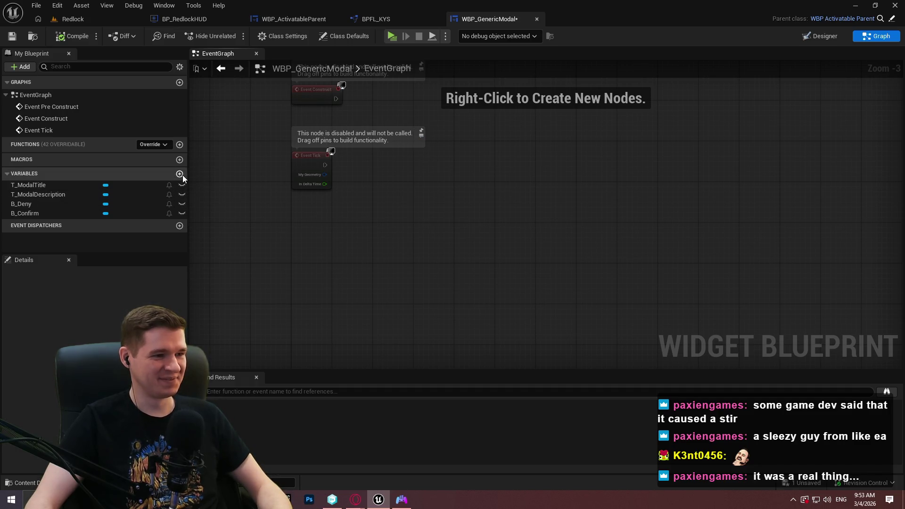
# Step: Create a trial NewFunction, then delete it from the functions list
pyautogui.click(179, 145)
pyautogui.moveTo(671, 211); pyautogui.dragTo(527, 192)
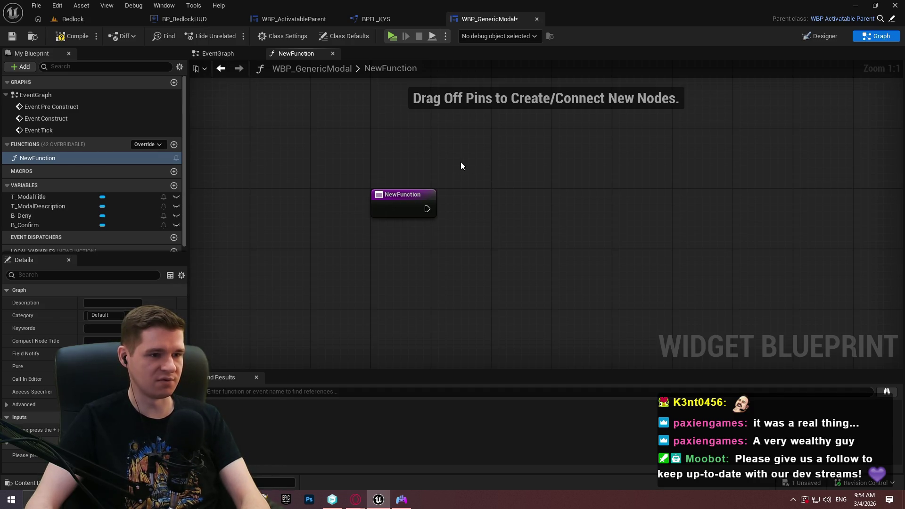
pyautogui.click(420, 203)
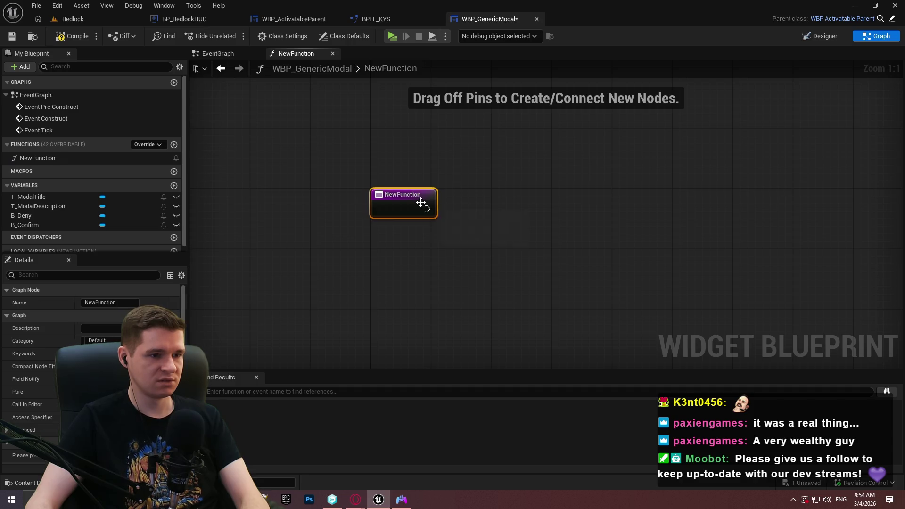
pyautogui.doubleClick(58, 96)
pyautogui.click(31, 160)
pyautogui.press('Delete')
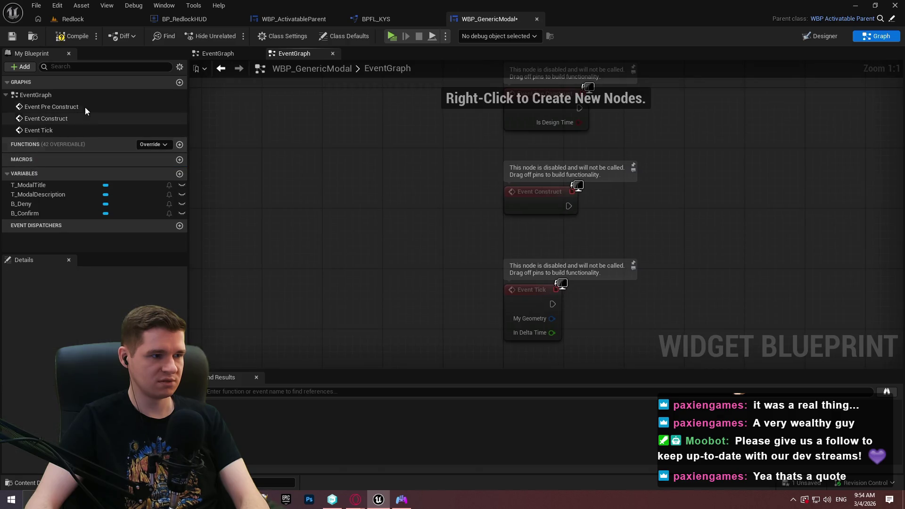
# Step: Add a CustomEvent node to the EventGraph
pyautogui.moveTo(533, 255); pyautogui.dragTo(538, 181)
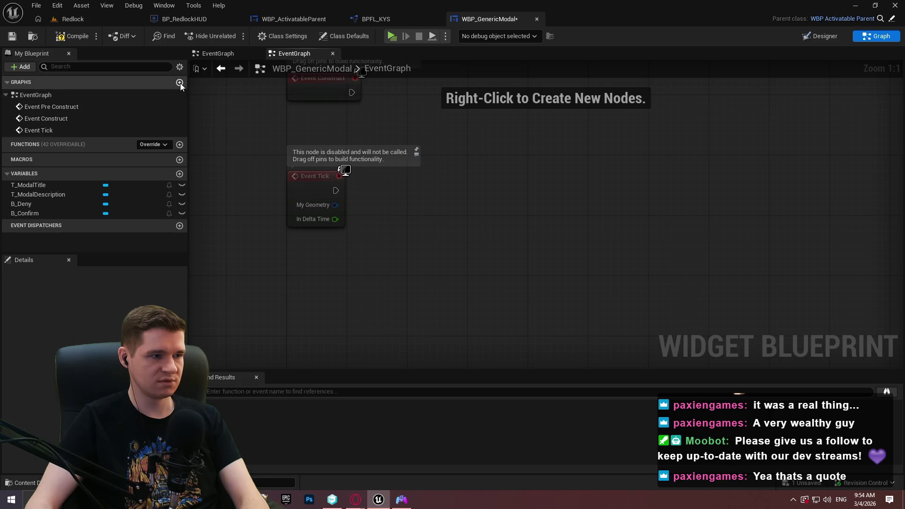
pyautogui.rightClick(559, 240)
pyautogui.write('custom')
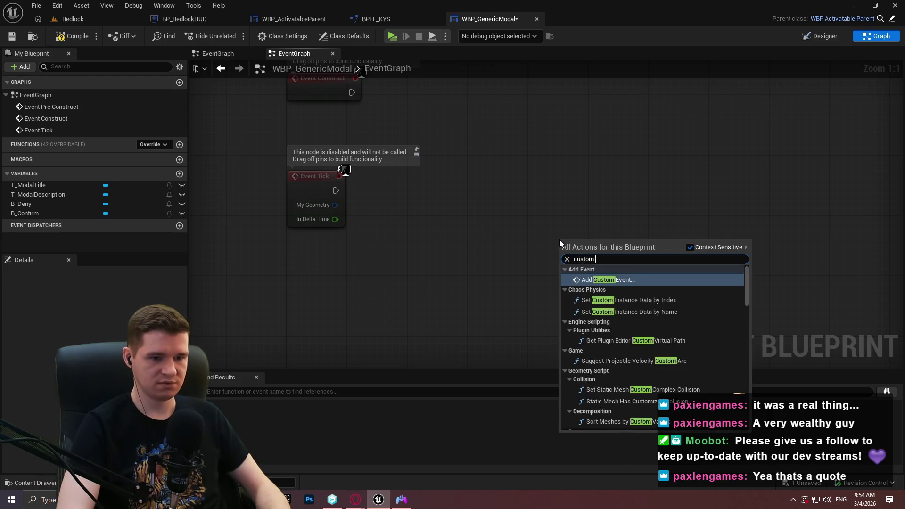
pyautogui.press('Return')
pyautogui.moveTo(715, 284); pyautogui.dragTo(580, 195)
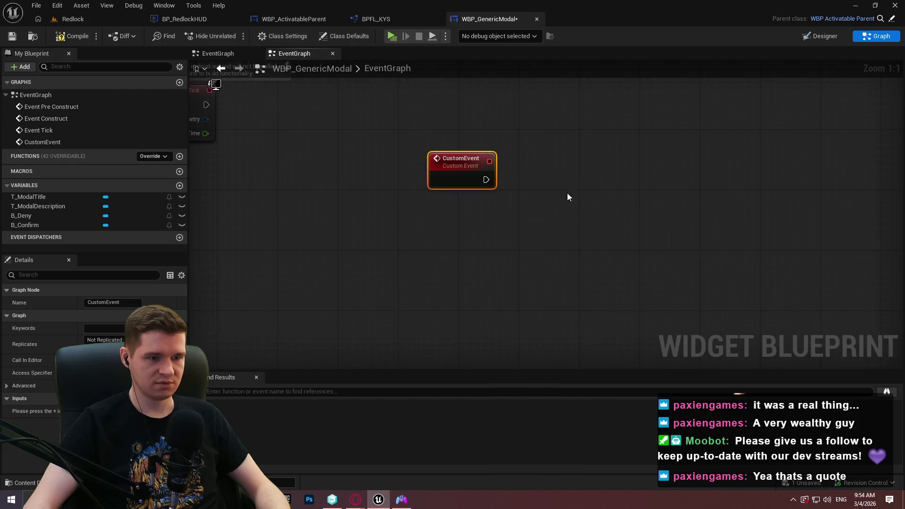
pyautogui.click(452, 172)
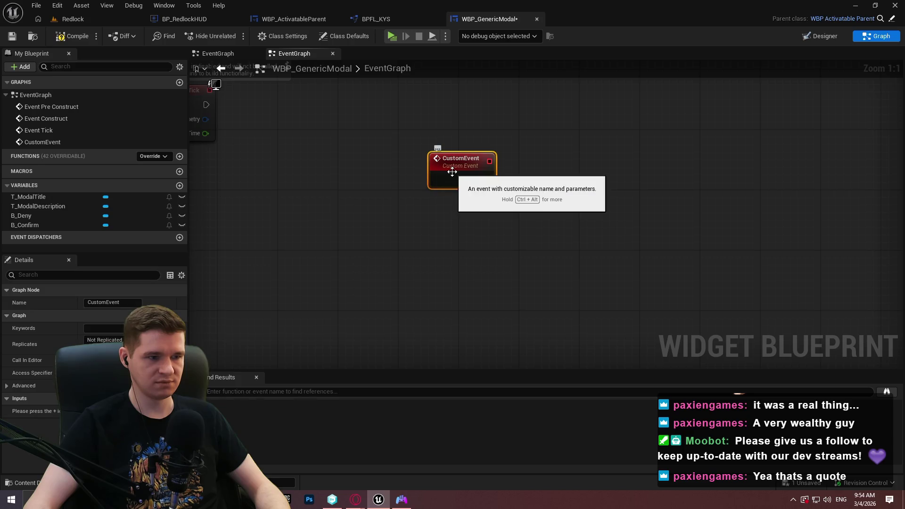
# Step: Try a 'delegate'-typed input on CustomEvent, then delete the event and save the blueprint
pyautogui.click(182, 399)
pyautogui.click(104, 410)
pyautogui.write('delegate')
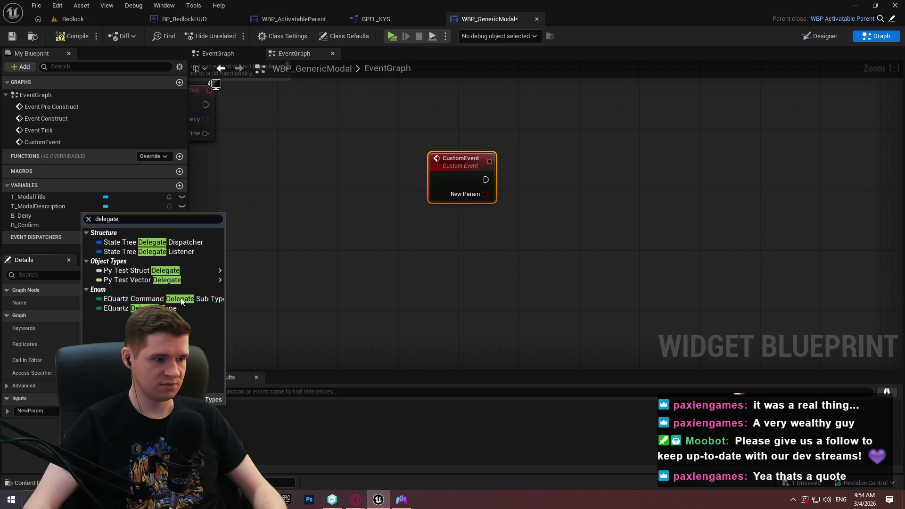
pyautogui.click(232, 307)
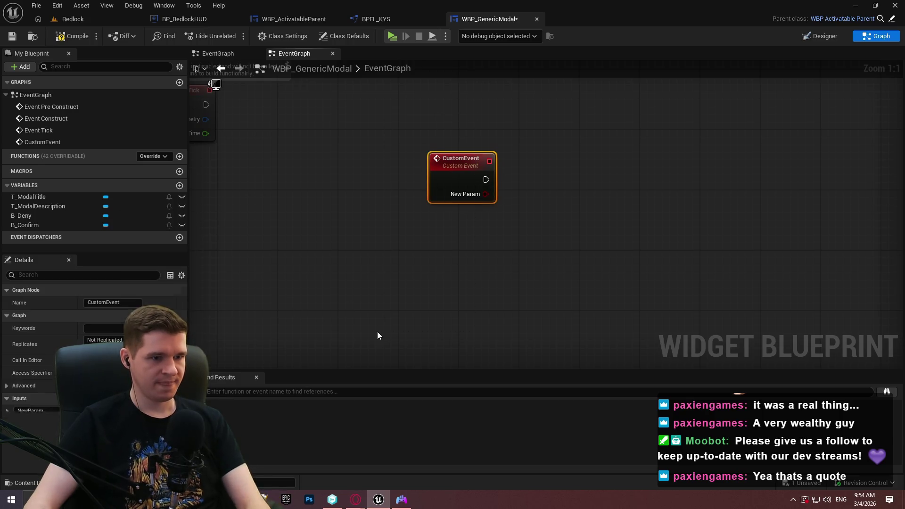
pyautogui.press('Delete')
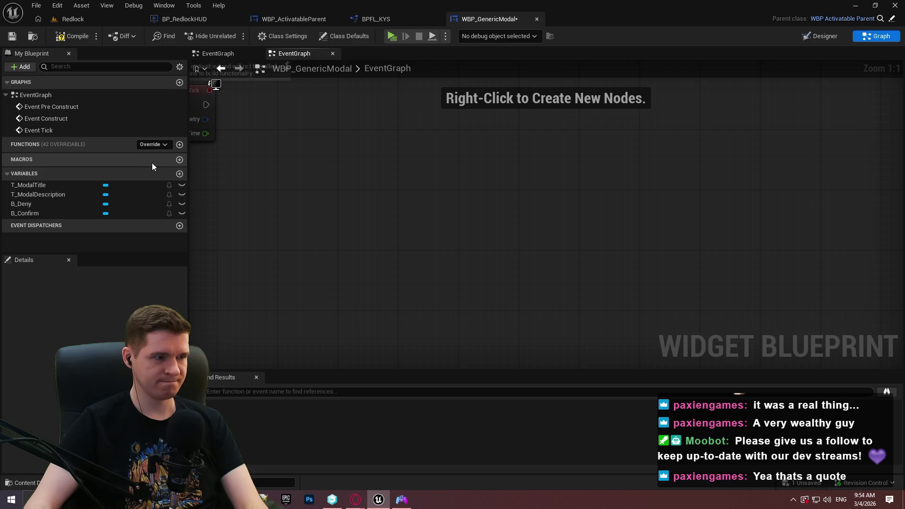
pyautogui.click(13, 39)
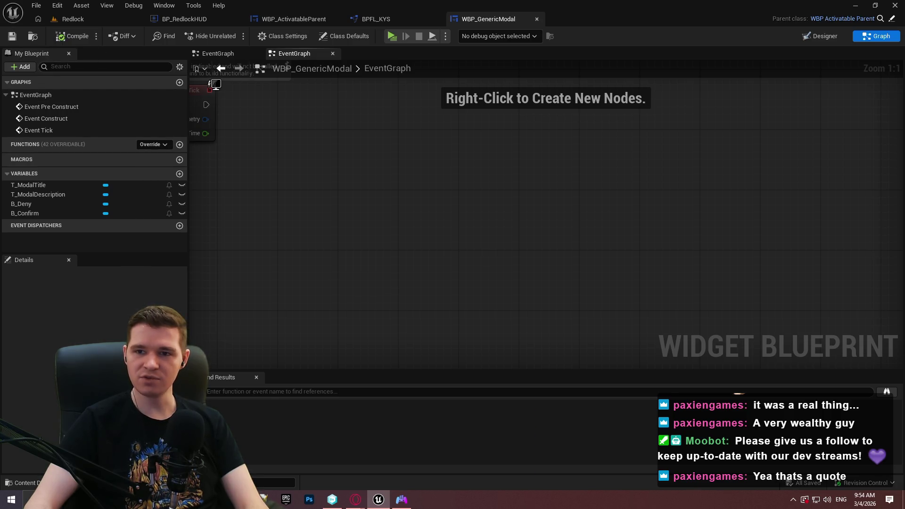
pyautogui.moveTo(466, 189); pyautogui.dragTo(467, 190)
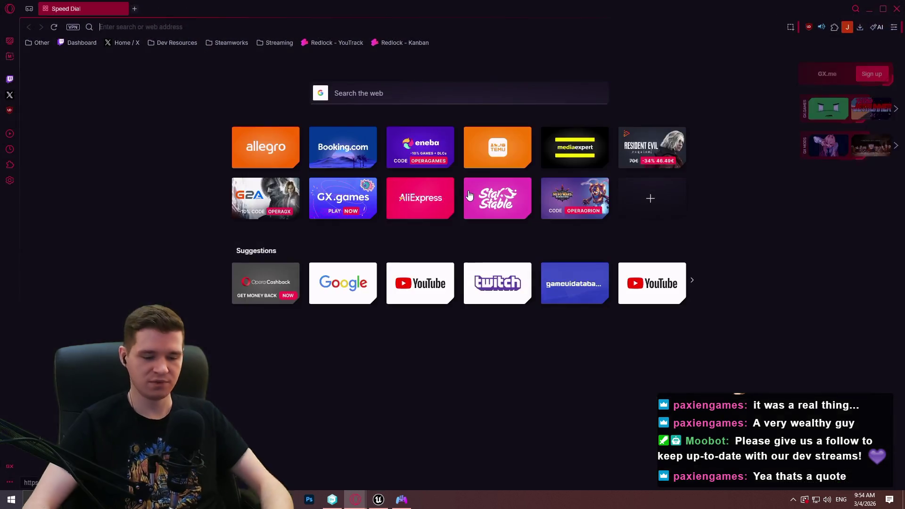
# Step: Search Google Images for 'ue5 custom function with delegate' and open the 'Using delegates as function parameters' thread
pyautogui.write('ue5 custom function with dele')
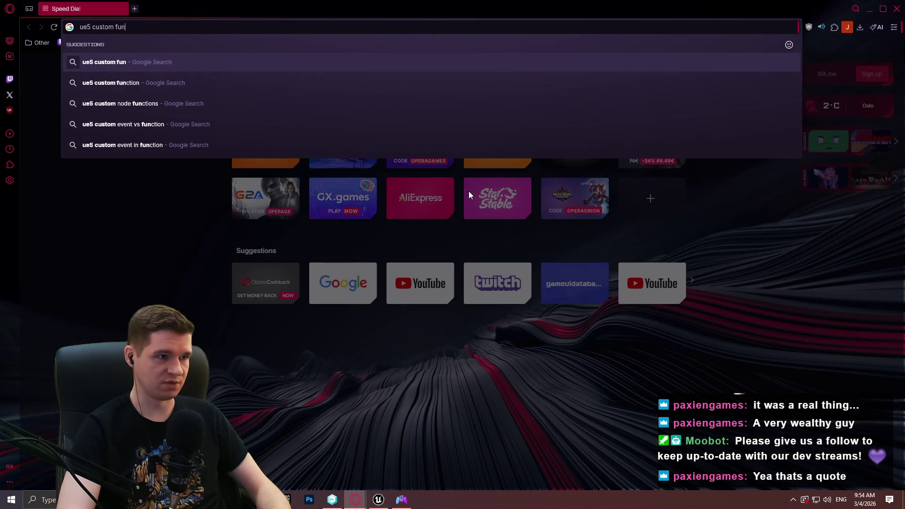
pyautogui.write('gate')
pyautogui.press('Return')
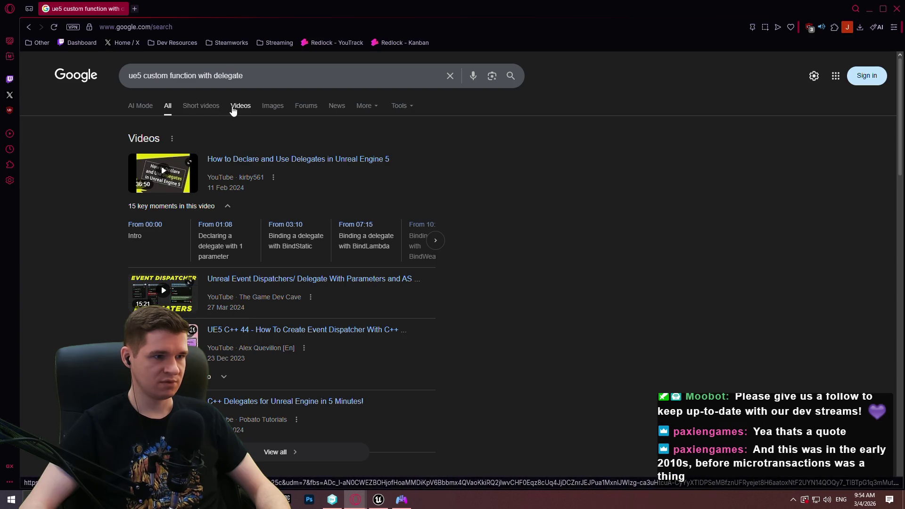
pyautogui.click(267, 105)
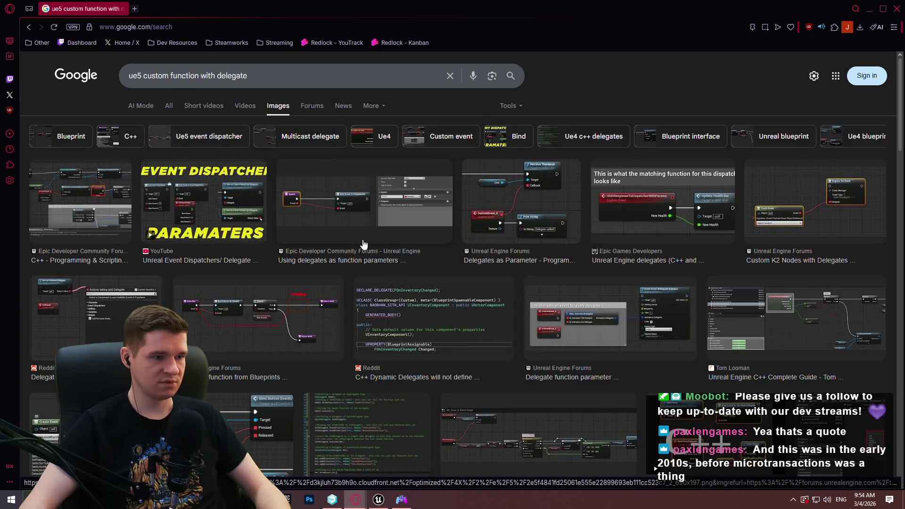
pyautogui.click(246, 217)
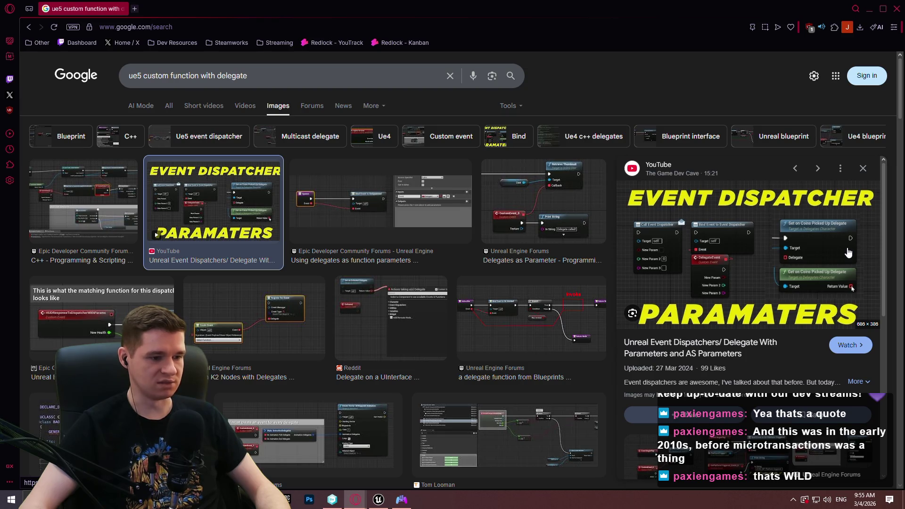
pyautogui.click(385, 432)
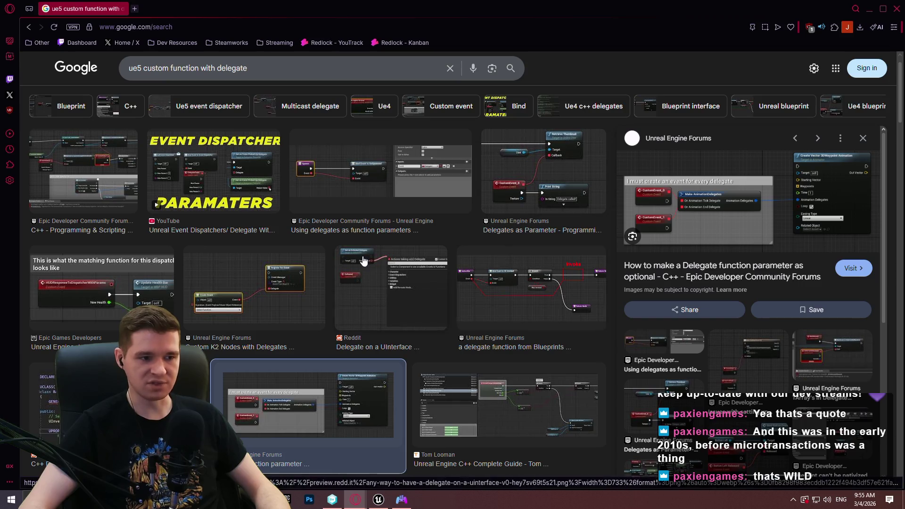
pyautogui.click(405, 177)
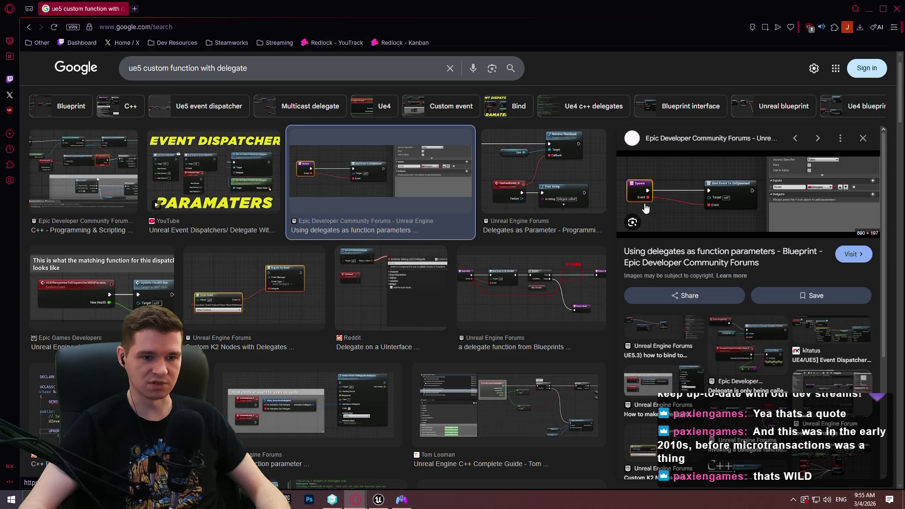
pyautogui.click(854, 255)
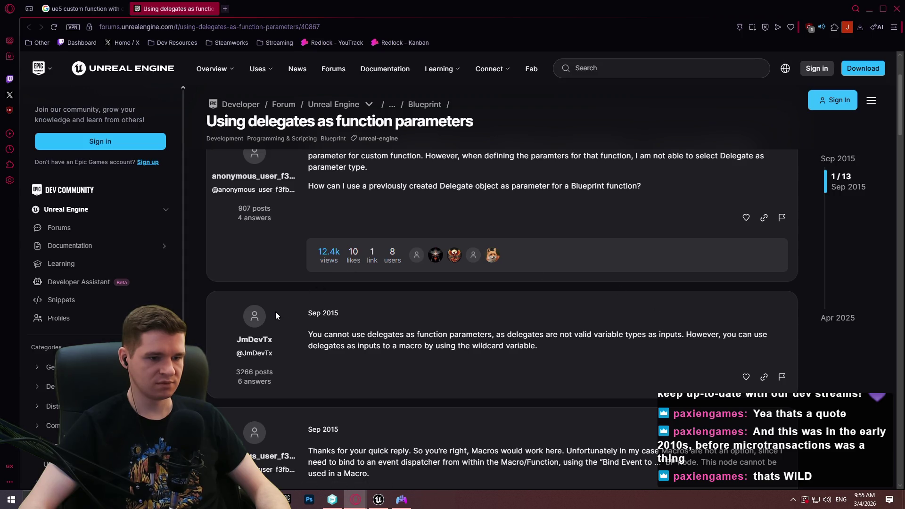
# Step: Scroll to the 2018 reply about dragging an event dispatcher pin onto a function, then return to Unreal
pyautogui.scroll(-6, 276, 309)
pyautogui.scroll(-10, 280, 271)
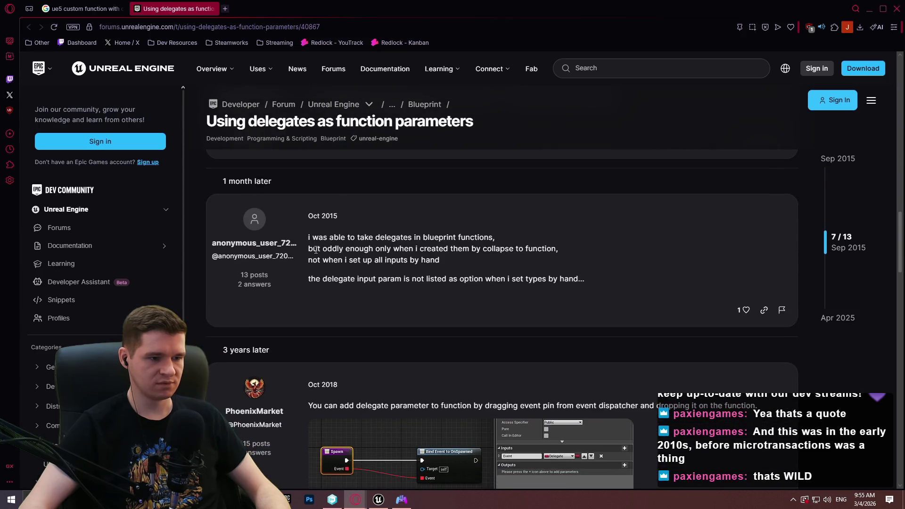
pyautogui.scroll(-6, 314, 254)
pyautogui.scroll(1, 313, 254)
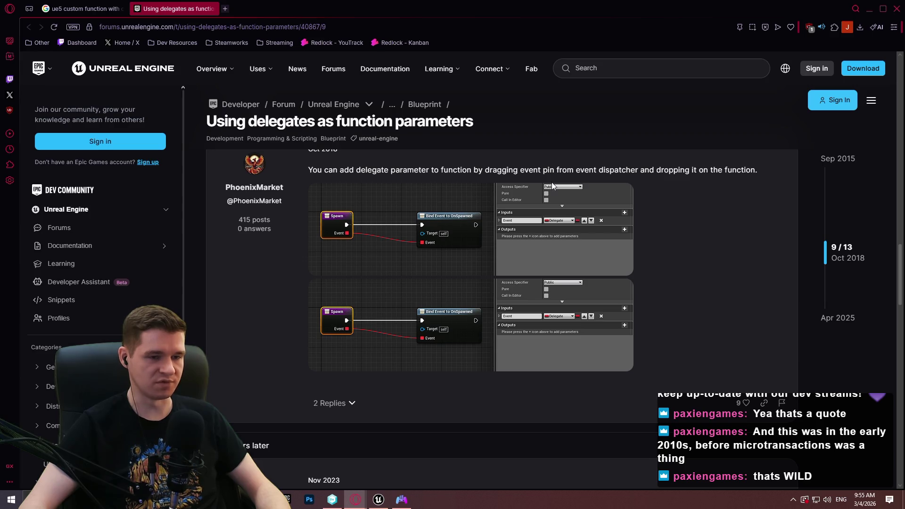
pyautogui.scroll(-3, 547, 222)
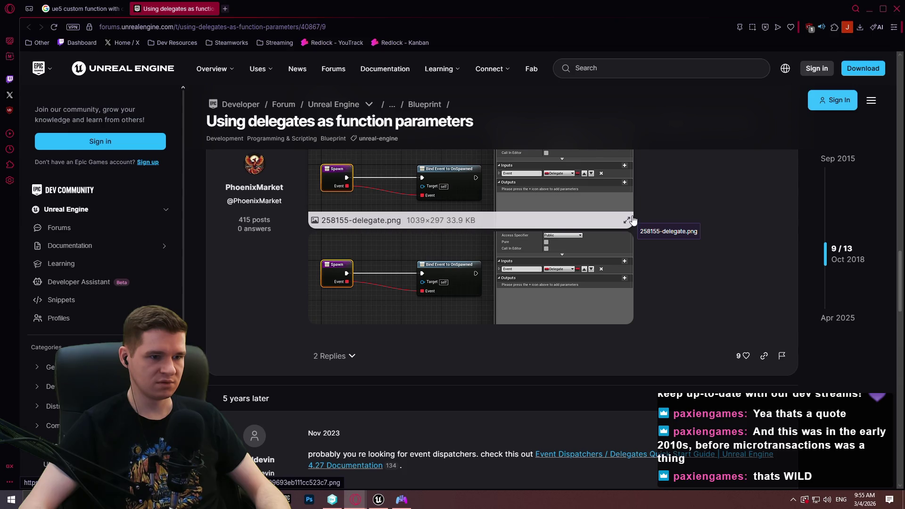
pyautogui.click(870, 9)
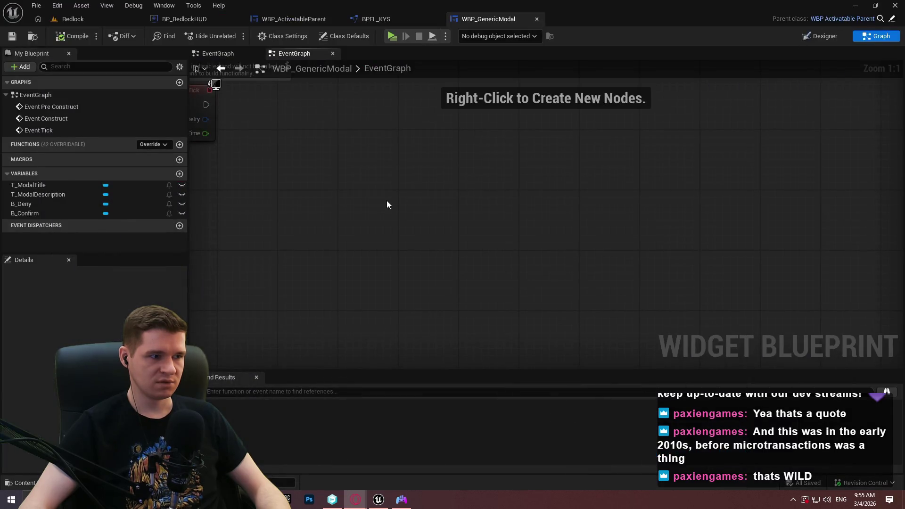
# Step: Create NewFunction binding B_Confirm's On Clicked, with the bind's Event pin promoted to a function input
pyautogui.click(179, 145)
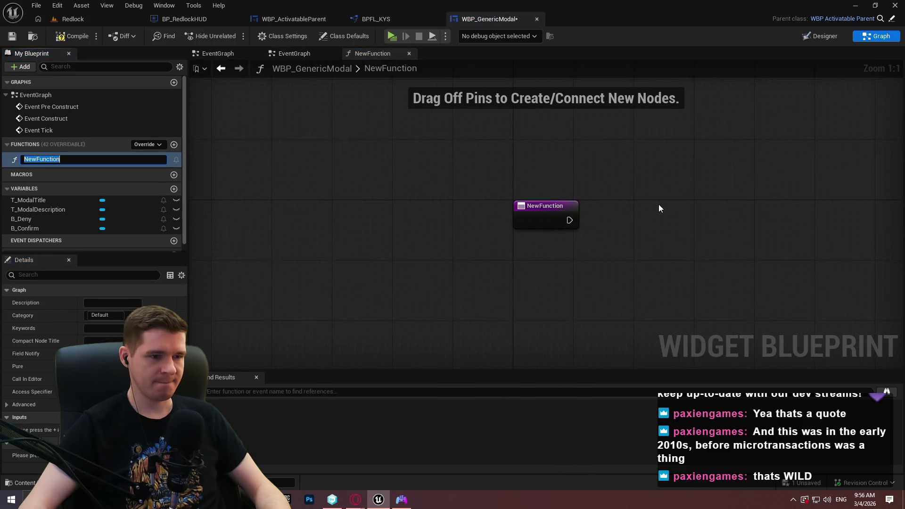
pyautogui.moveTo(660, 200); pyautogui.dragTo(480, 176)
pyautogui.scroll(-1, 71, 198)
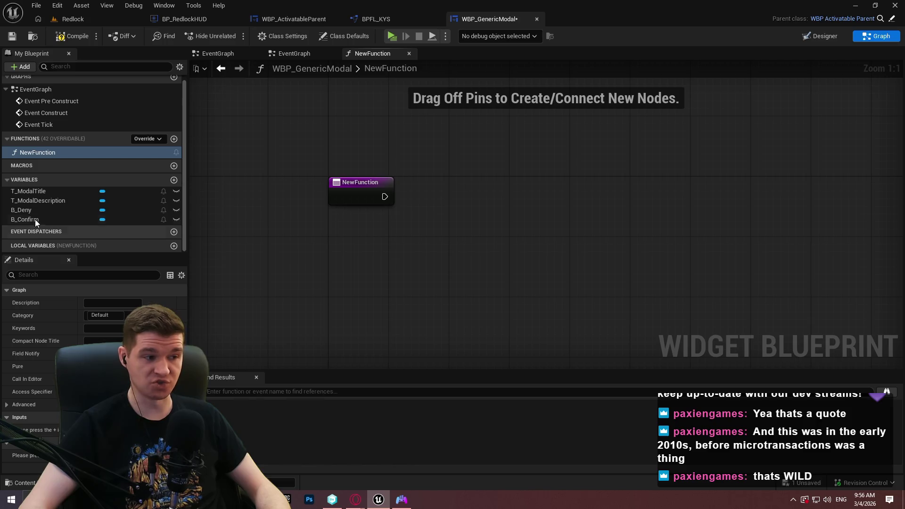
pyautogui.moveTo(30, 219)
pyautogui.mouseDown()
pyautogui.moveTo(399, 218)
pyautogui.moveTo(565, 188)
pyautogui.mouseUp()
pyautogui.click(425, 233)
pyautogui.write('bind event to cl')
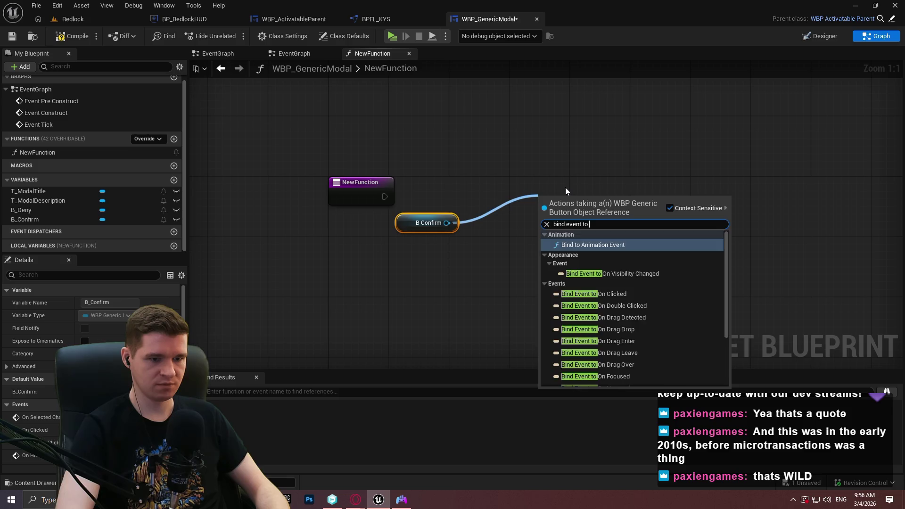
pyautogui.press('Return')
pyautogui.moveTo(540, 241)
pyautogui.mouseDown()
pyautogui.moveTo(332, 194)
pyautogui.moveTo(347, 199)
pyautogui.mouseUp()
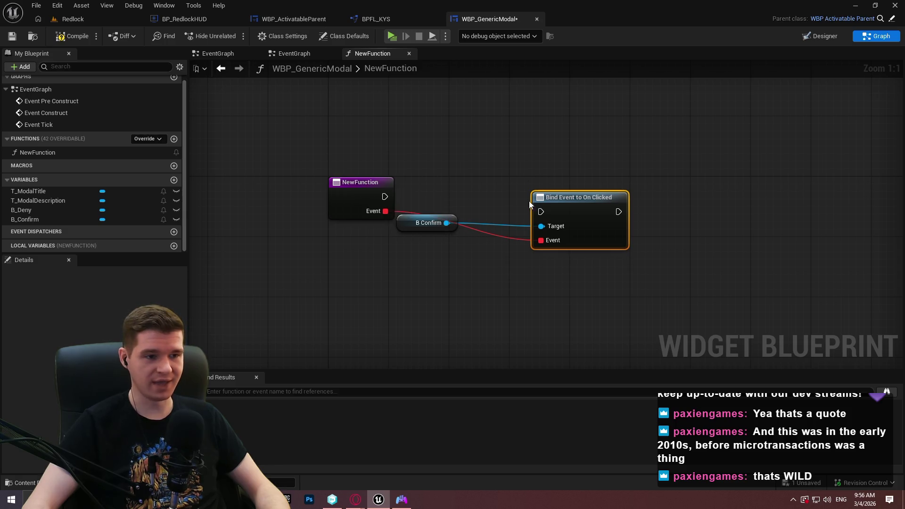
pyautogui.click(369, 211)
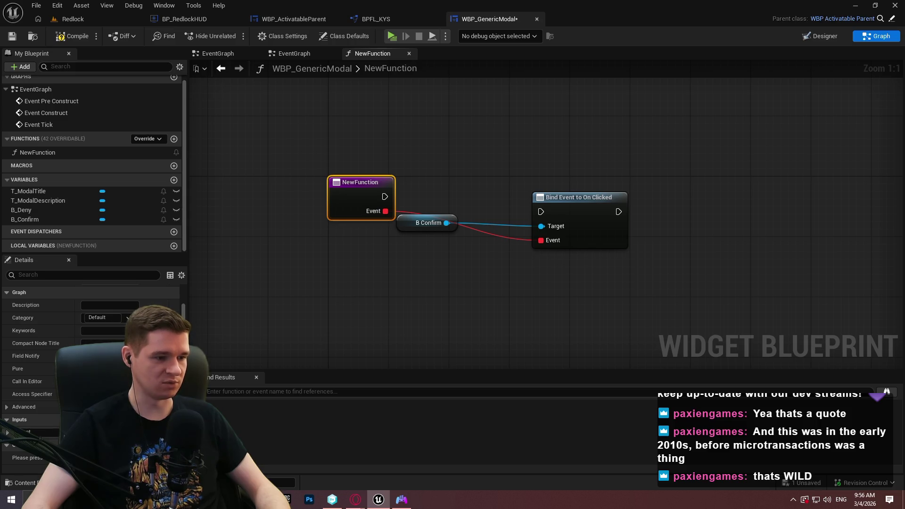
pyautogui.click(536, 301)
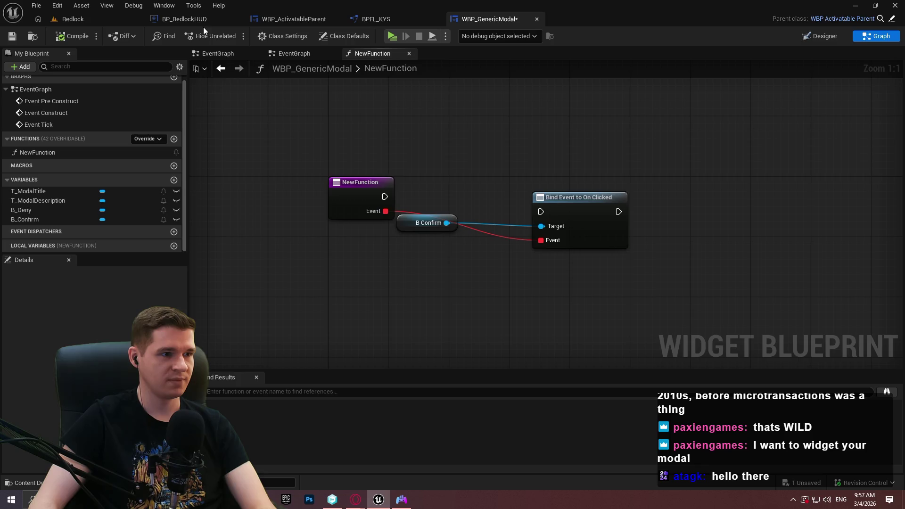
# Step: Create a new function in BP_RedlockHUD, keeping the default name NewFunction
pyautogui.click(186, 19)
pyautogui.click(122, 239)
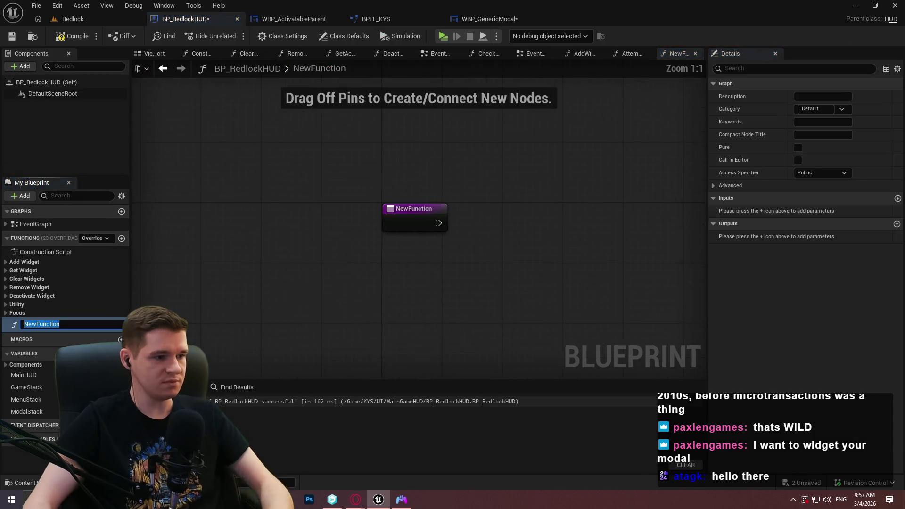
pyautogui.click(5, 262)
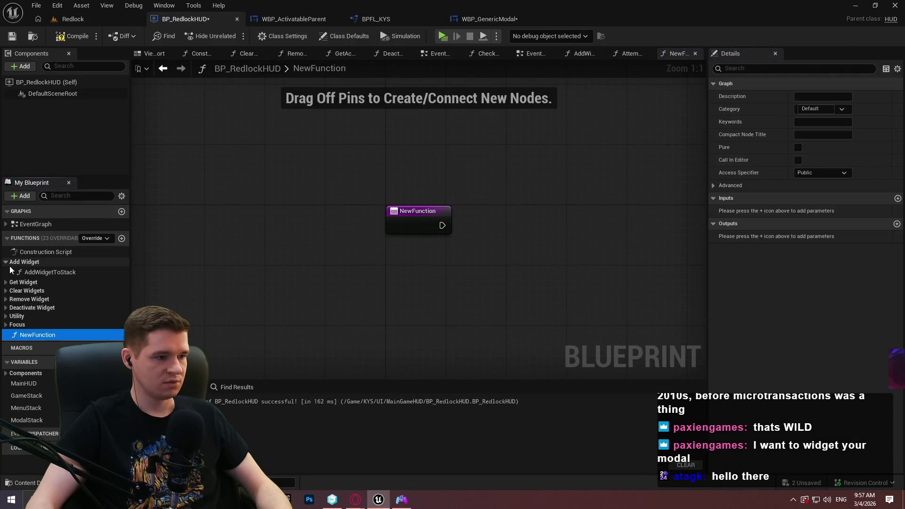
# Step: Place an Add Widget to Stack call with its stack set to Modal
pyautogui.moveTo(50, 272); pyautogui.dragTo(539, 222)
pyautogui.moveTo(335, 135); pyautogui.dragTo(515, 329)
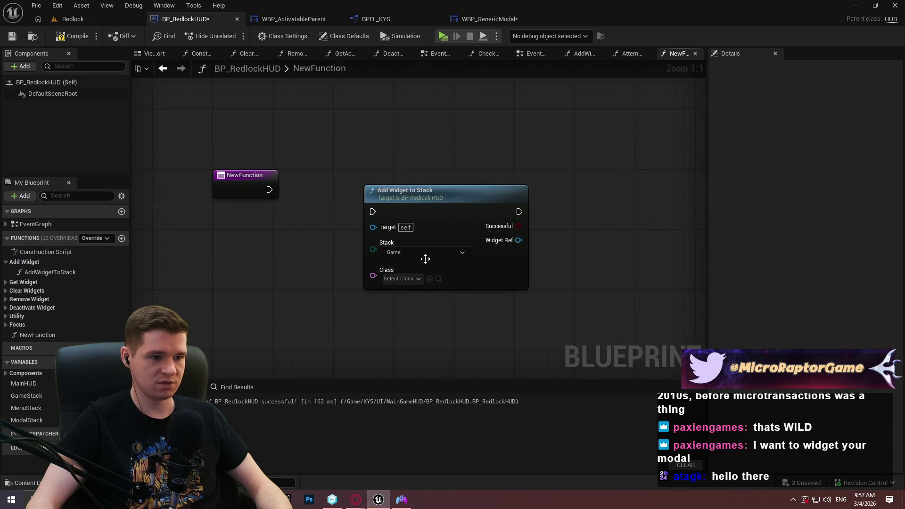
pyautogui.click(426, 253)
pyautogui.click(418, 284)
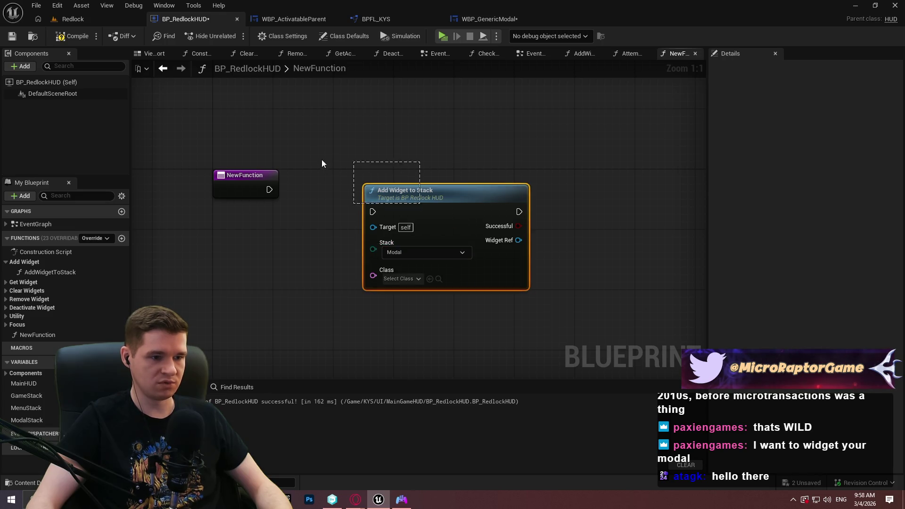
pyautogui.moveTo(312, 126); pyautogui.dragTo(576, 351)
pyautogui.click(583, 343)
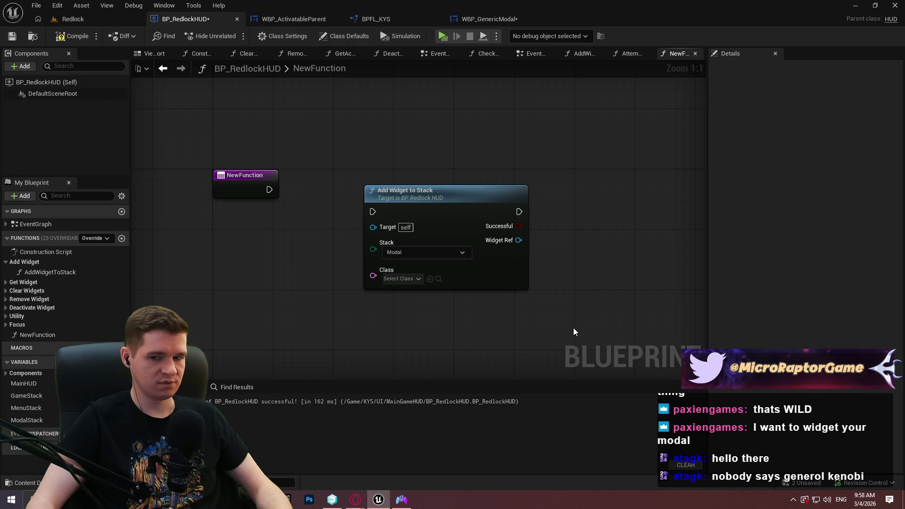
# Step: Rearrange and probe the Add Widget to Stack node's Class input, then delete the node
pyautogui.moveTo(513, 277)
pyautogui.mouseDown()
pyautogui.moveTo(581, 285)
pyautogui.moveTo(489, 223)
pyautogui.mouseUp()
pyautogui.moveTo(575, 299); pyautogui.dragTo(374, 121)
pyautogui.click(248, 166)
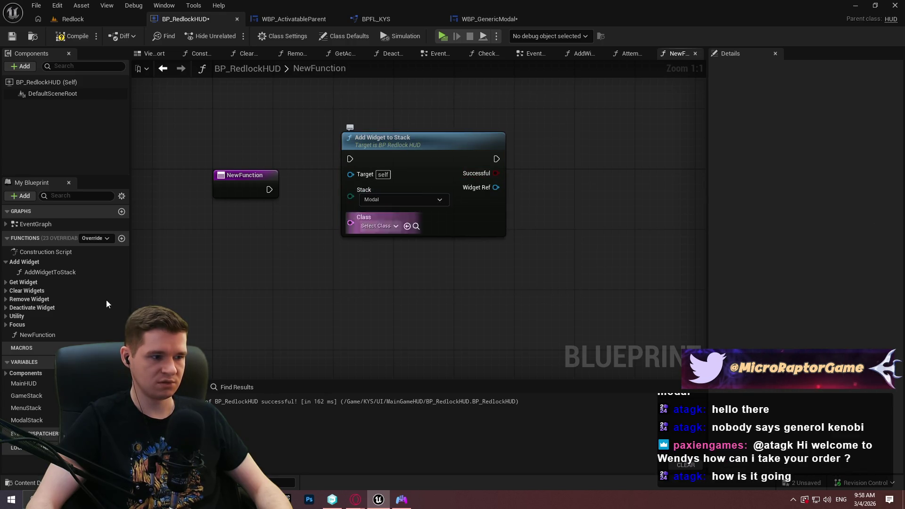
pyautogui.moveTo(316, 102)
pyautogui.mouseDown()
pyautogui.moveTo(559, 242)
pyautogui.moveTo(557, 273)
pyautogui.mouseUp()
pyautogui.click(542, 270)
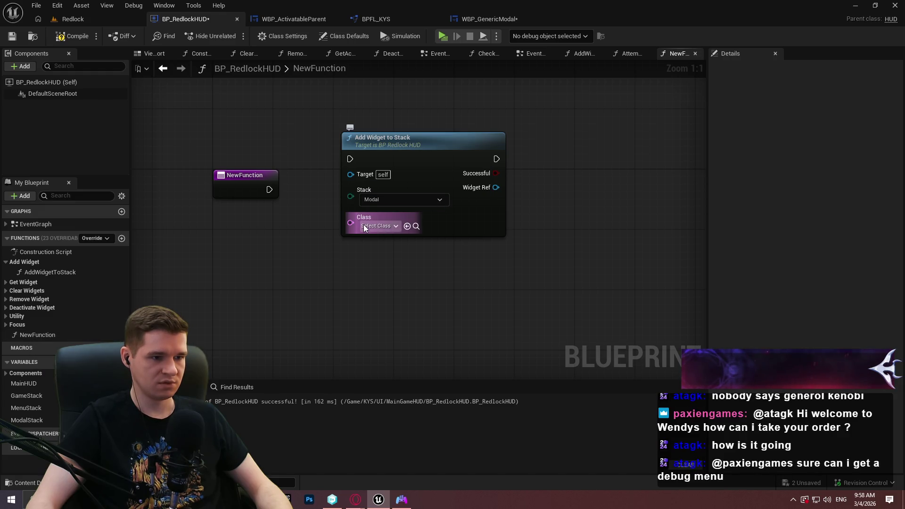
pyautogui.moveTo(364, 228); pyautogui.dragTo(285, 254)
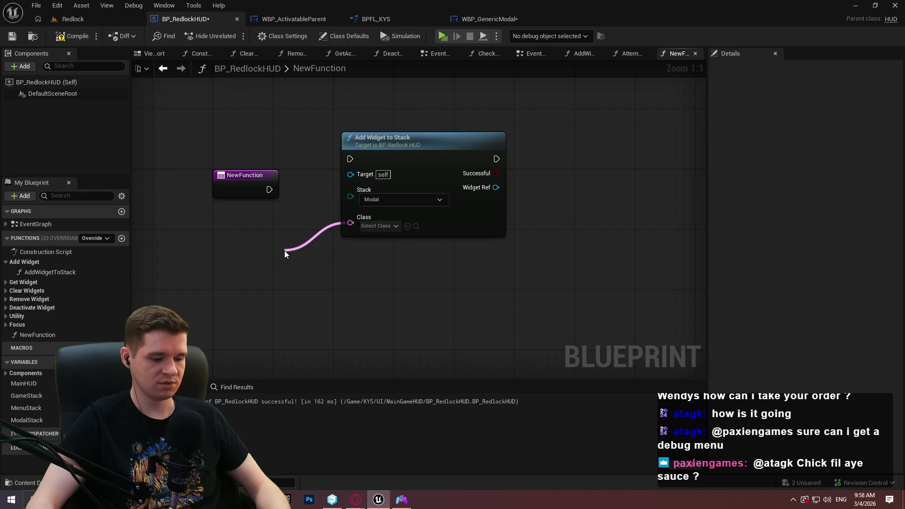
pyautogui.press('Escape')
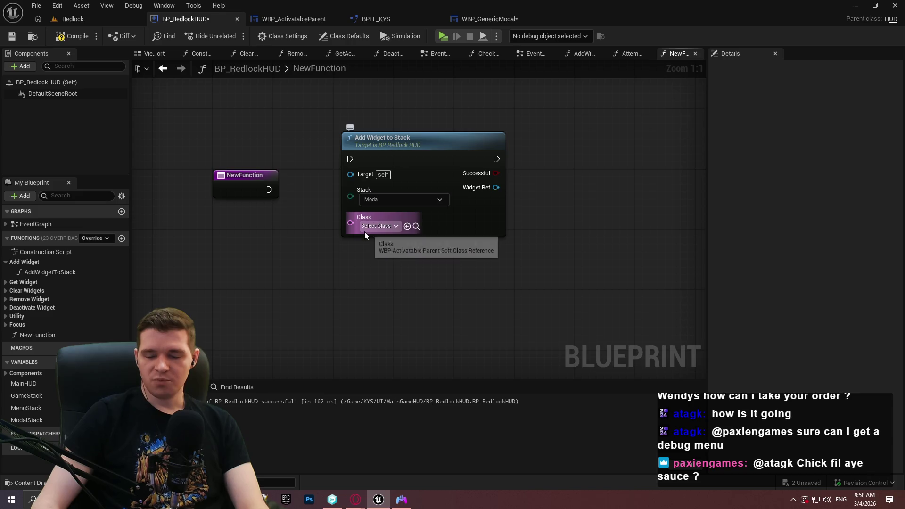
pyautogui.moveTo(558, 227); pyautogui.dragTo(350, 115)
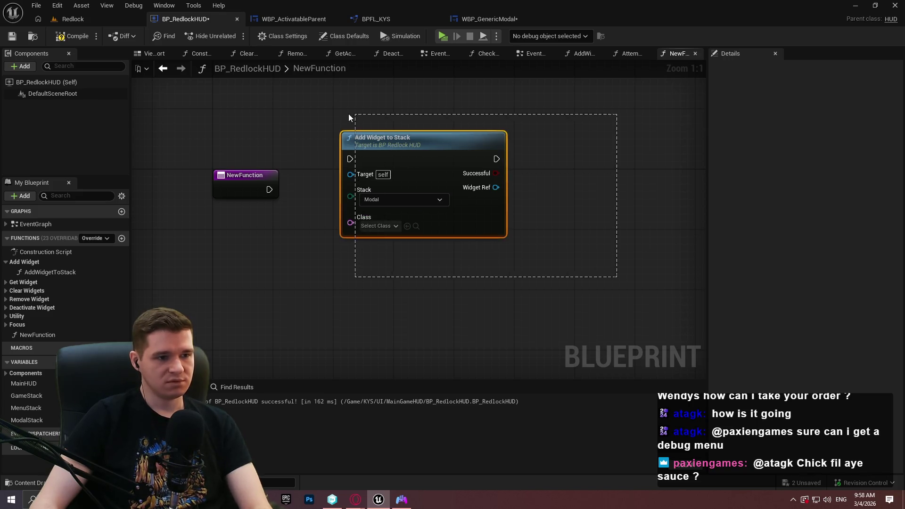
pyautogui.press('Delete')
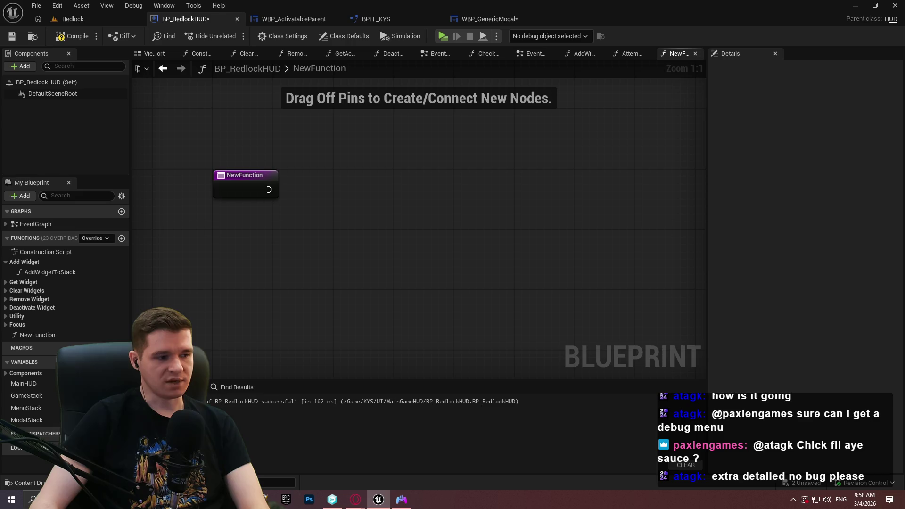
# Step: Rename NewFunction to AddModalToStack
pyautogui.click(38, 334)
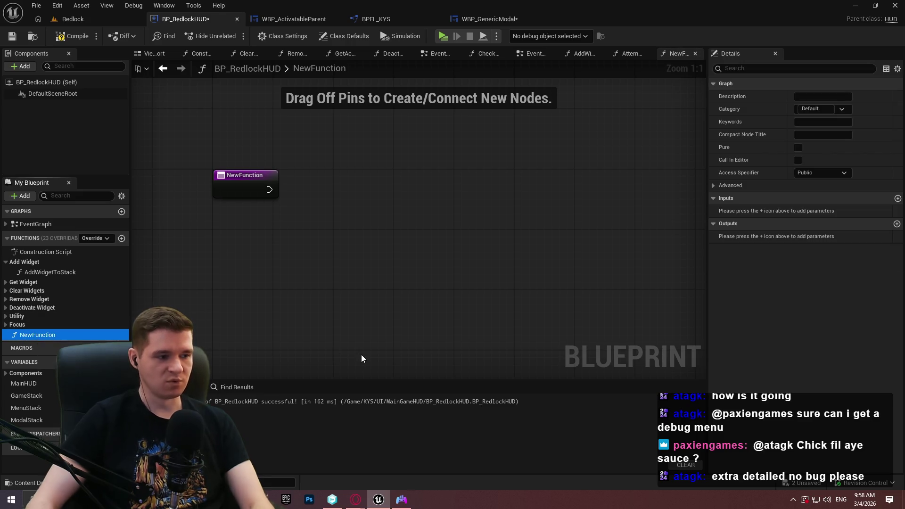
pyautogui.press('F2')
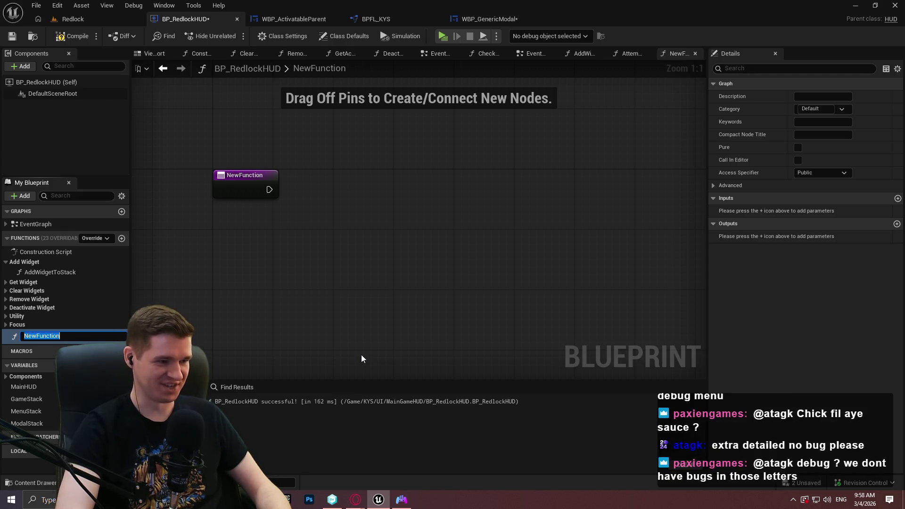
pyautogui.write('AddModal')
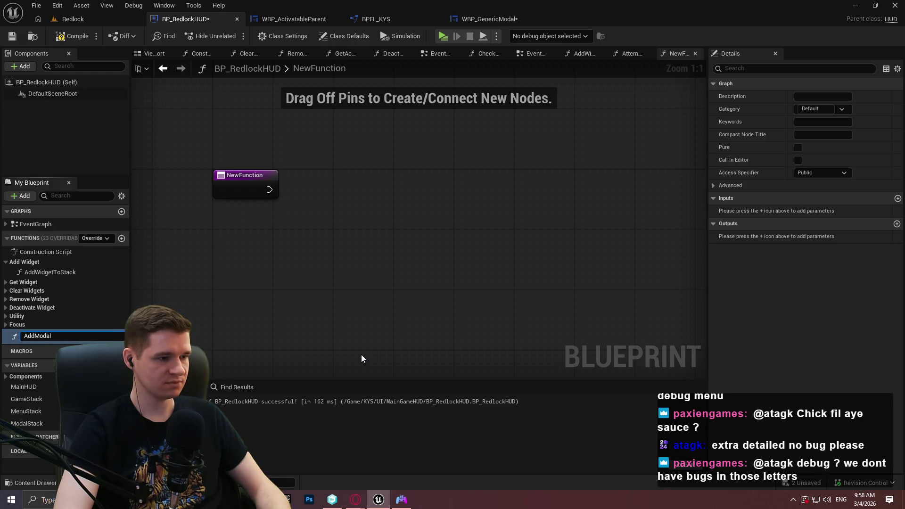
pyautogui.write('ToStack')
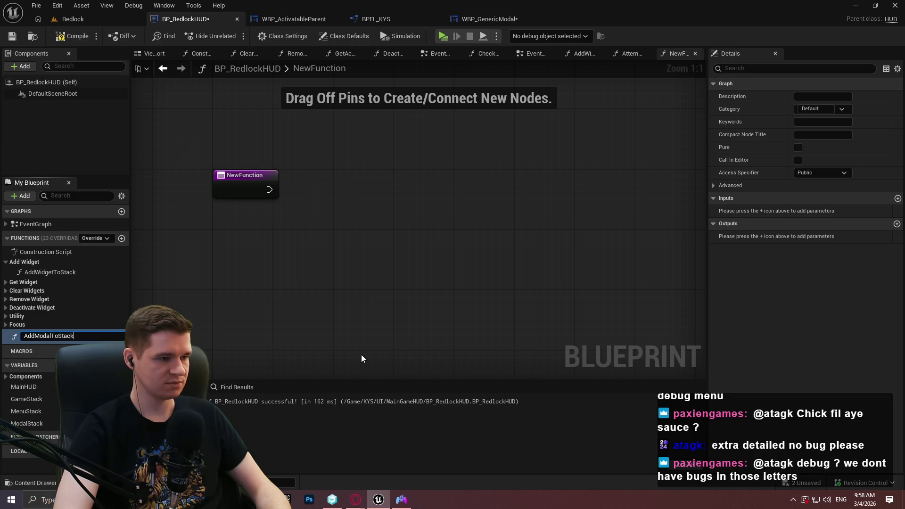
pyautogui.press('Return')
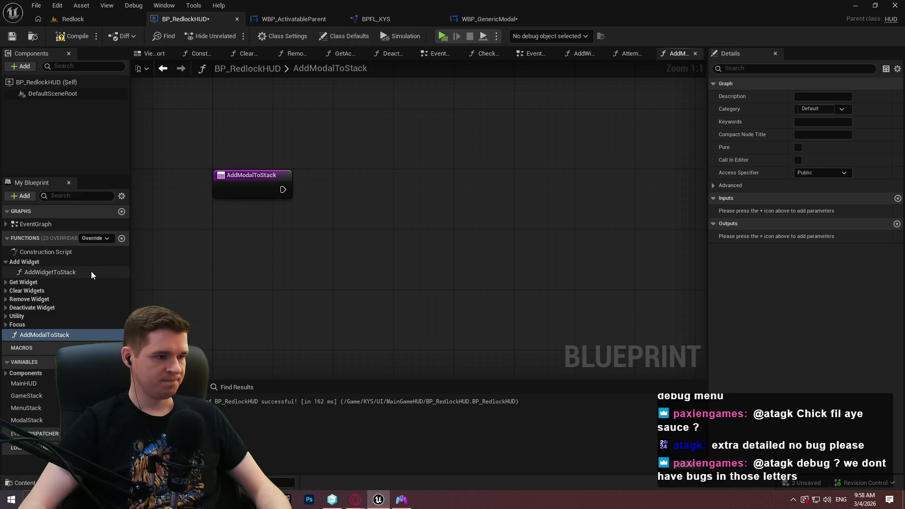
# Step: Open the AddWidgetToStack function graph to review its inputs and outputs
pyautogui.click(91, 270)
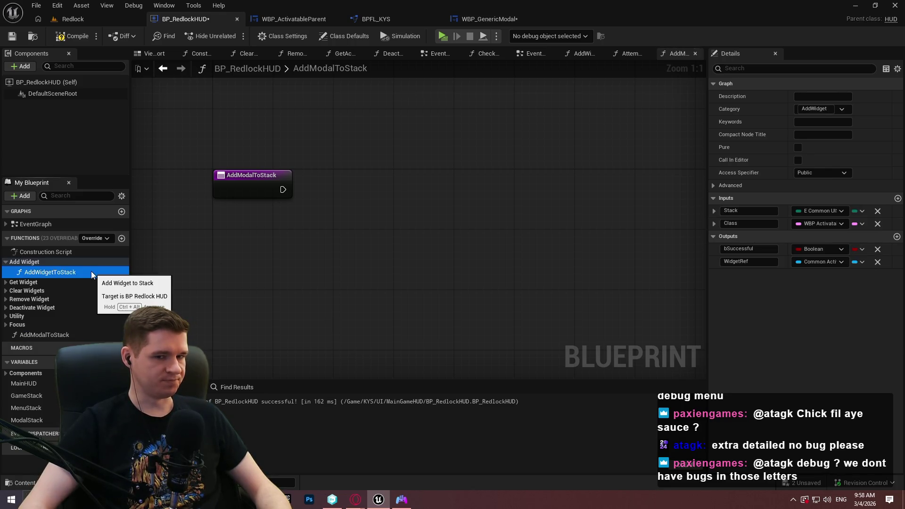
pyautogui.click(51, 334)
pyautogui.doubleClick(47, 272)
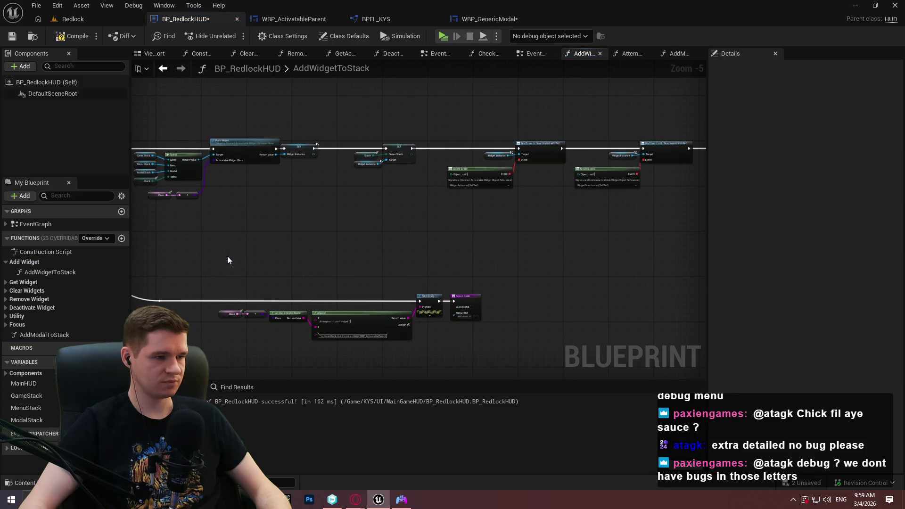
pyautogui.scroll(-2, 259, 256)
pyautogui.moveTo(259, 255); pyautogui.dragTo(472, 269)
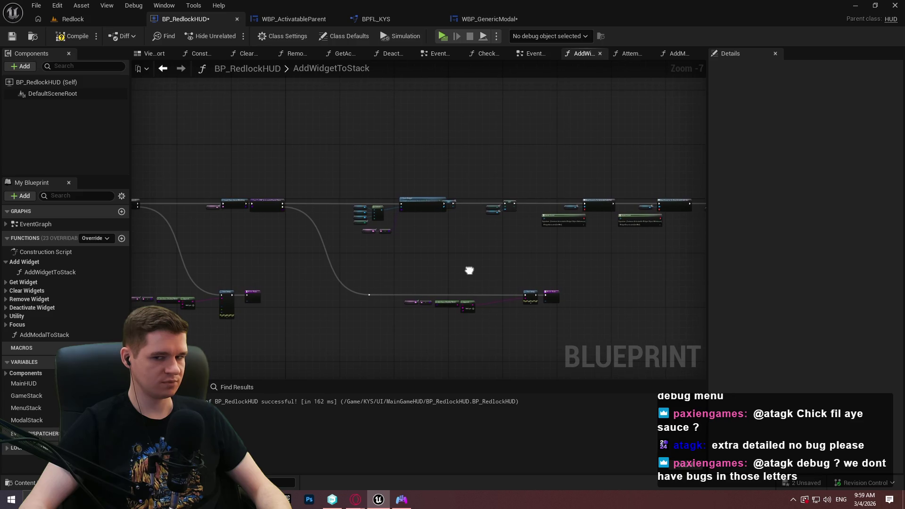
pyautogui.scroll(2, 645, 230)
pyautogui.scroll(3, 637, 231)
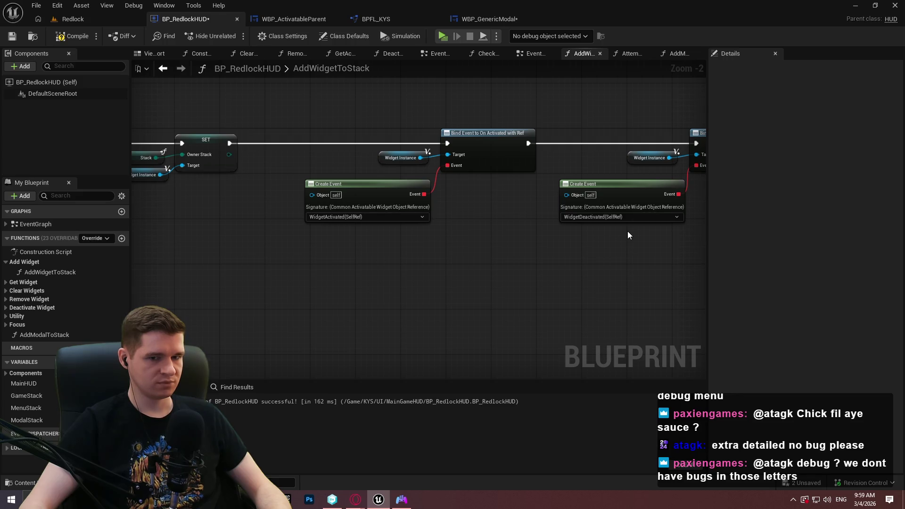
pyautogui.scroll(-3, 627, 239)
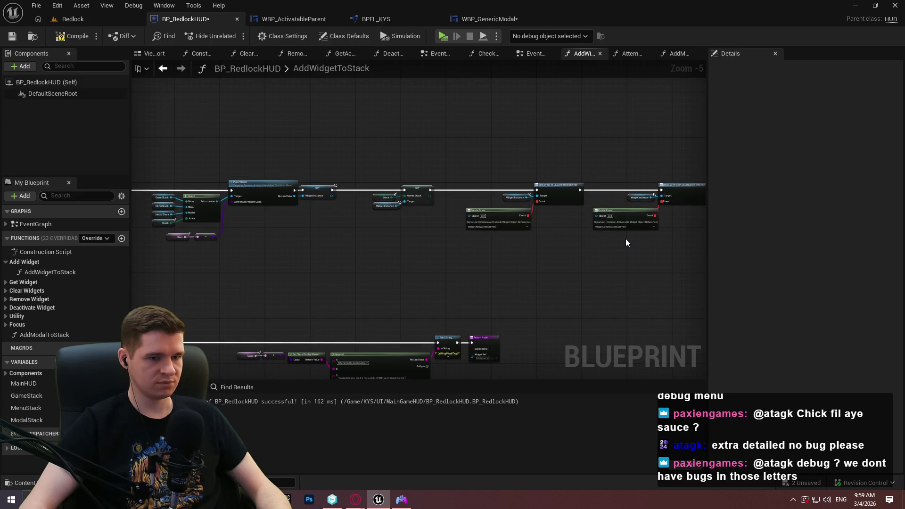
pyautogui.moveTo(315, 267)
pyautogui.mouseDown()
pyautogui.moveTo(457, 236)
pyautogui.moveTo(825, 231)
pyautogui.mouseUp()
pyautogui.scroll(1, 293, 208)
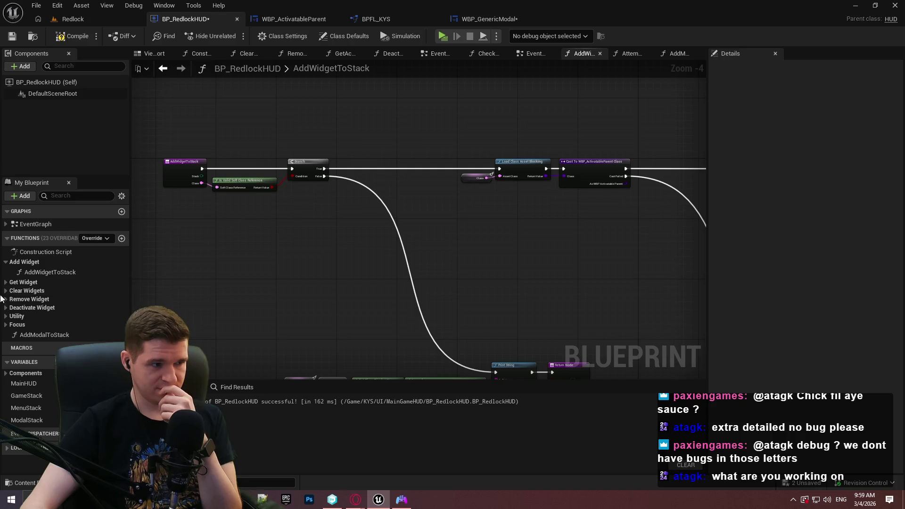
pyautogui.scroll(1, 174, 184)
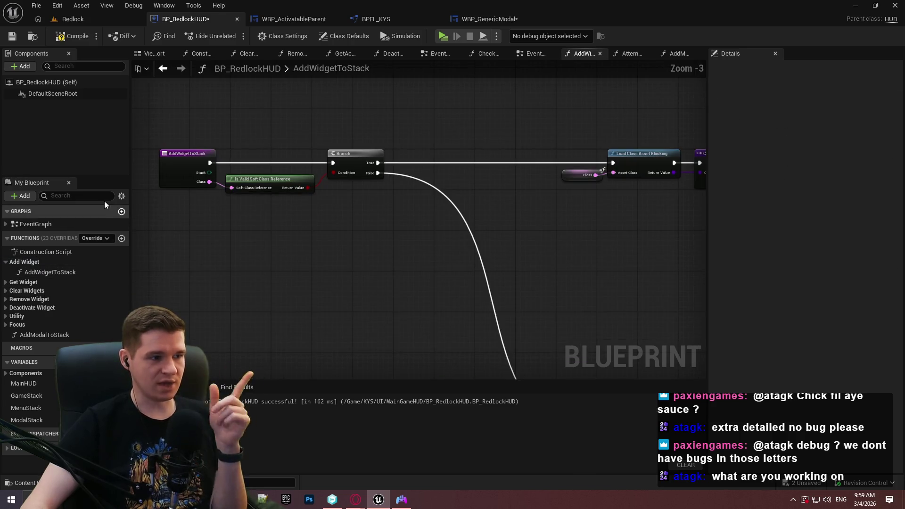
pyautogui.doubleClick(35, 335)
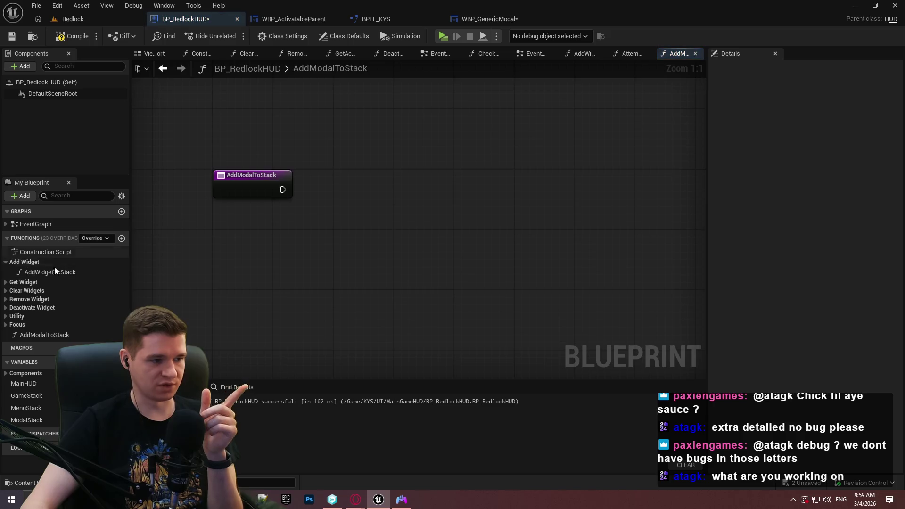
# Step: Add an Add Widget to Stack call in AddModalToStack with its stack set to Modal
pyautogui.moveTo(55, 268); pyautogui.dragTo(419, 189)
pyautogui.click(457, 249)
pyautogui.click(451, 285)
pyautogui.moveTo(495, 195); pyautogui.dragTo(523, 149)
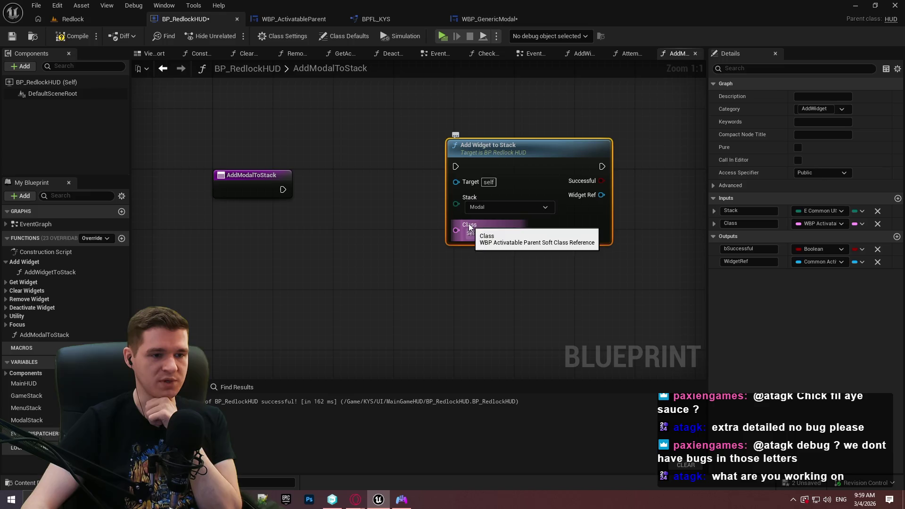
pyautogui.click(480, 210)
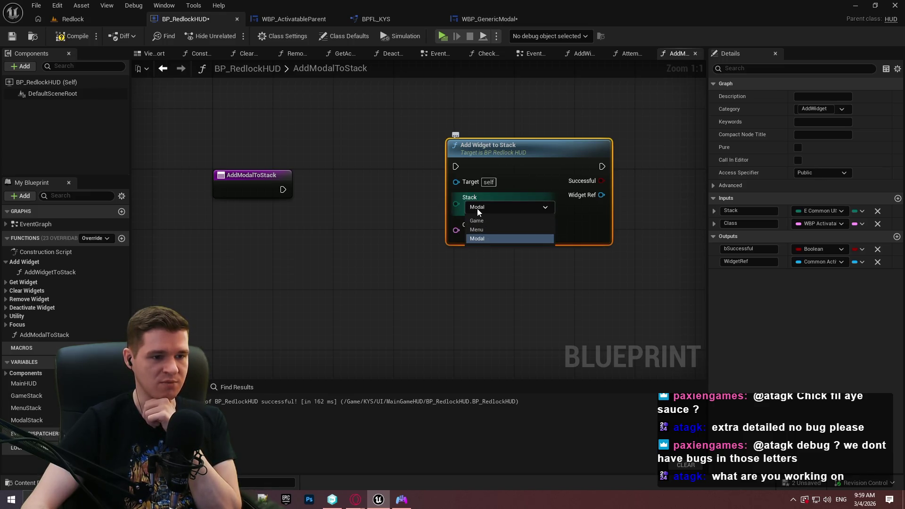
pyautogui.click(409, 209)
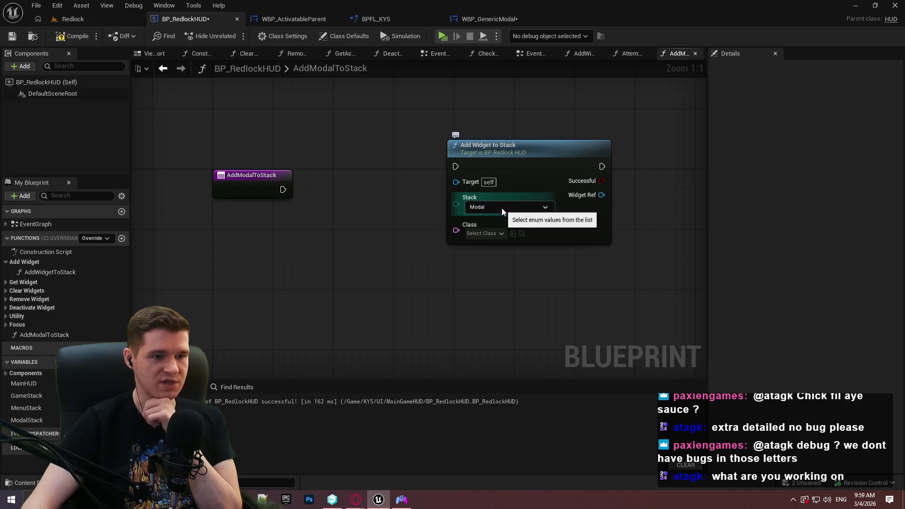
pyautogui.moveTo(394, 125)
pyautogui.mouseDown()
pyautogui.moveTo(669, 265)
pyautogui.moveTo(445, 137)
pyautogui.mouseUp()
# Step: Drop an Add Modal to Stack call below, then open AddWidgetToStack from its call node
pyautogui.click(45, 334)
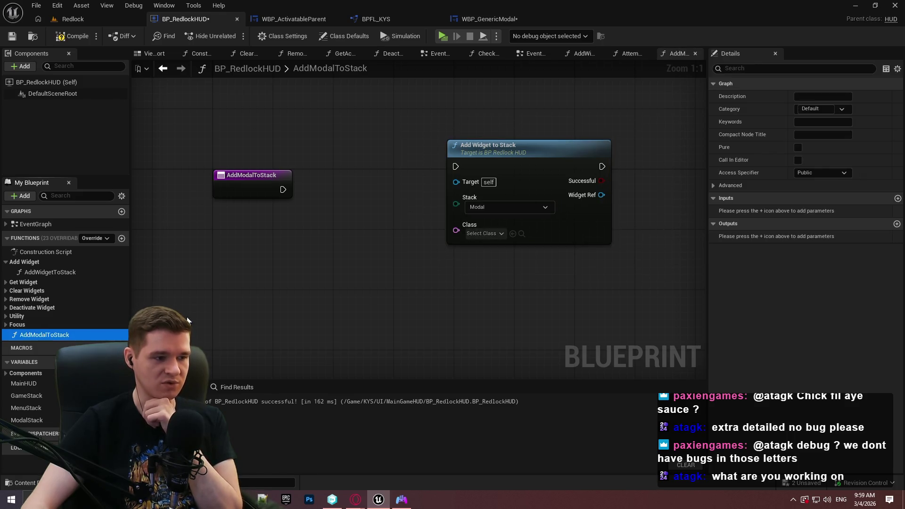
pyautogui.moveTo(44, 335)
pyautogui.mouseDown()
pyautogui.moveTo(455, 228)
pyautogui.moveTo(451, 306)
pyautogui.mouseUp()
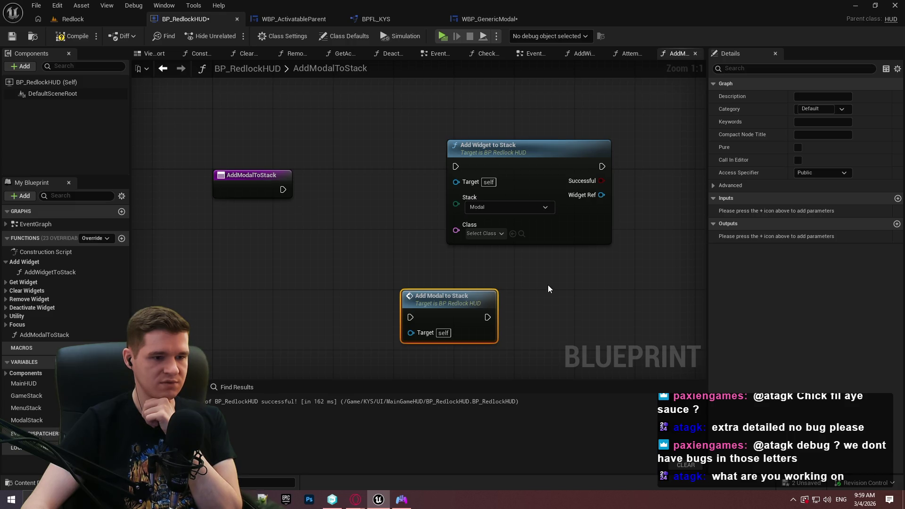
pyautogui.doubleClick(570, 231)
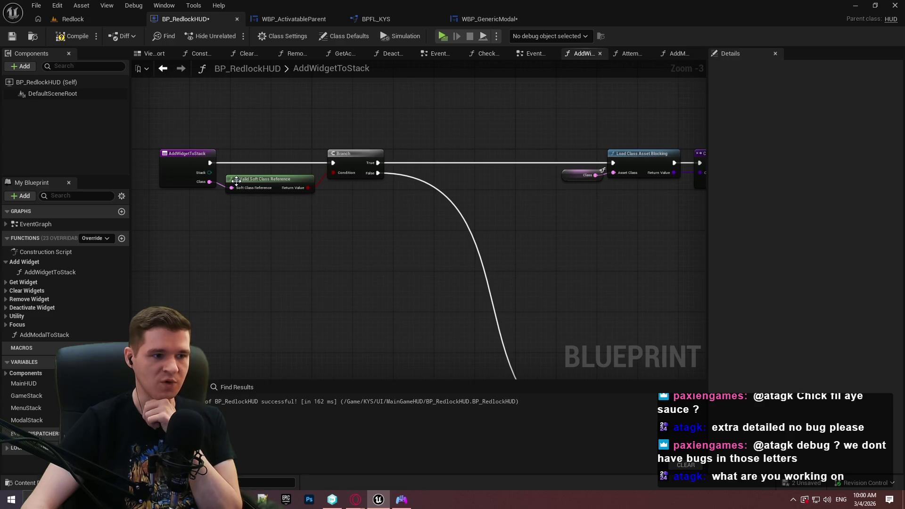
# Step: Wire a Class getter into the Is Valid check, then compile and save BP_RedlockHUD
pyautogui.moveTo(239, 190); pyautogui.dragTo(195, 213)
pyautogui.press('Return')
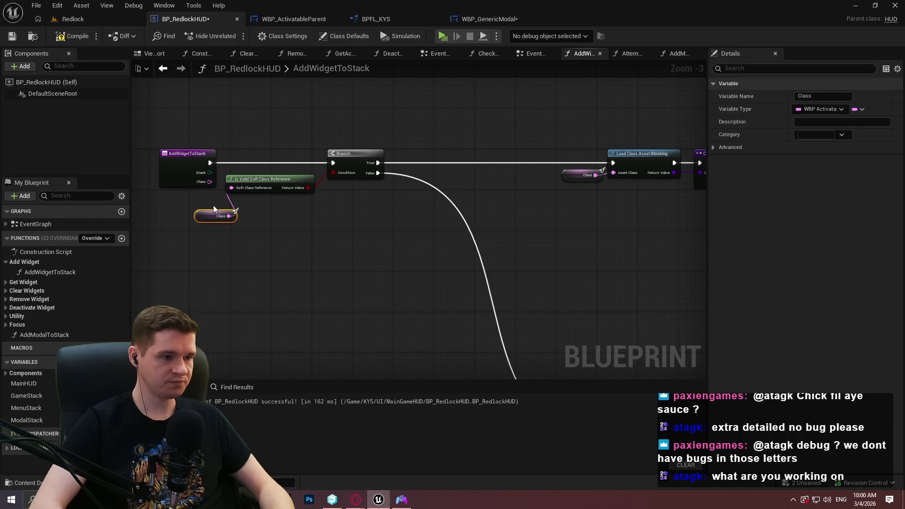
pyautogui.moveTo(214, 182)
pyautogui.mouseDown()
pyautogui.moveTo(522, 194)
pyautogui.moveTo(358, 182)
pyautogui.mouseUp()
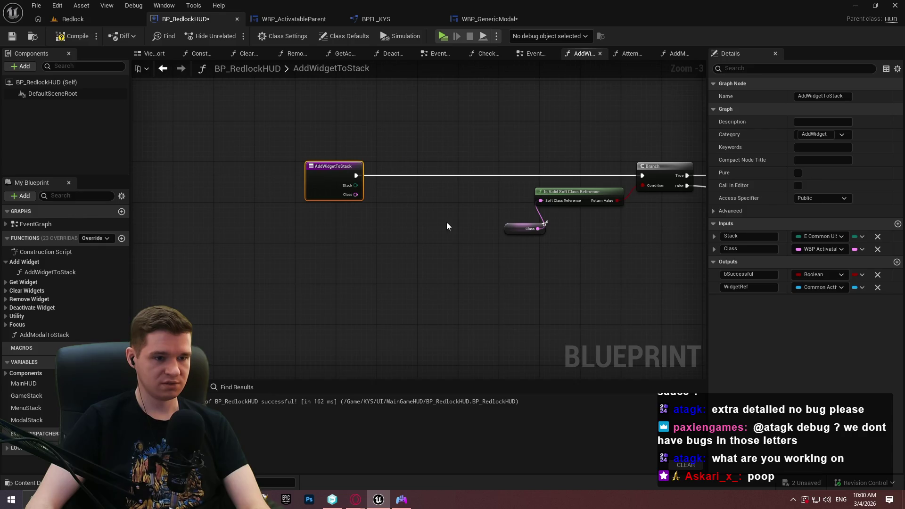
pyautogui.moveTo(511, 230); pyautogui.dragTo(495, 199)
pyautogui.click(474, 244)
pyautogui.moveTo(437, 225); pyautogui.dragTo(378, 220)
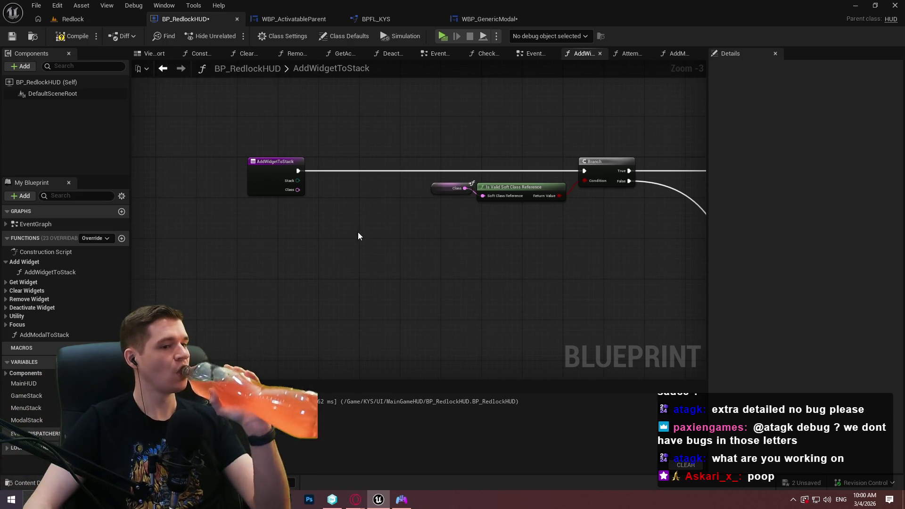
pyautogui.click(71, 37)
pyautogui.click(13, 37)
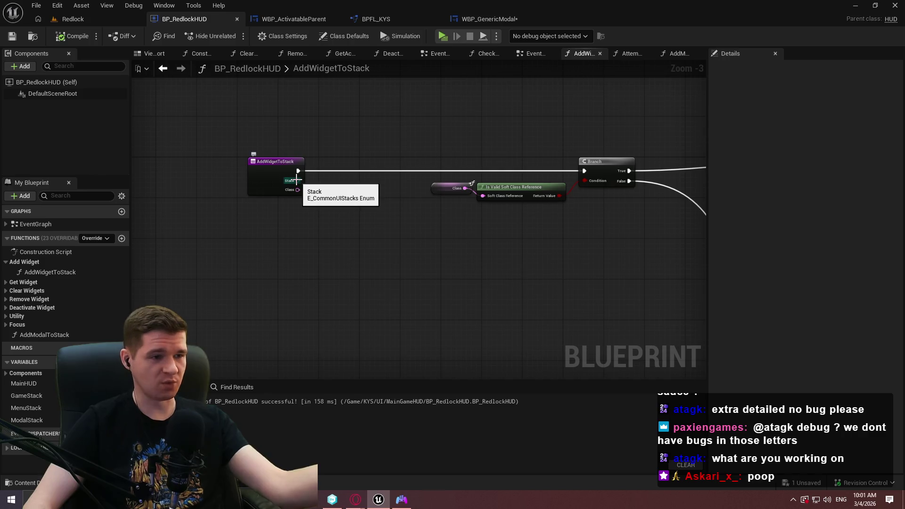
# Step: Try an Equal (Enum) node comparing Stack to Modal, then delete it
pyautogui.moveTo(296, 180); pyautogui.dragTo(316, 185)
pyautogui.write('=')
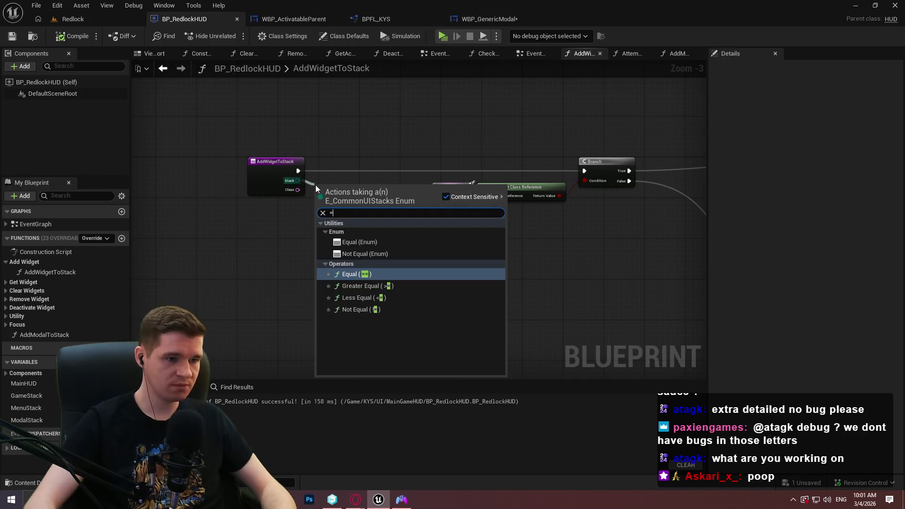
pyautogui.click(363, 242)
pyautogui.scroll(1, 352, 218)
pyautogui.click(352, 197)
pyautogui.click(359, 226)
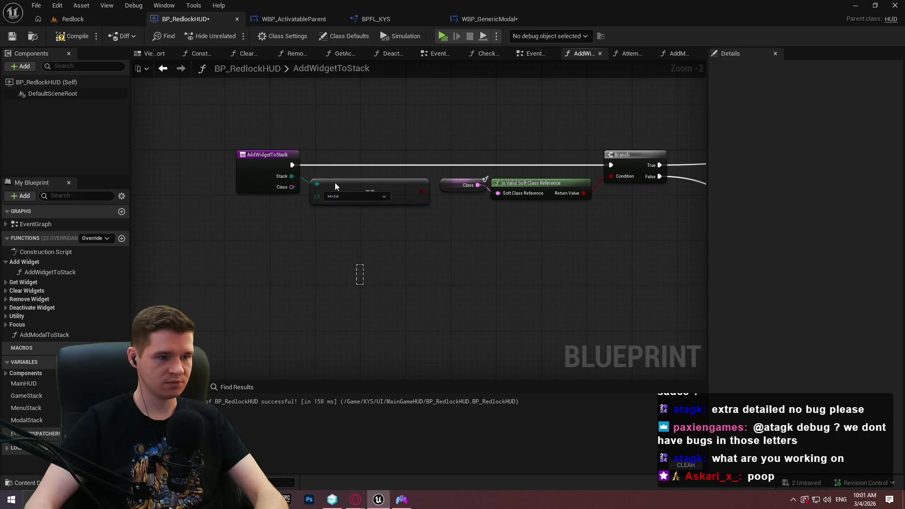
pyautogui.press('Delete')
# Step: Add a Not Equal (Enum) node comparing Stack against Modal
pyautogui.moveTo(291, 176); pyautogui.dragTo(316, 203)
pyautogui.write('not')
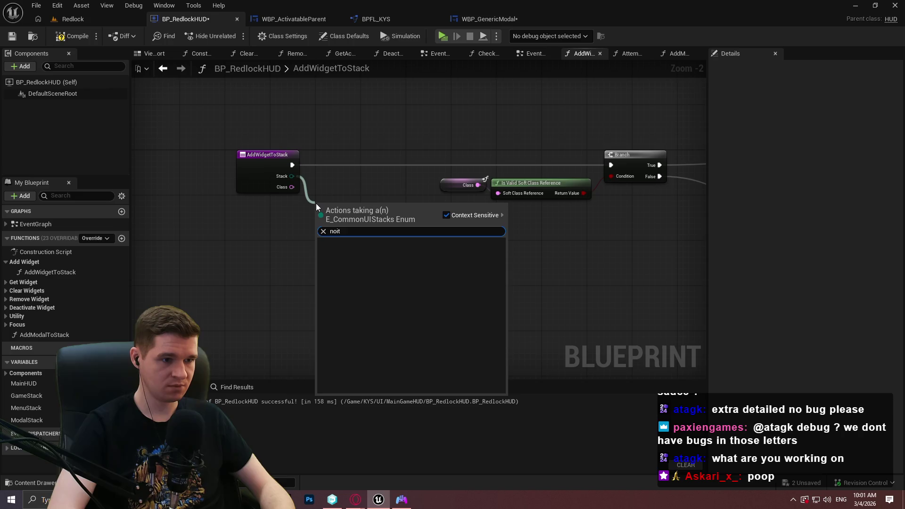
pyautogui.press('Return')
pyautogui.scroll(2, 322, 215)
pyautogui.click(377, 221)
pyautogui.click(358, 253)
# Step: Add a Branch on the Not Equal result, run it right after the entry node, and arrange the nodes
pyautogui.click(518, 228)
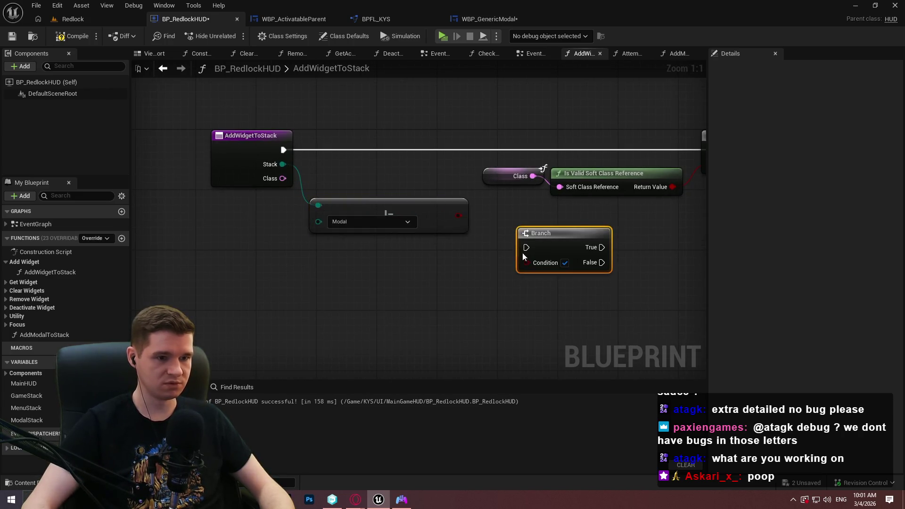
pyautogui.moveTo(459, 216)
pyautogui.mouseDown()
pyautogui.moveTo(526, 263)
pyautogui.moveTo(279, 133)
pyautogui.moveTo(283, 149)
pyautogui.mouseUp()
pyautogui.moveTo(351, 202); pyautogui.dragTo(351, 172)
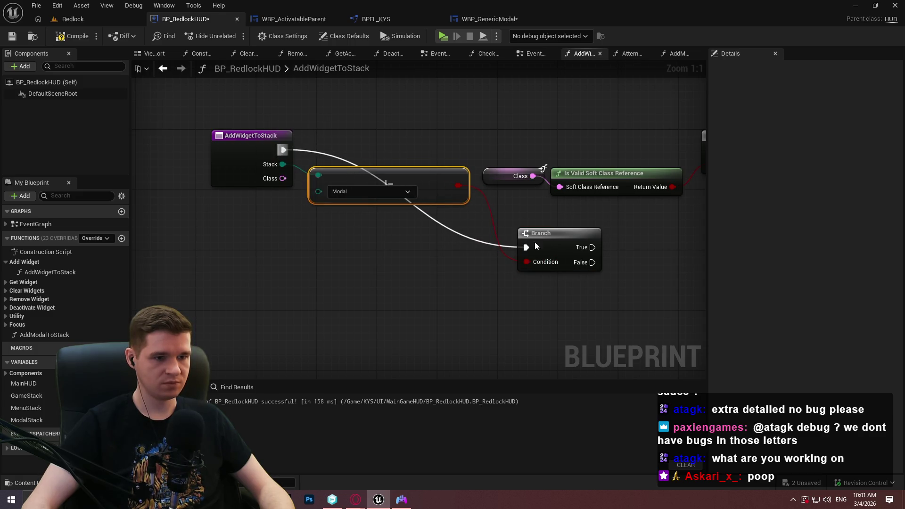
pyautogui.moveTo(552, 232); pyautogui.dragTo(533, 134)
pyautogui.moveTo(142, 92)
pyautogui.mouseDown()
pyautogui.moveTo(492, 177)
pyautogui.moveTo(519, 218)
pyautogui.moveTo(519, 179)
pyautogui.moveTo(323, 143)
pyautogui.moveTo(331, 160)
pyautogui.moveTo(706, 150)
pyautogui.moveTo(503, 150)
pyautogui.mouseUp()
pyautogui.keyDown('ctrl'); pyautogui.click(519, 180); pyautogui.keyUp('ctrl')
pyautogui.scroll(-4, 299, 319)
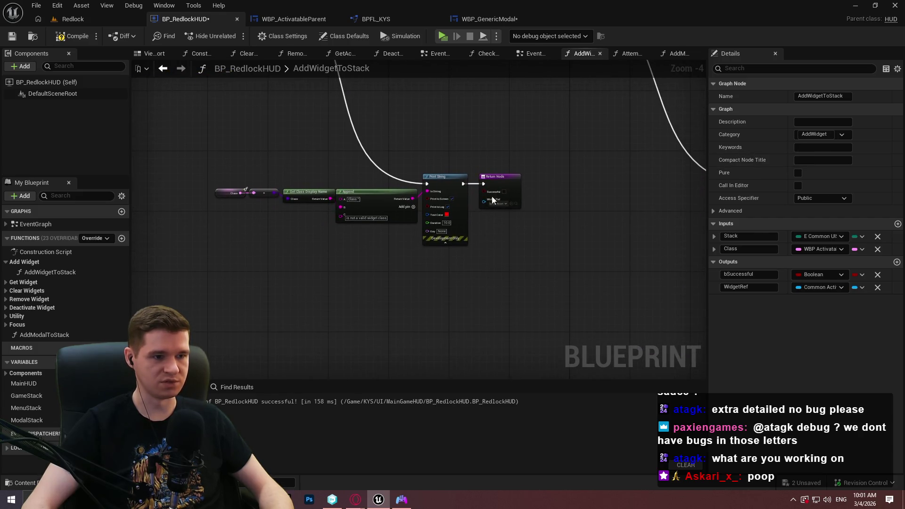
# Step: Connect the Branch False output to the Print String node that leads to the Return Node
pyautogui.moveTo(534, 161)
pyautogui.mouseDown()
pyautogui.moveTo(461, 220)
pyautogui.moveTo(466, 229)
pyautogui.mouseUp()
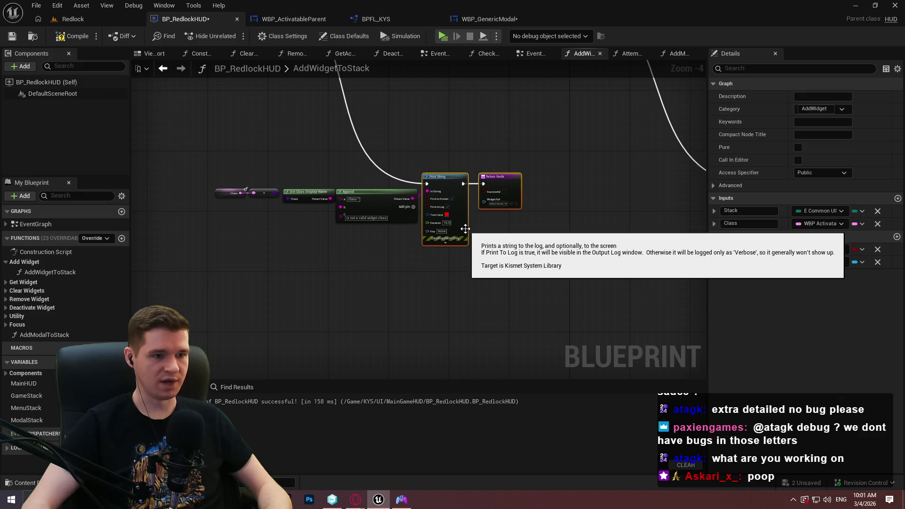
pyautogui.press('Home')
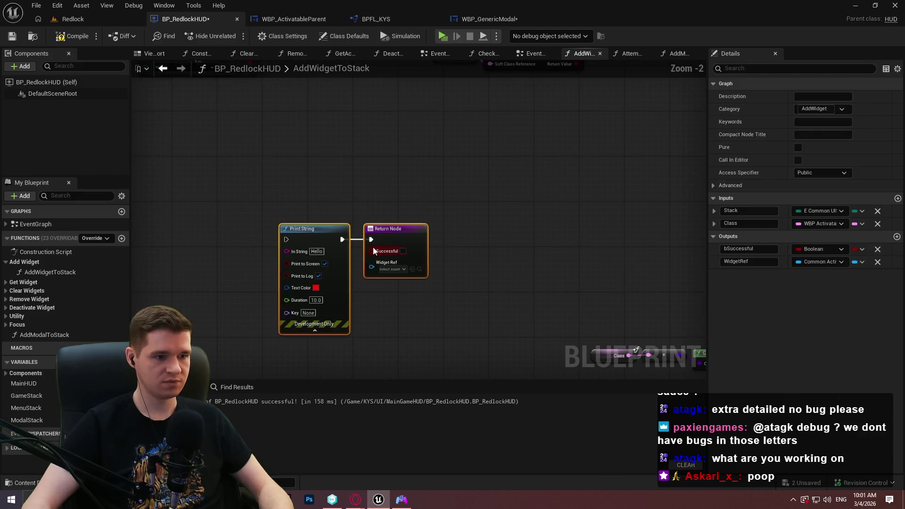
pyautogui.moveTo(286, 239)
pyautogui.mouseDown()
pyautogui.moveTo(299, 212)
pyautogui.moveTo(346, 277)
pyautogui.moveTo(329, 273)
pyautogui.mouseUp()
pyautogui.press('Home')
pyautogui.scroll(2, 495, 207)
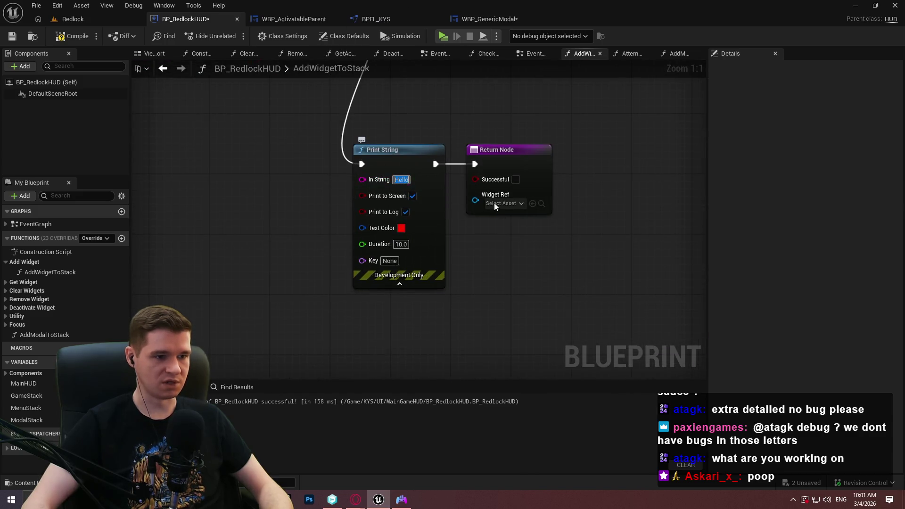
# Step: Enter the Print String warning telling users to use "AddModalToStack" instead of "AddWidgetToStack" for modals
pyautogui.write('DO NOT')
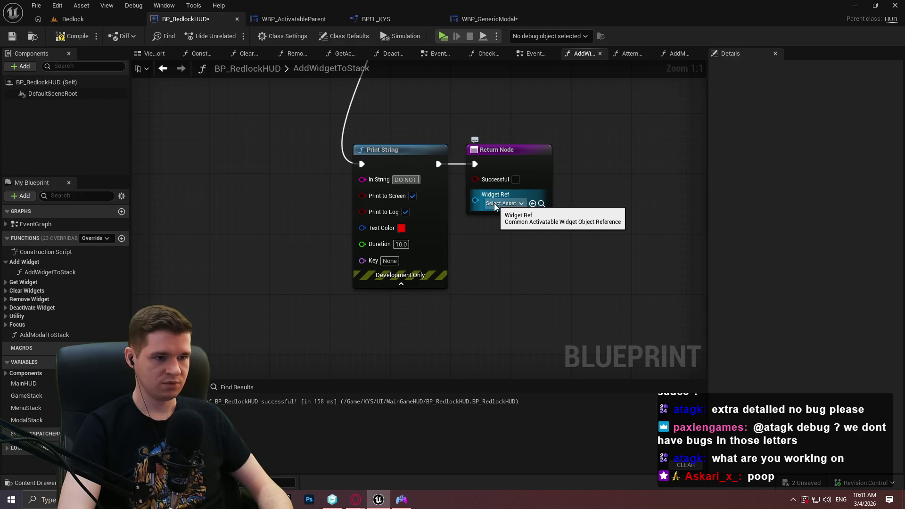
pyautogui.write(' use this')
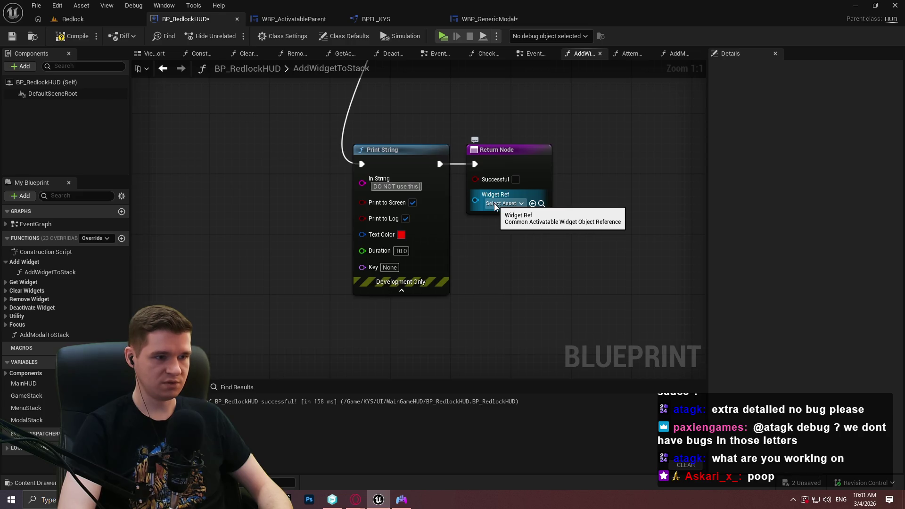
pyautogui.press('BackSpace')
pyautogui.press('BackSpace')
pyautogui.press('BackSpace')
pyautogui.press('BackSpace')
pyautogui.write('"')
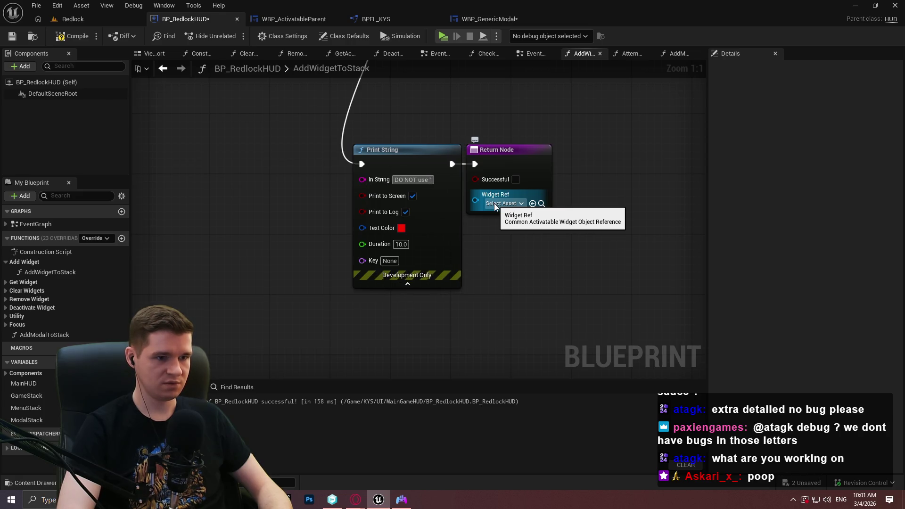
pyautogui.write('AddWidgetTo')
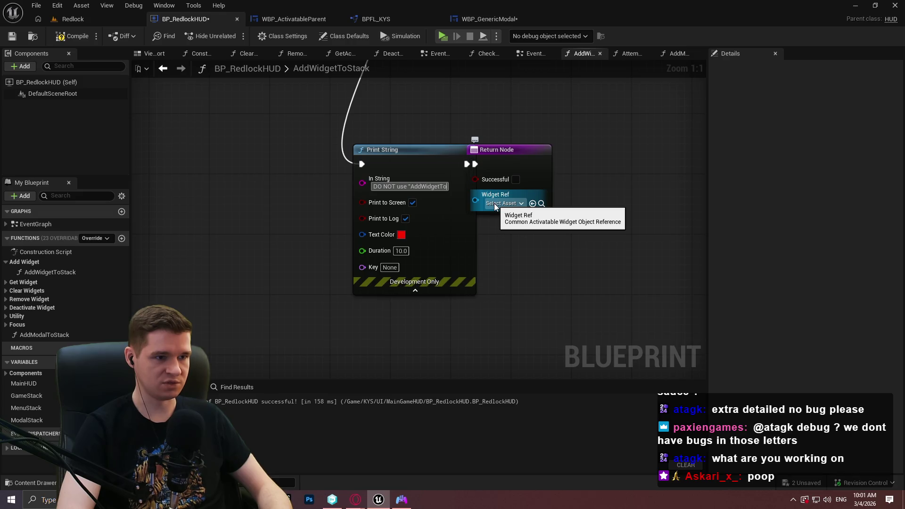
pyautogui.write('Stack" to push modals; us')
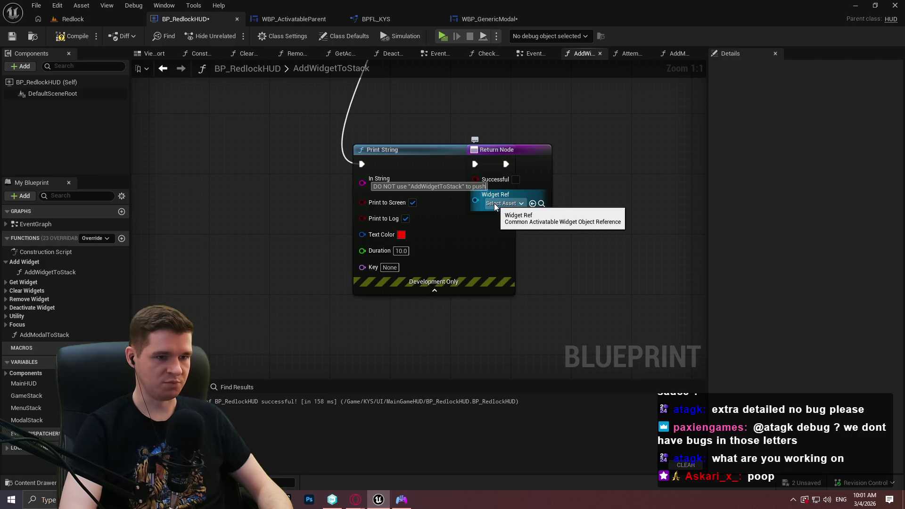
pyautogui.write('e')
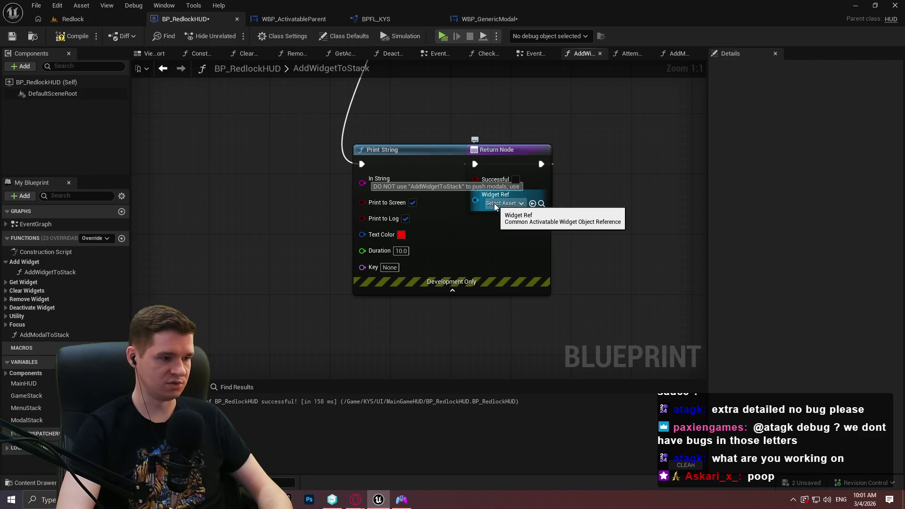
pyautogui.write(' "A')
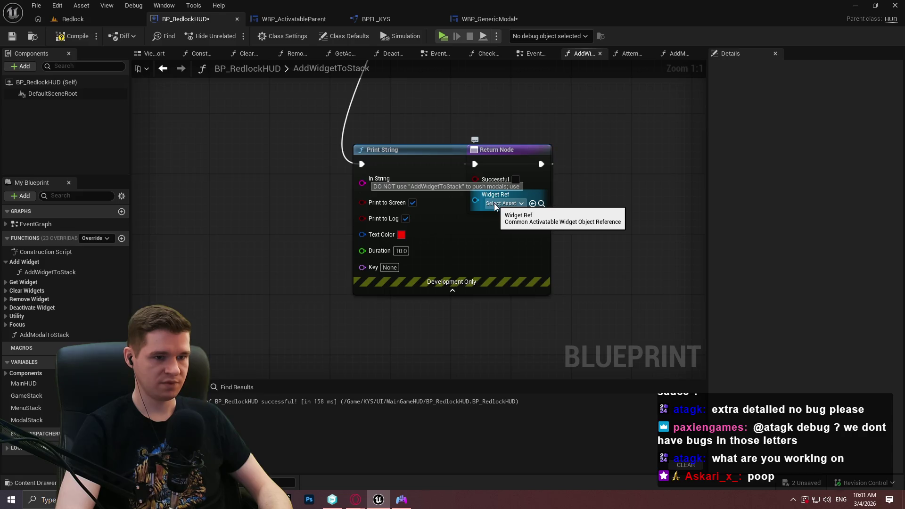
pyautogui.write('ddModal')
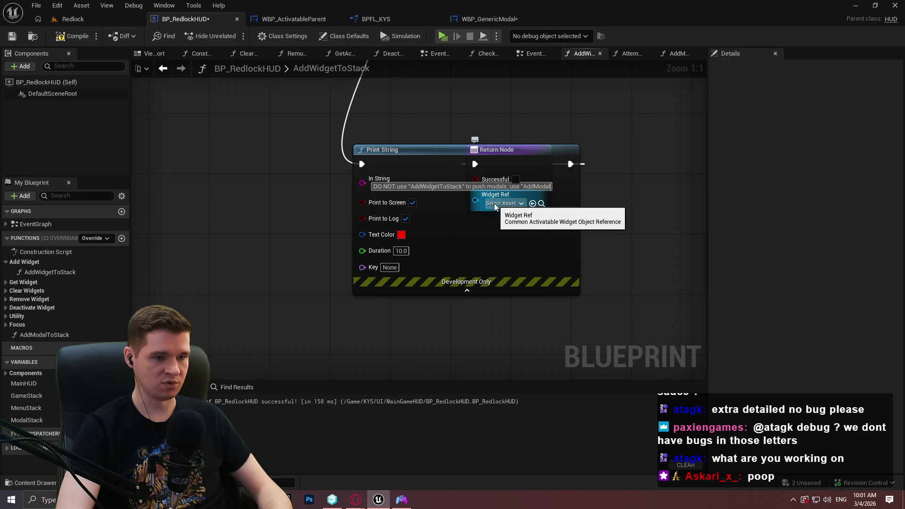
pyautogui.write('ToStack" i')
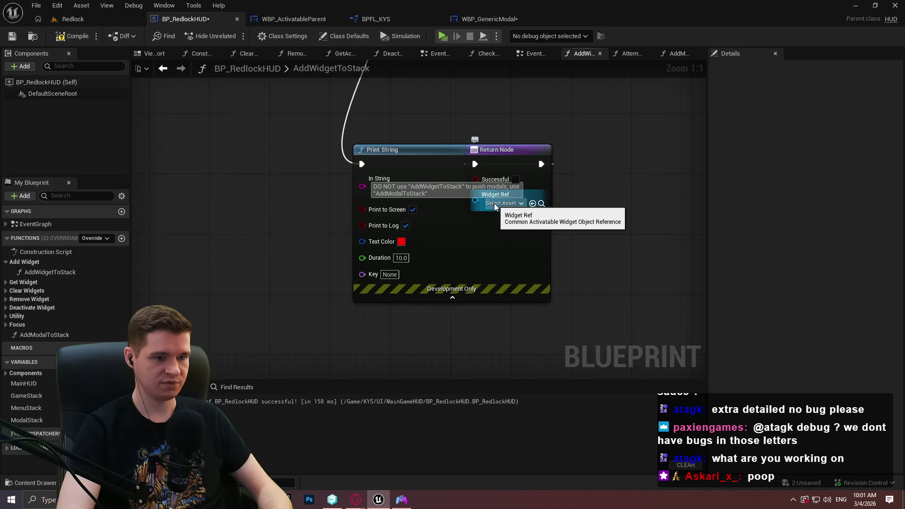
pyautogui.write('nstead')
pyautogui.moveTo(436, 164); pyautogui.dragTo(307, 172)
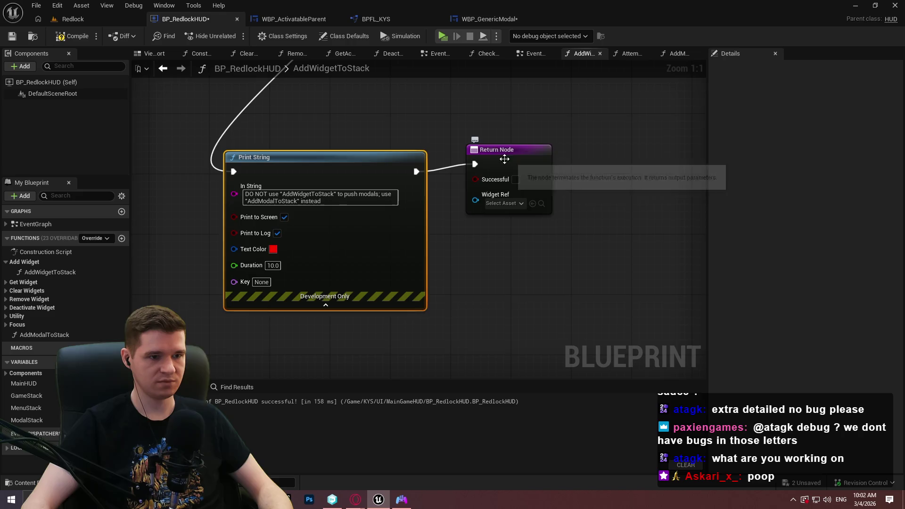
# Step: Rearrange the entry, Modal, Branch, Print String and Return nodes into a tidier layout
pyautogui.click(504, 160)
pyautogui.scroll(-3, 504, 165)
pyautogui.moveTo(513, 196)
pyautogui.mouseDown()
pyautogui.moveTo(283, 97)
pyautogui.moveTo(134, 110)
pyautogui.moveTo(251, 101)
pyautogui.moveTo(188, 162)
pyautogui.moveTo(503, 192)
pyautogui.moveTo(679, 160)
pyautogui.mouseUp()
pyautogui.moveTo(546, 306)
pyautogui.mouseDown()
pyautogui.moveTo(384, 252)
pyautogui.moveTo(346, 211)
pyautogui.moveTo(359, 169)
pyautogui.mouseUp()
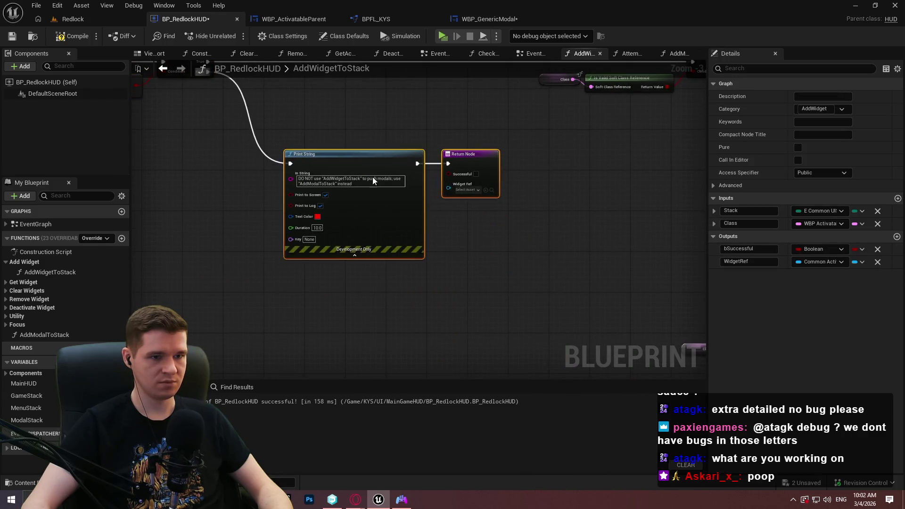
pyautogui.scroll(-8, 587, 219)
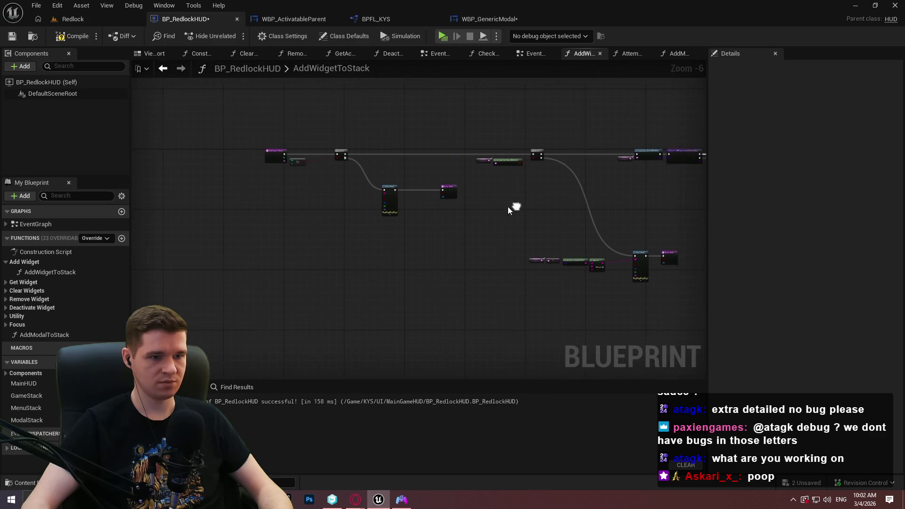
pyautogui.moveTo(568, 211); pyautogui.dragTo(146, 207)
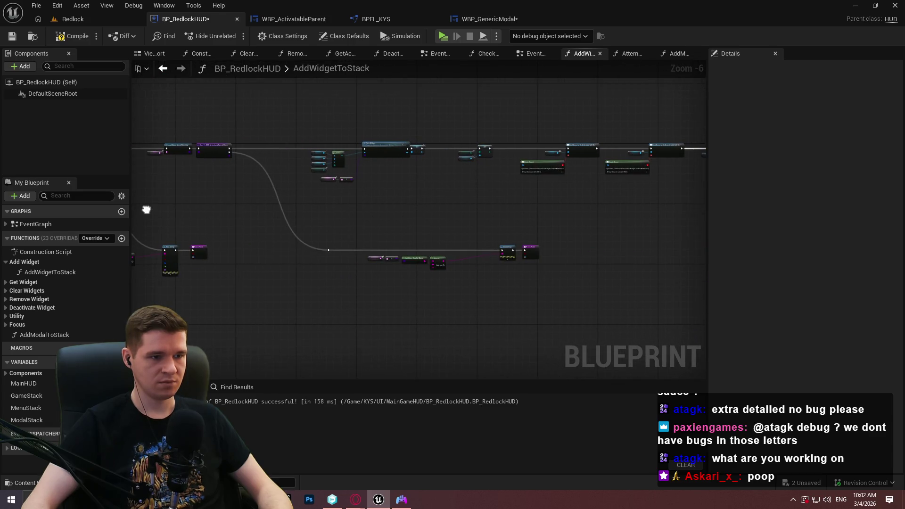
# Step: Save BP_RedlockHUD and switch to the WBP_GenericModal blueprint
pyautogui.click(13, 38)
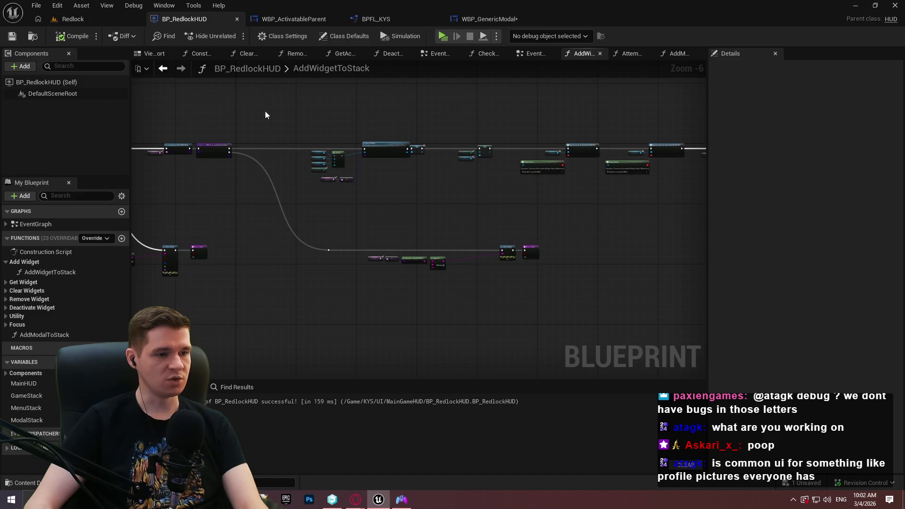
pyautogui.moveTo(278, 115); pyautogui.dragTo(386, 137)
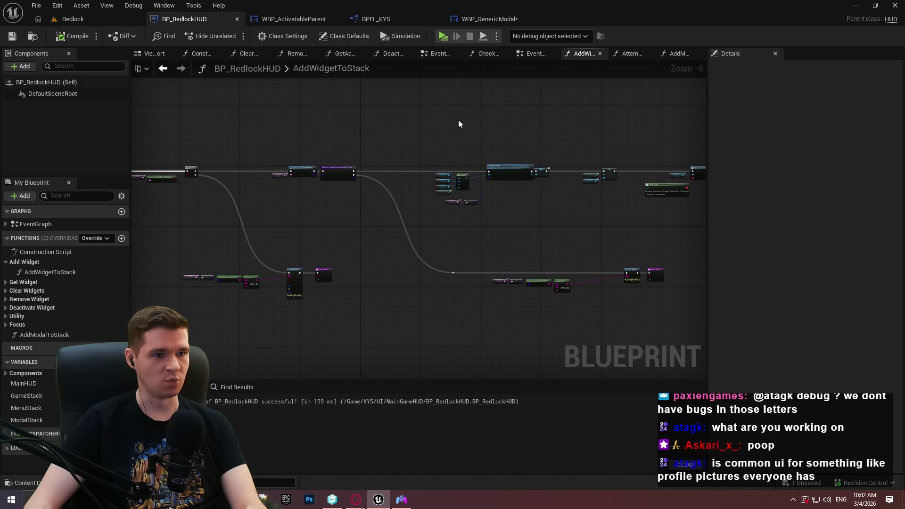
pyautogui.click(495, 23)
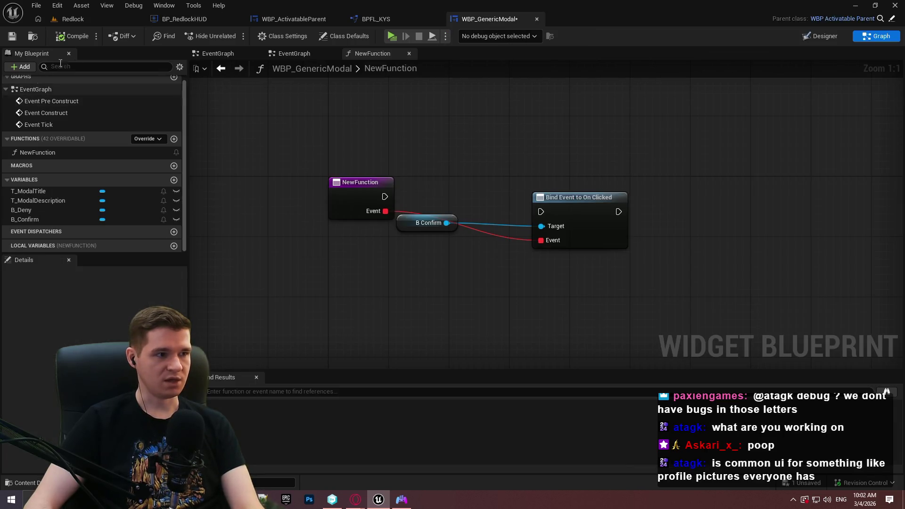
# Step: Play the game, pause it, and raise Camera Sensitivity to 1.7
pyautogui.click(396, 41)
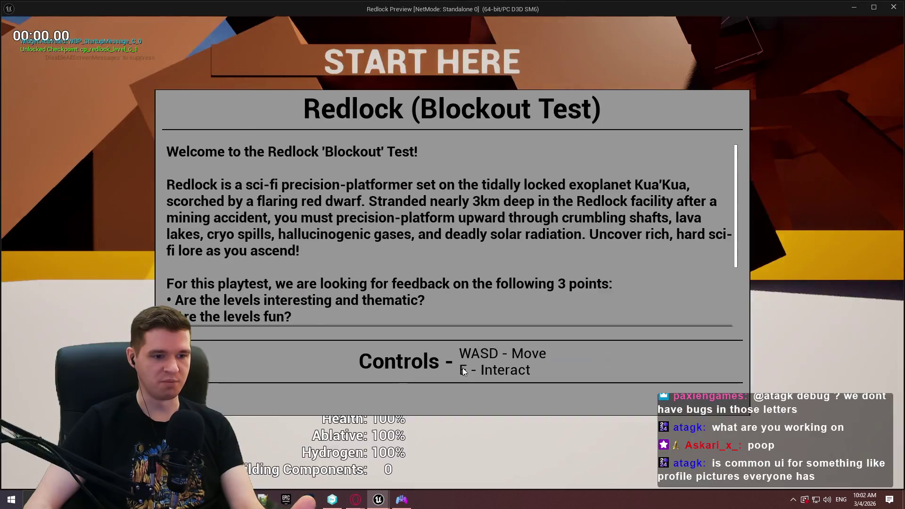
pyautogui.press('Escape')
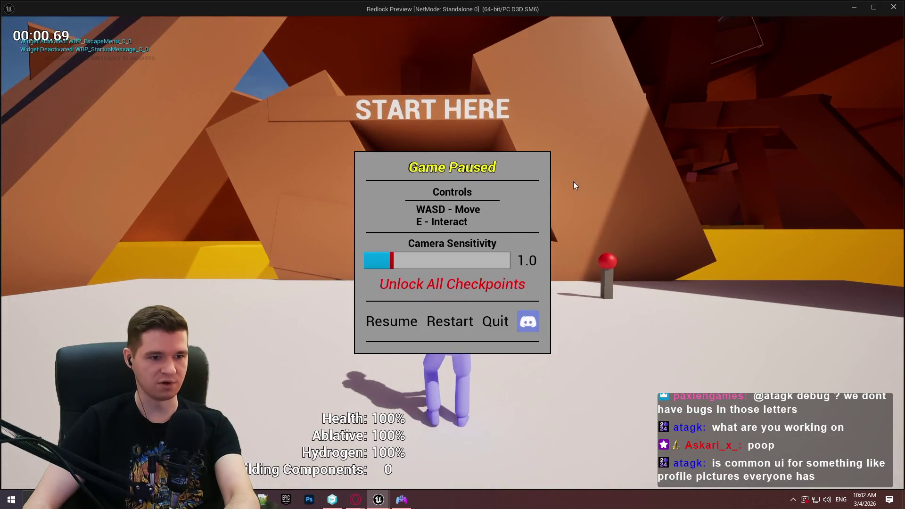
pyautogui.moveTo(394, 267)
pyautogui.mouseDown()
pyautogui.moveTo(470, 264)
pyautogui.moveTo(408, 264)
pyautogui.mouseUp()
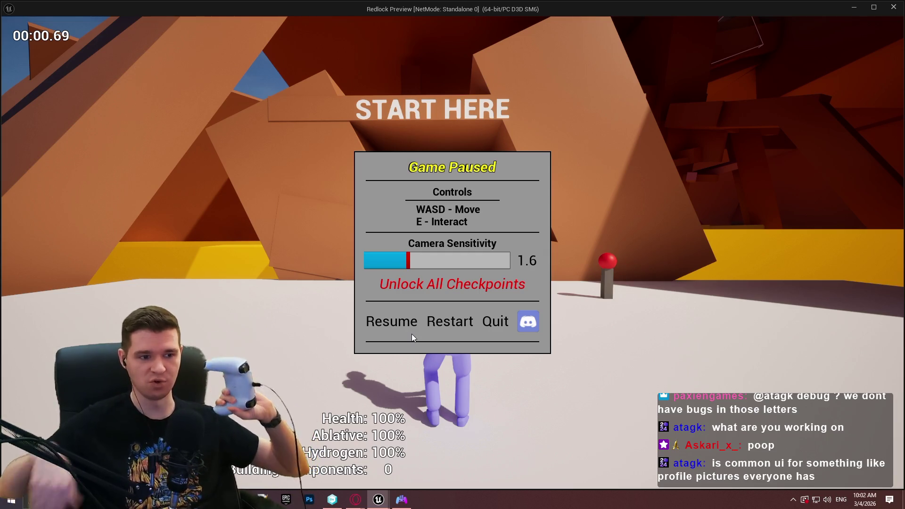
# Step: Test gamepad focus moving between Restart, Discord, Unlock All Checkpoints and Resume
pyautogui.press('Down')
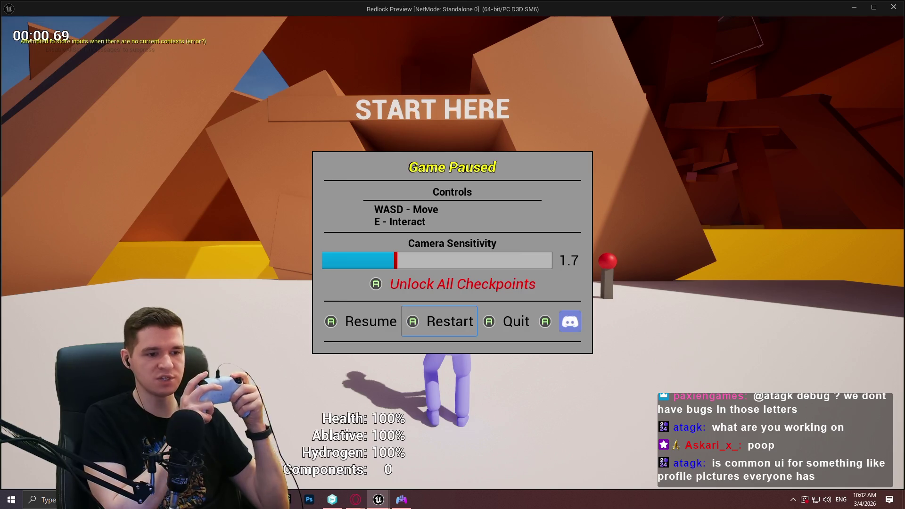
pyautogui.press('Right')
pyautogui.press('Left')
pyautogui.press('Left')
pyautogui.press('Right')
pyautogui.press('Right')
pyautogui.press('Right')
pyautogui.press('Left')
pyautogui.press('Left')
pyautogui.press('Left')
pyautogui.press('Up')
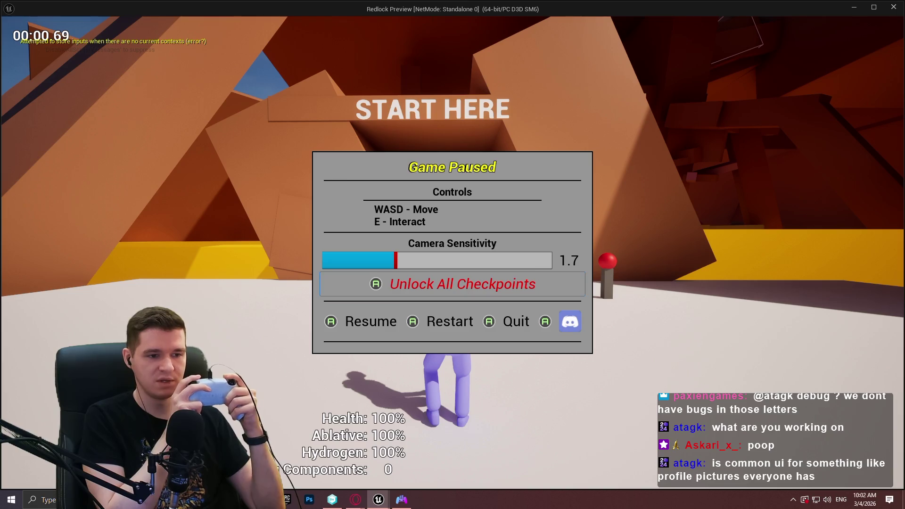
pyautogui.press('Down')
pyautogui.press('Up')
pyautogui.press('Down')
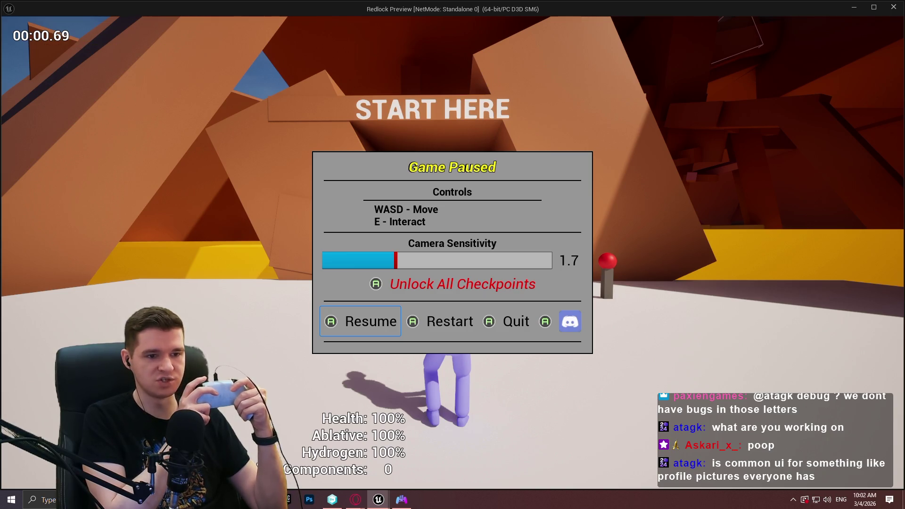
pyautogui.press('Up')
pyautogui.press('Down')
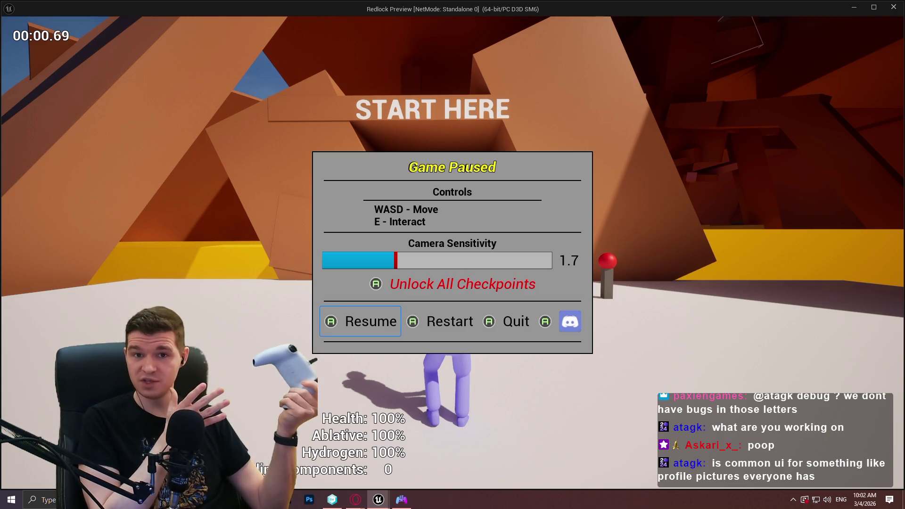
# Step: Cycle focus along the bottom row of options, then choose Quit to end the preview
pyautogui.press('Right')
pyautogui.press('Right')
pyautogui.press('Left')
pyautogui.press('Left')
pyautogui.press('Right')
pyautogui.press('Right')
pyautogui.press('Right')
pyautogui.press('Left')
pyautogui.press('Left')
pyautogui.press('Left')
pyautogui.press('Right')
pyautogui.press('Right')
pyautogui.press('Left')
pyautogui.press('Left')
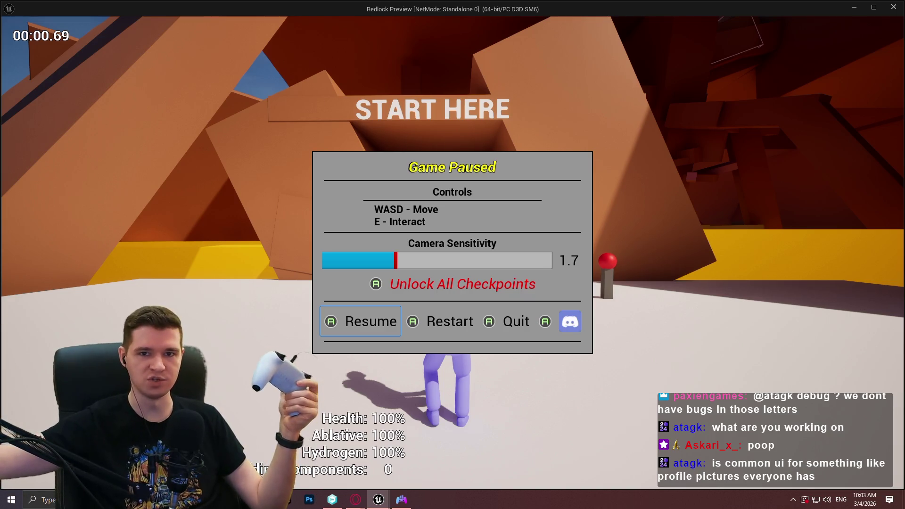
pyautogui.press('Right')
pyautogui.press('Right')
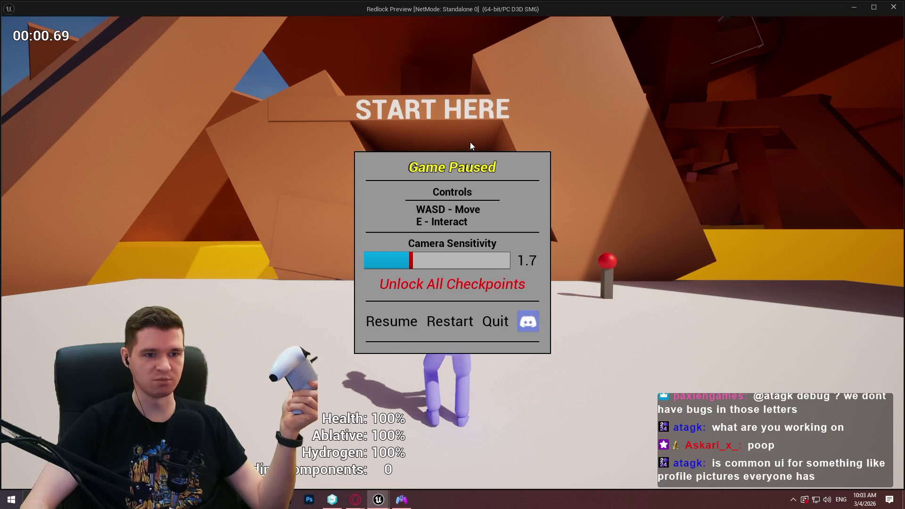
pyautogui.press('Right')
pyautogui.press('Right')
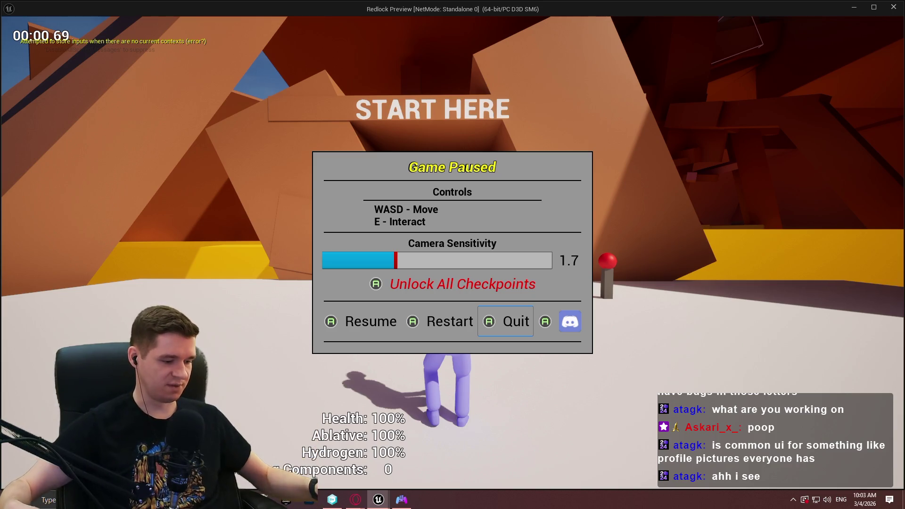
pyautogui.press('Return')
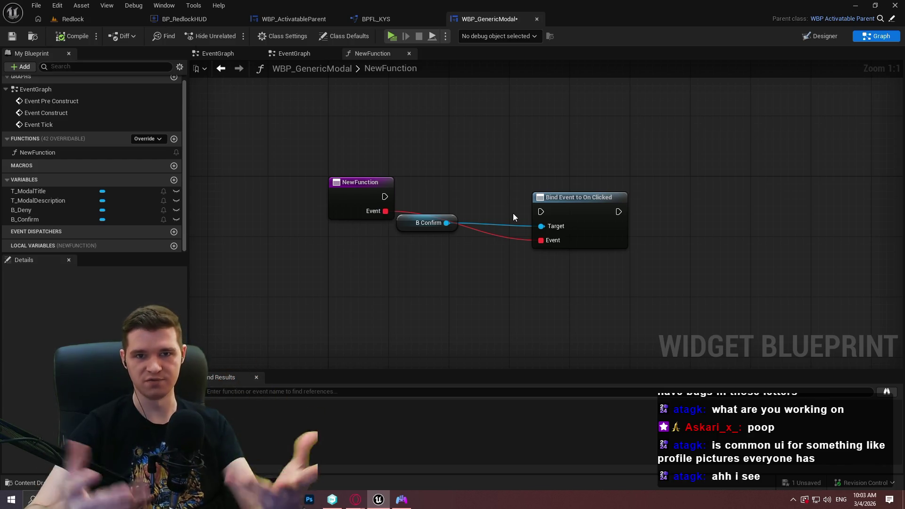
# Step: Look over the BP_RedlockHUD, WBP_ActivatableParent and WBP_GenericModal blueprints
pyautogui.click(203, 20)
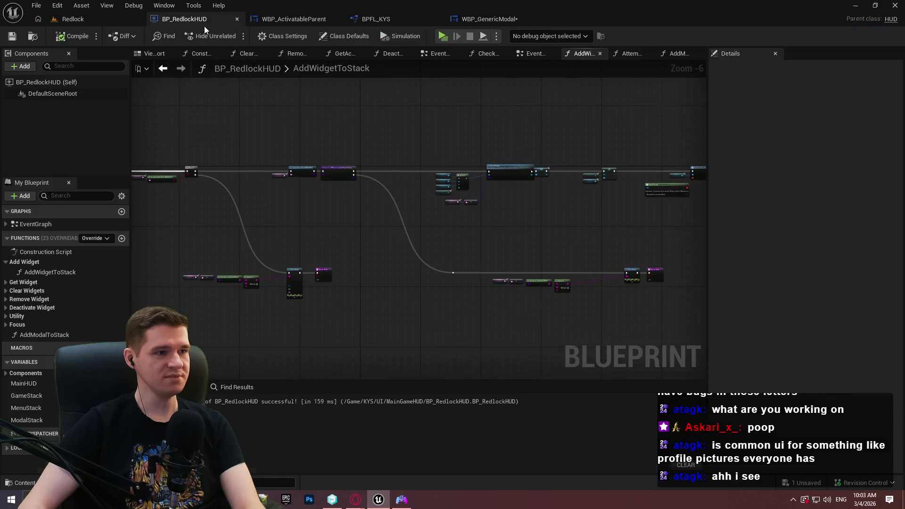
pyautogui.click(304, 19)
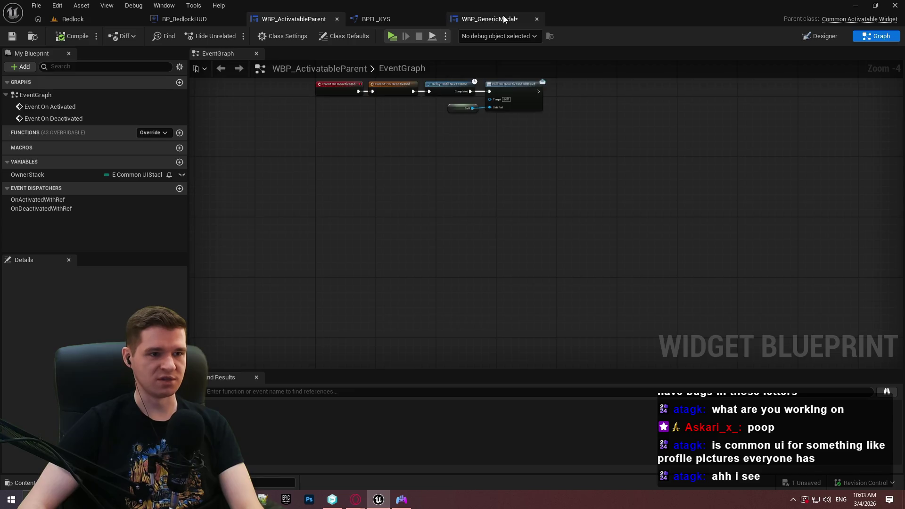
pyautogui.click(488, 19)
pyautogui.click(188, 19)
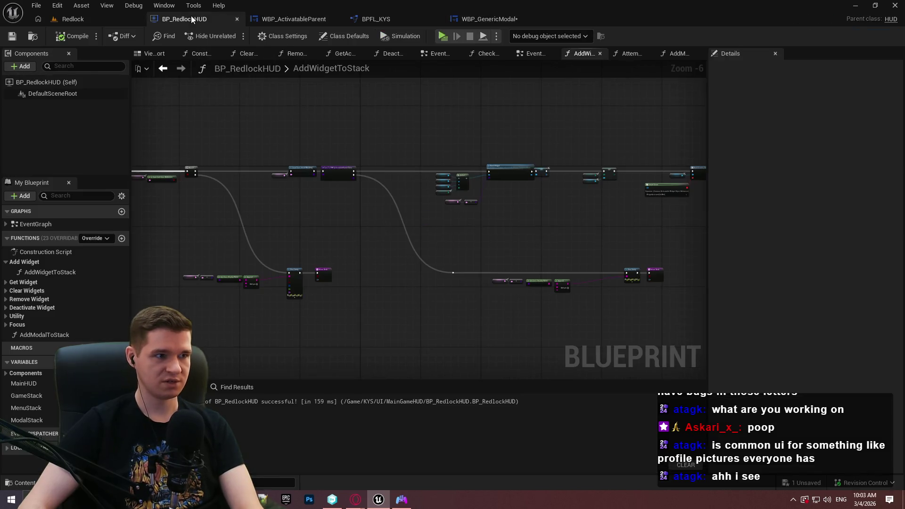
# Step: Open the HUD's EventGraph, then go back to the AddModalToStack function graph
pyautogui.moveTo(269, 174); pyautogui.dragTo(428, 201)
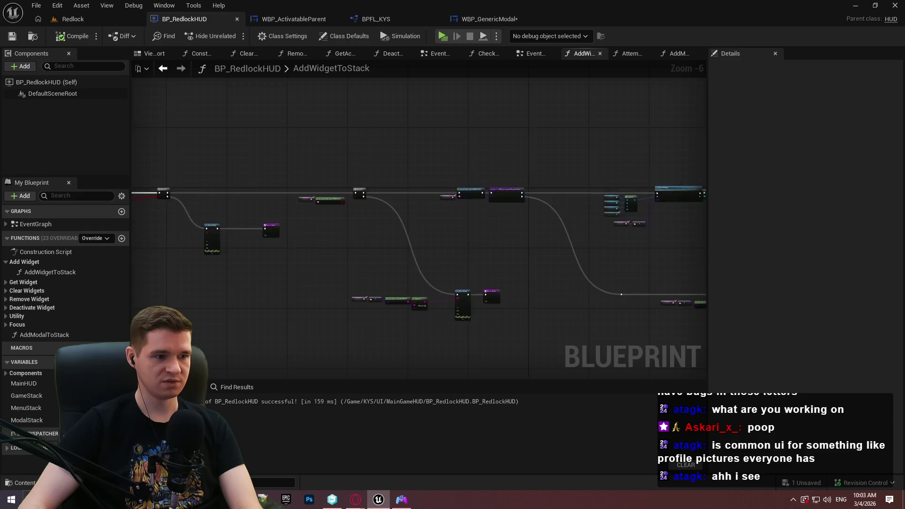
pyautogui.scroll(4, 344, 176)
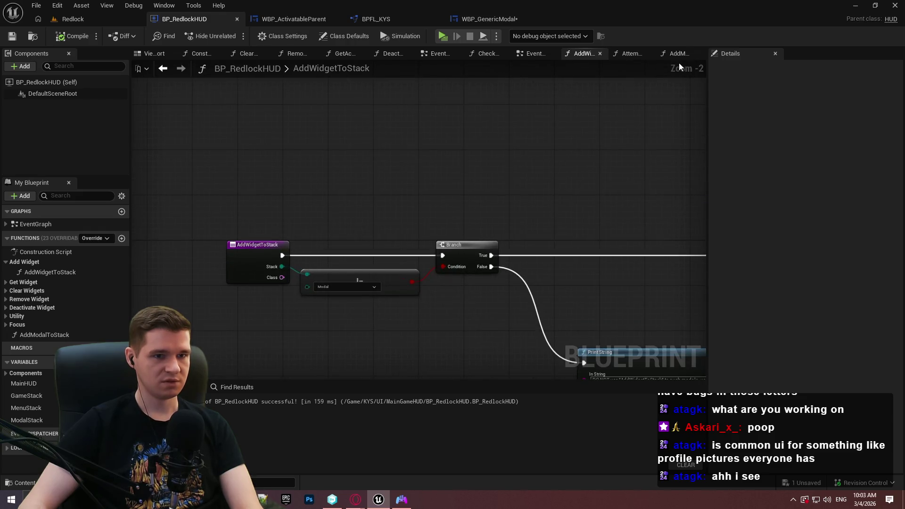
pyautogui.doubleClick(46, 228)
pyautogui.scroll(-2, 459, 233)
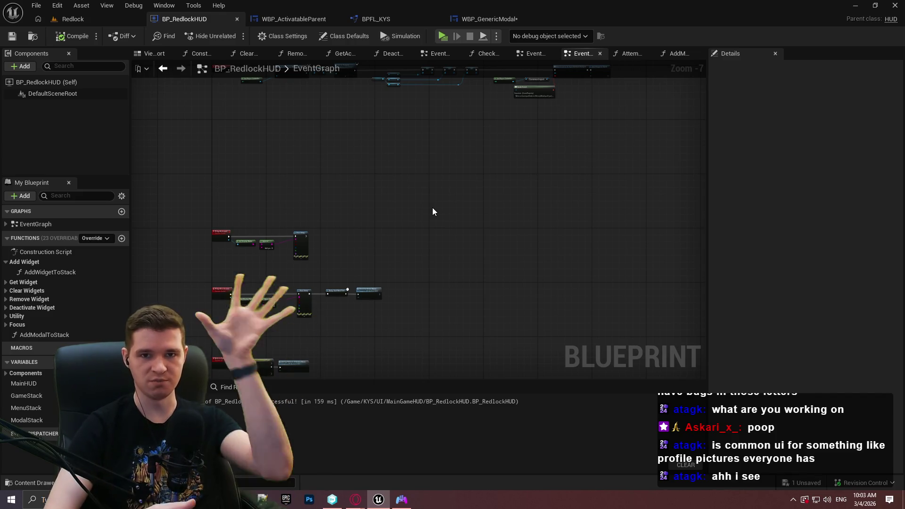
pyautogui.hotkey('alt', 'Left')
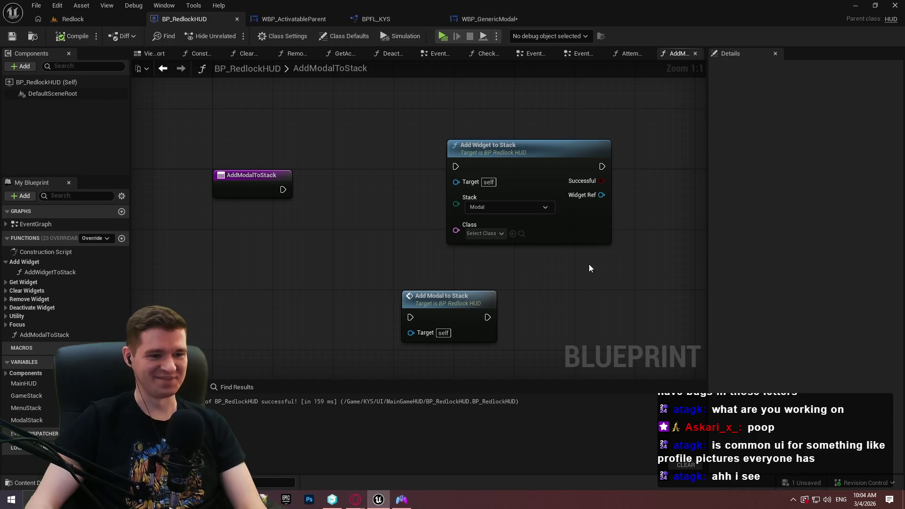
# Step: Open the AddWidgetToStack function's definition from its call node
pyautogui.click(466, 293)
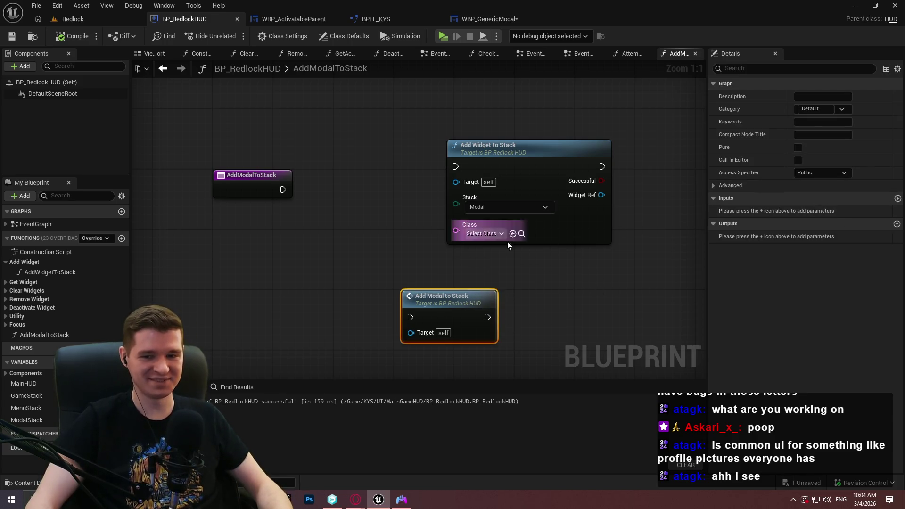
pyautogui.keyDown('ctrl'); pyautogui.click(451, 312); pyautogui.keyUp('ctrl')
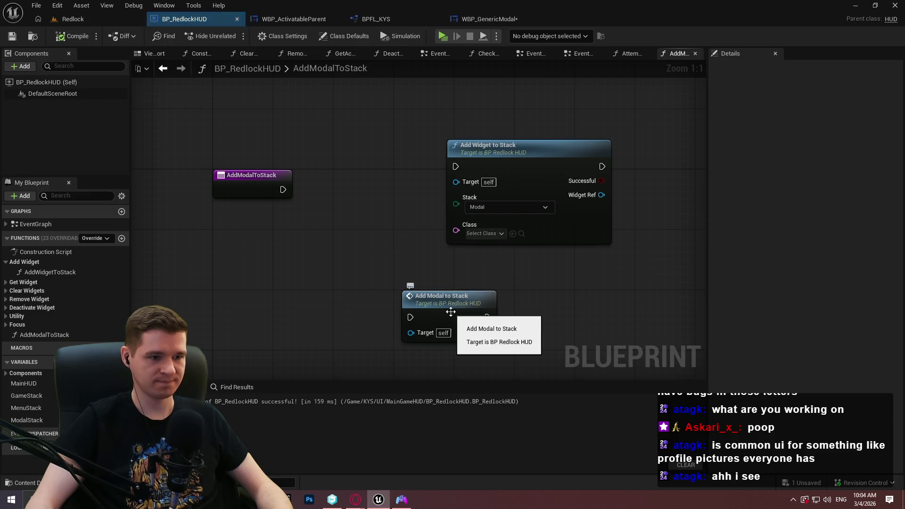
pyautogui.scroll(-2, 572, 259)
pyautogui.click(410, 235)
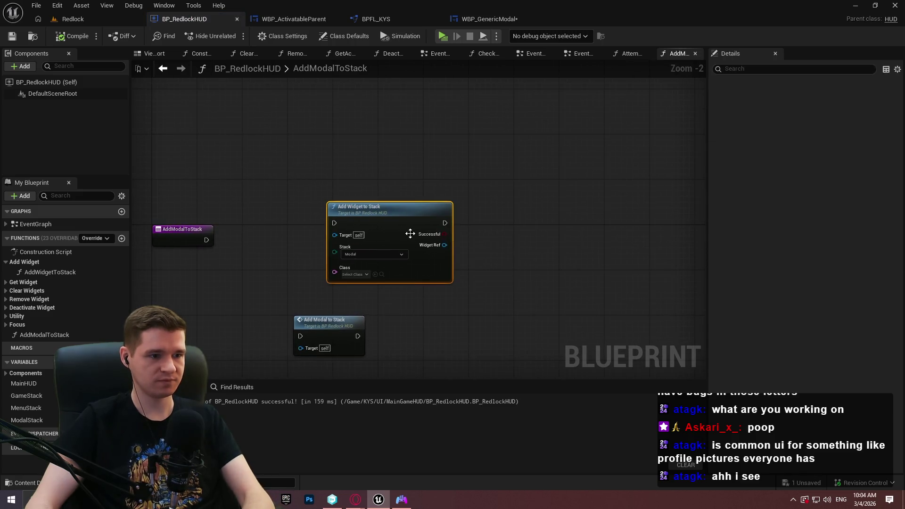
pyautogui.doubleClick(404, 230)
# Step: Inspect its entry, Modal warning branch, and the Is Valid, Branch and Cast checks
pyautogui.scroll(8, 436, 218)
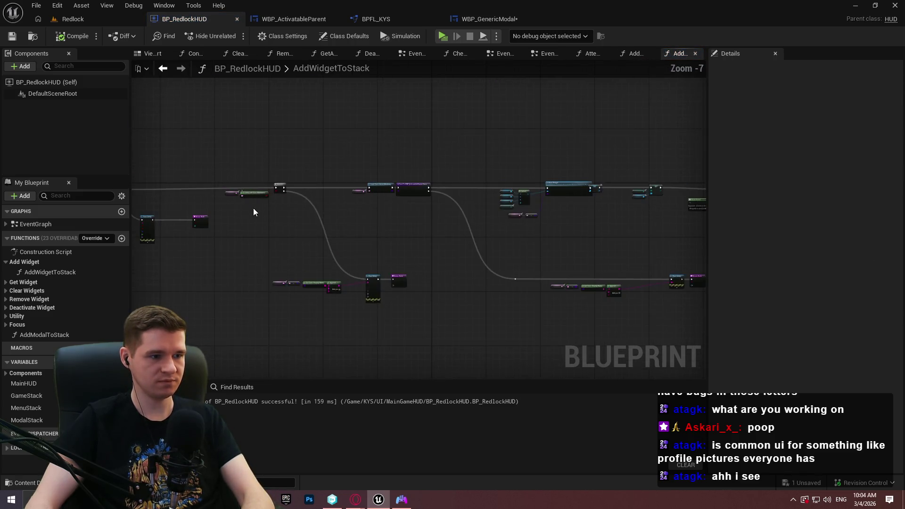
pyautogui.moveTo(524, 230); pyautogui.dragTo(900, 256)
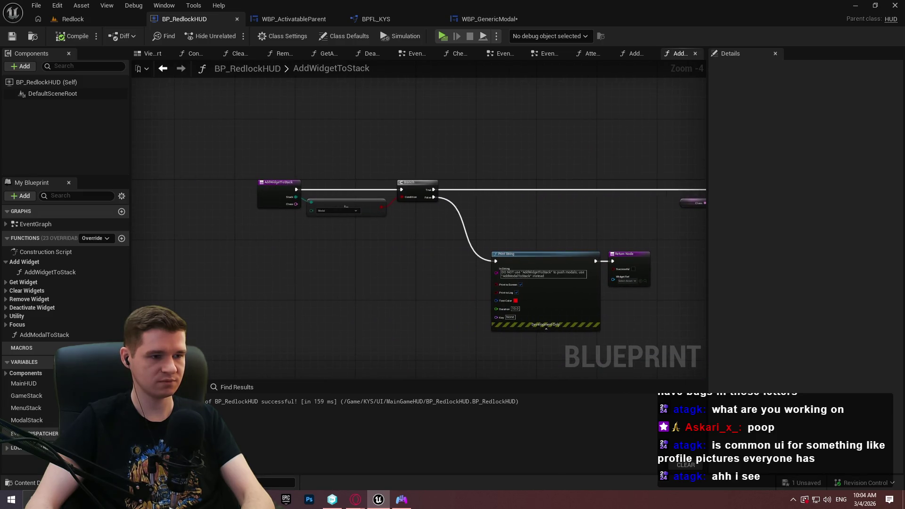
pyautogui.moveTo(801, 250); pyautogui.dragTo(378, 257)
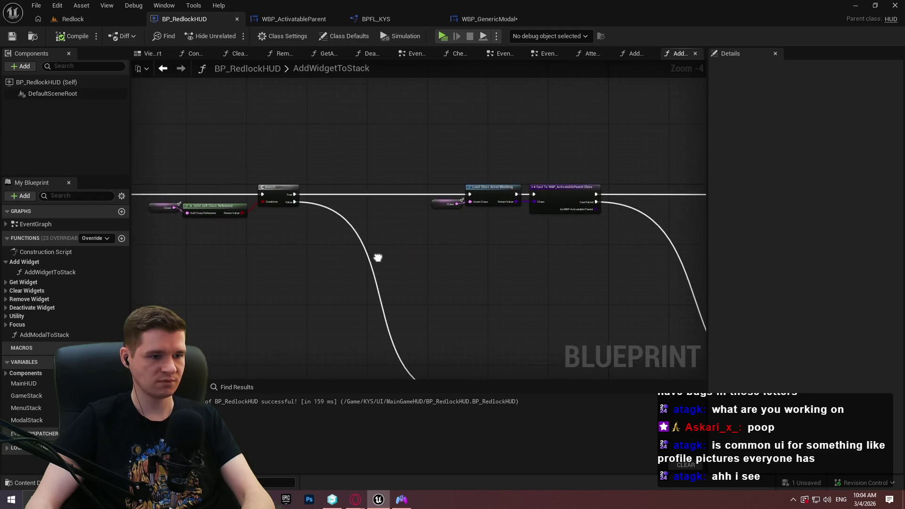
pyautogui.moveTo(623, 266)
pyautogui.mouseDown()
pyautogui.moveTo(197, 166)
pyautogui.moveTo(161, 168)
pyautogui.moveTo(174, 173)
pyautogui.mouseUp()
# Step: Marquee-select the validity and cast check nodes in AddWidgetToStack, then return to AddModalToStack
pyautogui.moveTo(538, 241); pyautogui.dragTo(90, 220)
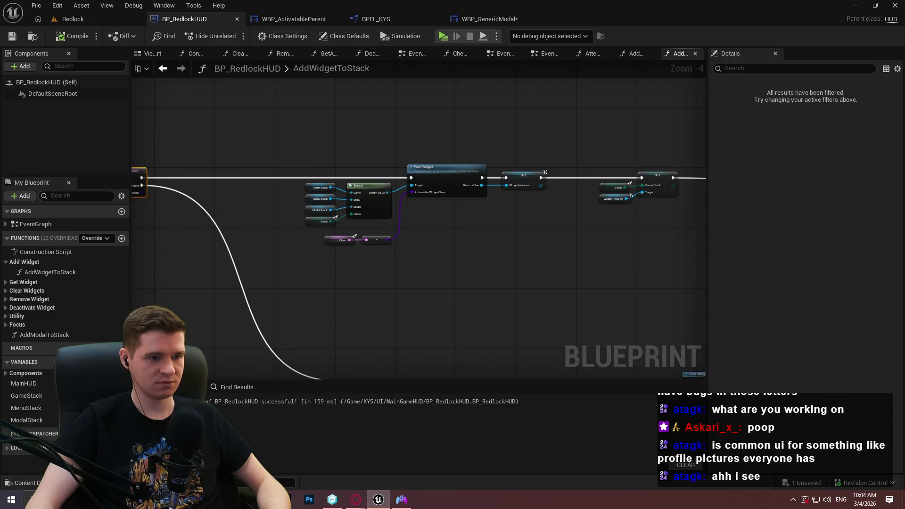
pyautogui.scroll(-1, 231, 200)
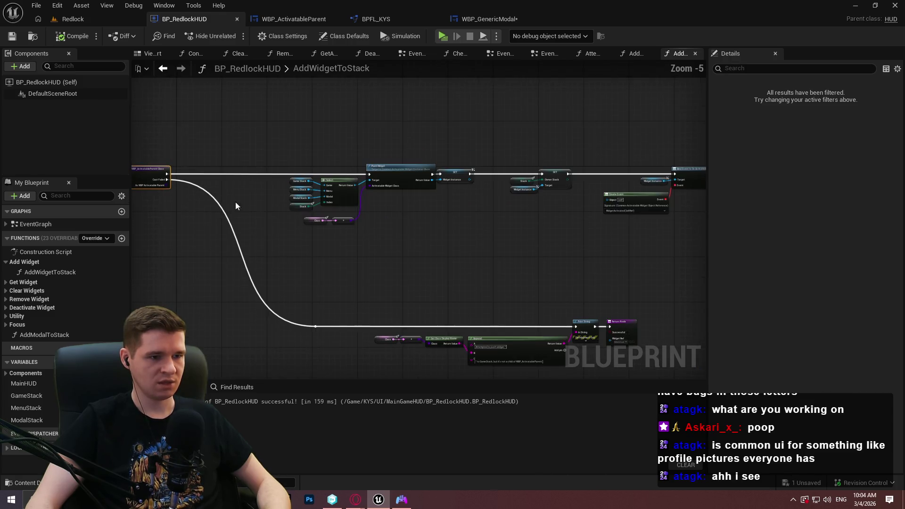
pyautogui.moveTo(231, 200); pyautogui.dragTo(482, 194)
pyautogui.moveTo(617, 213)
pyautogui.mouseDown()
pyautogui.moveTo(292, 143)
pyautogui.moveTo(195, 136)
pyautogui.mouseUp()
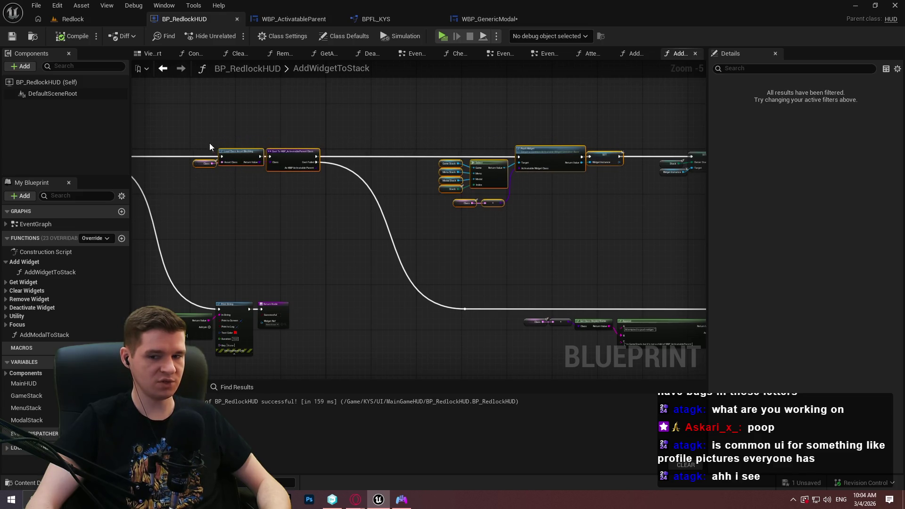
pyautogui.click(635, 56)
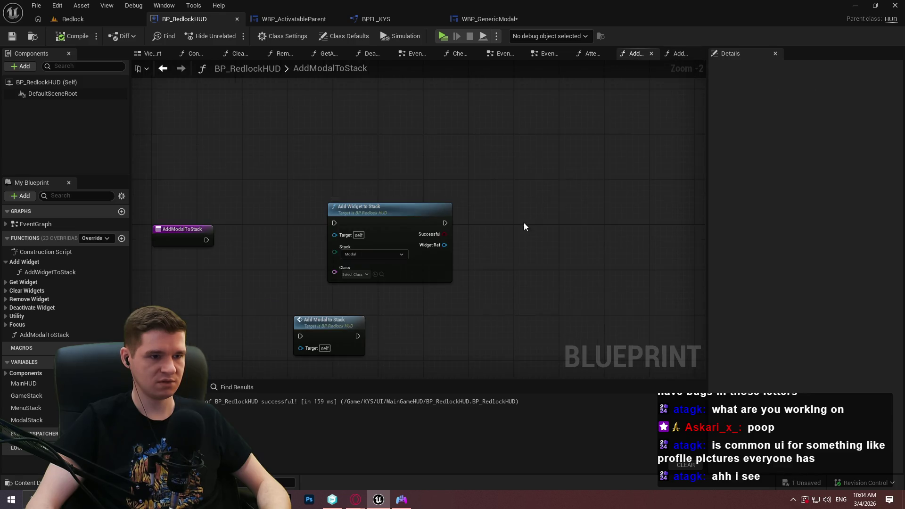
# Step: Add a new parameter to AddModalToStack typed as a WBP Activatable Parent soft class reference
pyautogui.click(177, 243)
pyautogui.click(897, 249)
pyautogui.click(815, 264)
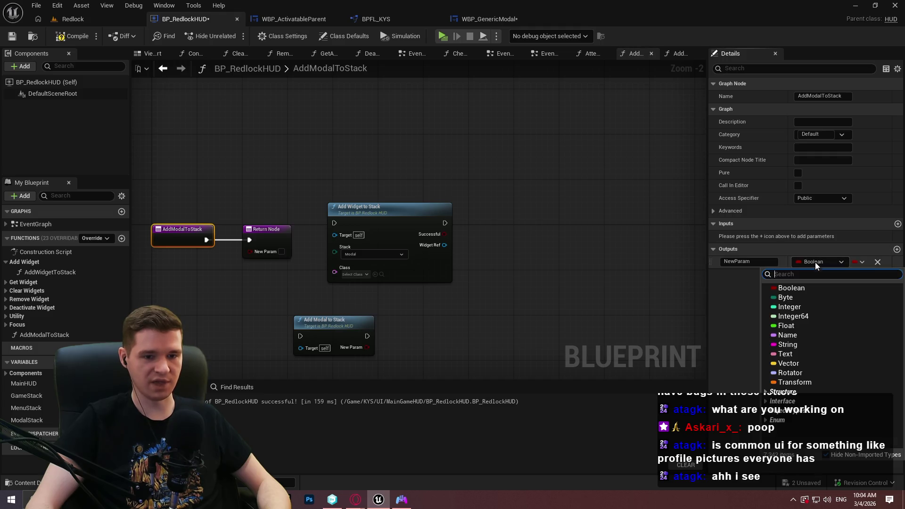
pyautogui.write('ac')
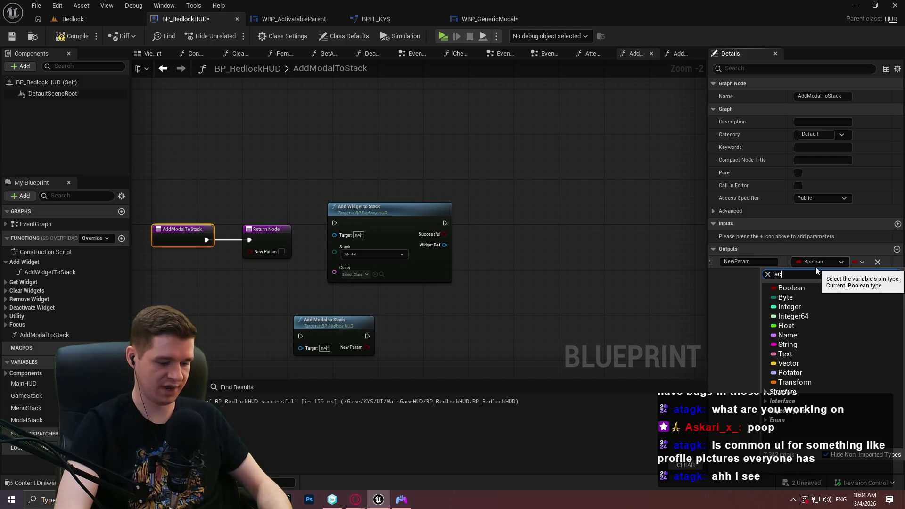
pyautogui.write('tvi')
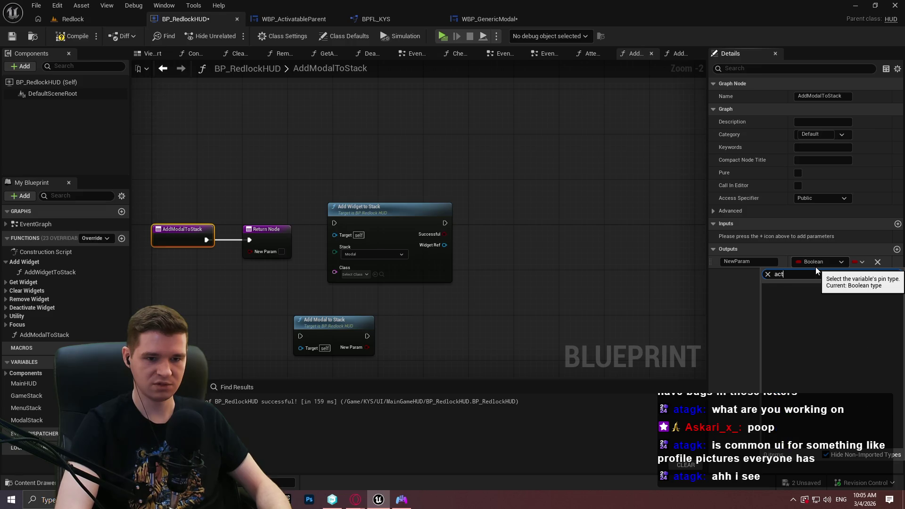
pyautogui.press('BackSpace')
pyautogui.press('BackSpace')
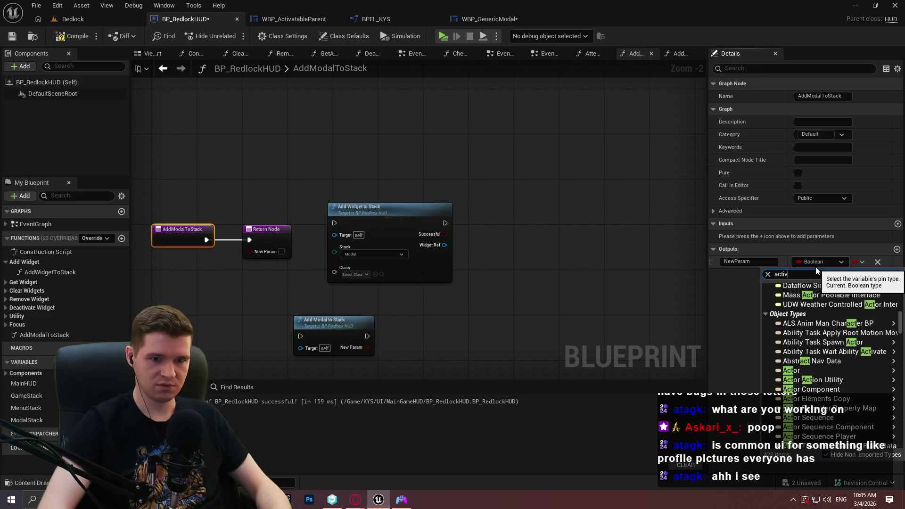
pyautogui.write('iva')
pyautogui.moveTo(847, 388)
pyautogui.moveTo(829, 405)
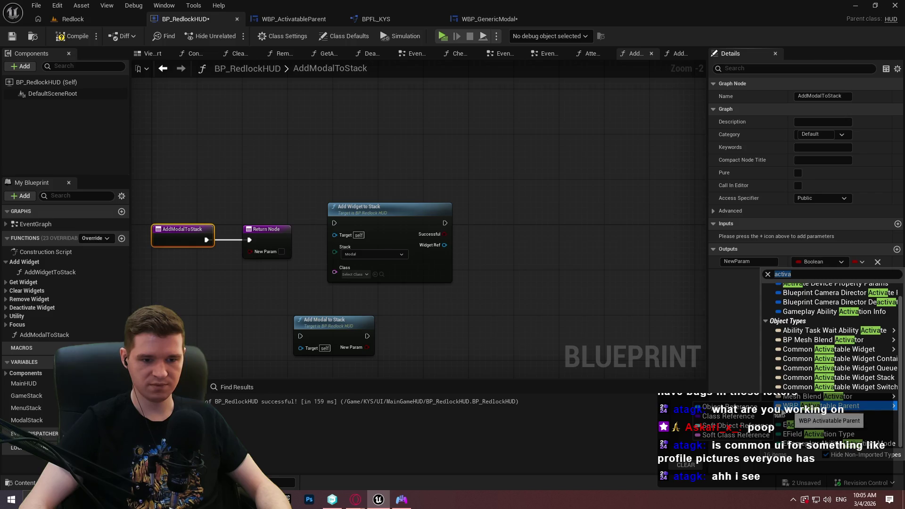
pyautogui.click(726, 434)
# Step: Move the parameter from Outputs to Inputs and rename it Class
pyautogui.click(366, 158)
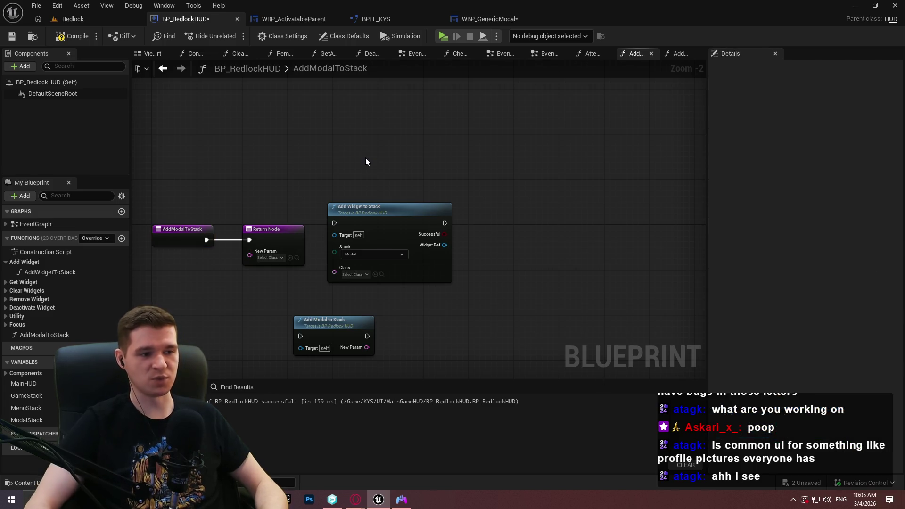
pyautogui.click(267, 229)
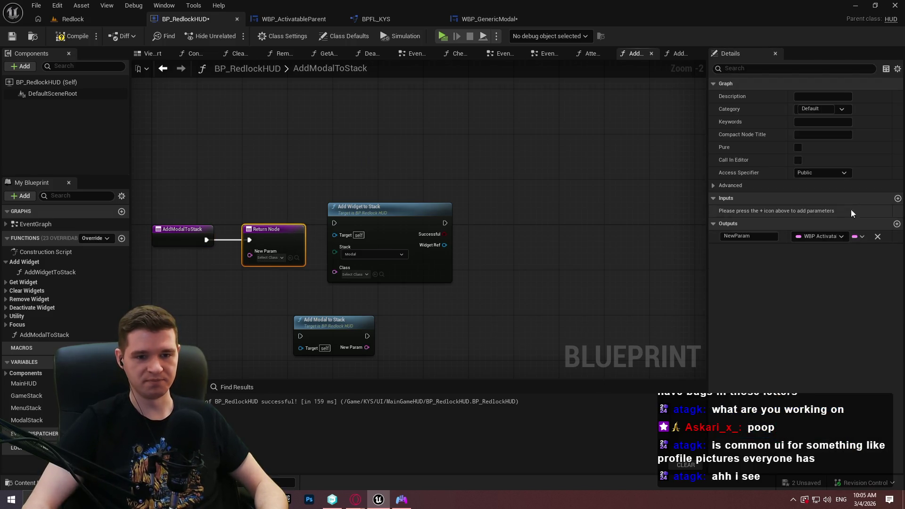
pyautogui.click(878, 236)
pyautogui.click(898, 198)
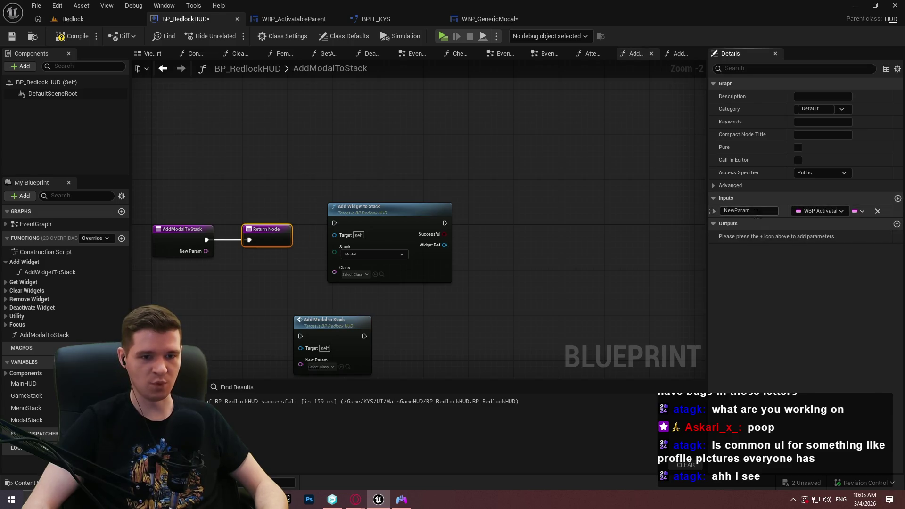
pyautogui.click(741, 211)
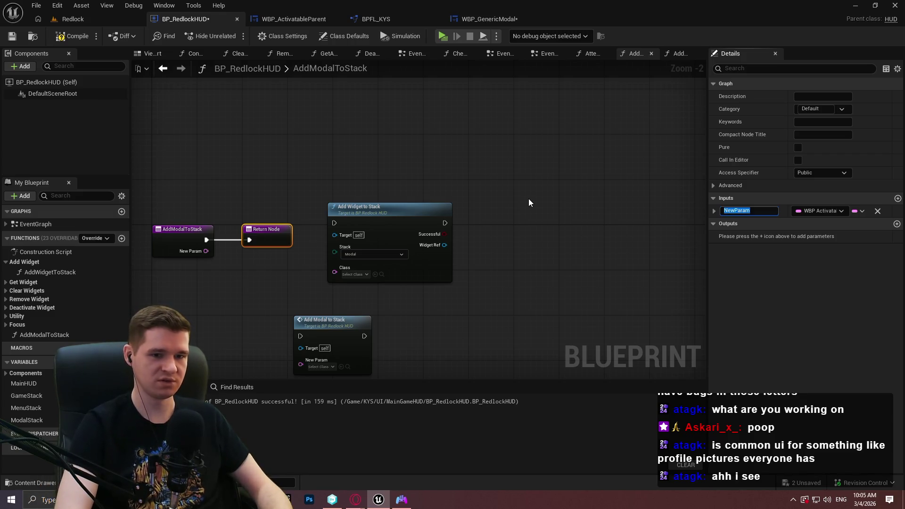
pyautogui.write('Clas')
pyautogui.press('Return')
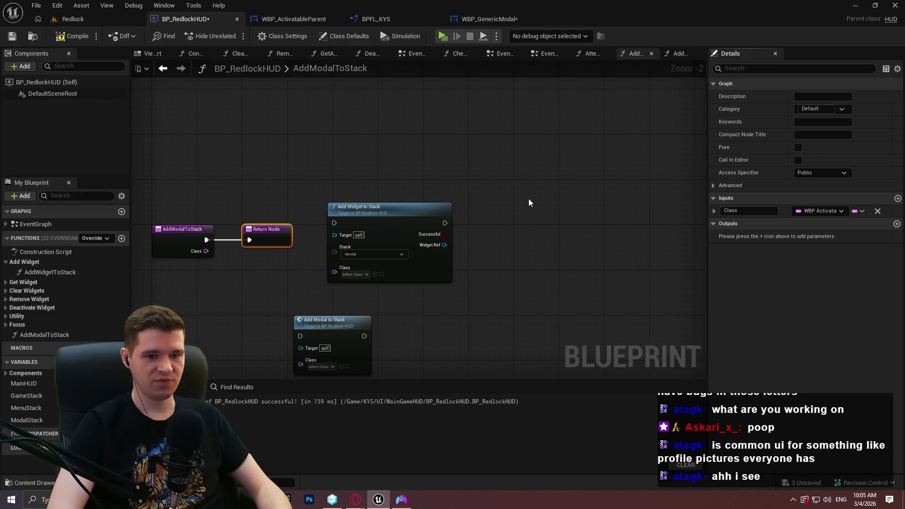
# Step: Paste the copied cast, stack Select and Push Widget nodes into the graph
pyautogui.click(502, 167)
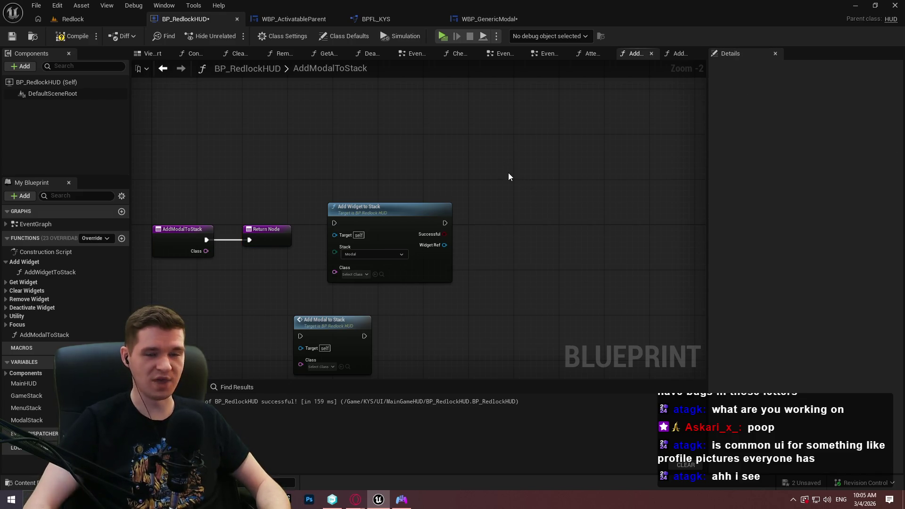
pyautogui.scroll(1, 448, 182)
pyautogui.hotkey('ctrl', 'v')
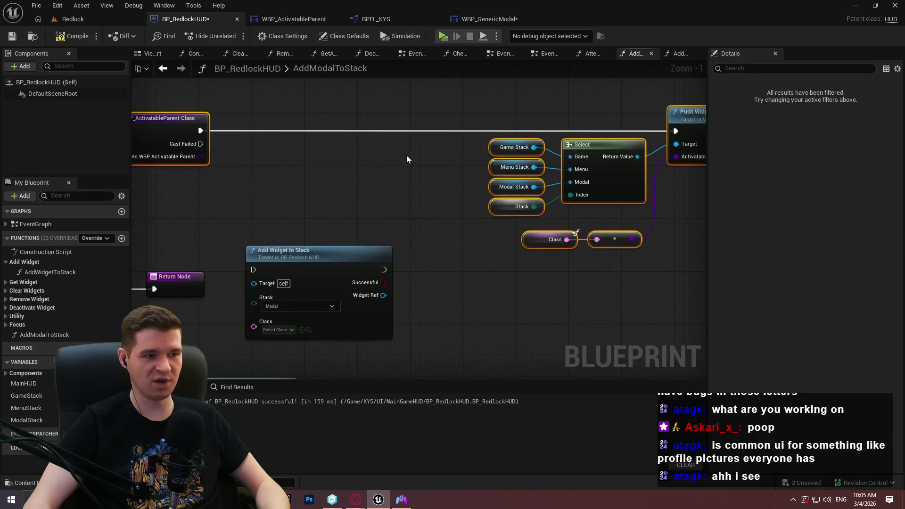
# Step: Wire Modal Stack straight into Push Widget's Target and delete the Select node and unused stack getters
pyautogui.scroll(-1, 417, 159)
pyautogui.scroll(1, 469, 231)
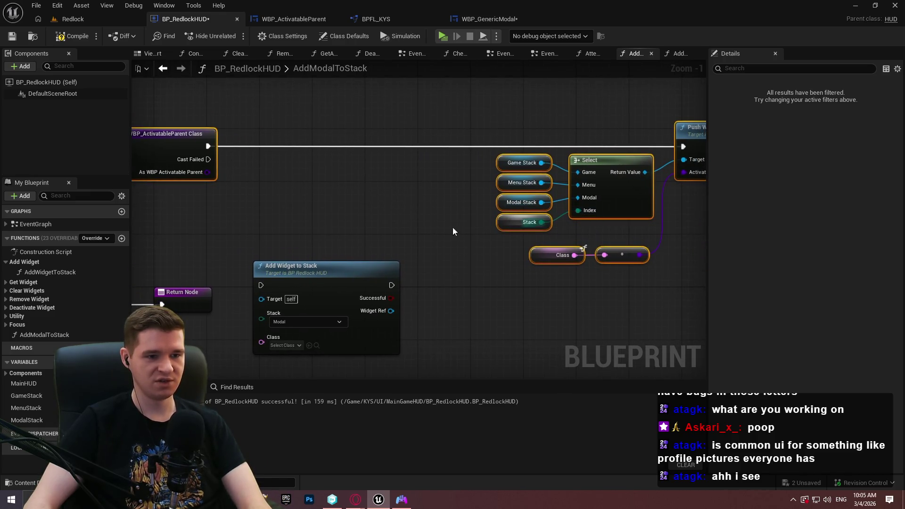
pyautogui.moveTo(468, 231); pyautogui.dragTo(554, 238)
pyautogui.moveTo(641, 182); pyautogui.dragTo(465, 193)
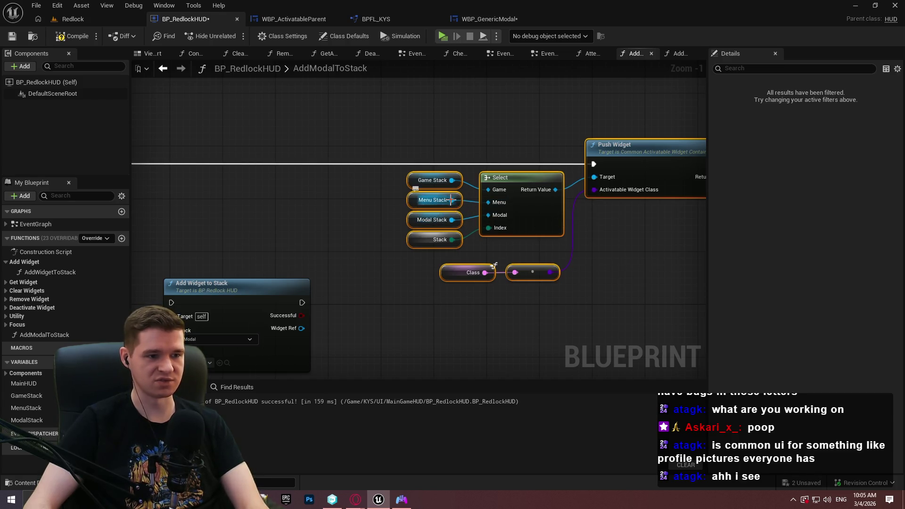
pyautogui.moveTo(452, 220)
pyautogui.mouseDown()
pyautogui.moveTo(610, 185)
pyautogui.moveTo(594, 177)
pyautogui.moveTo(478, 264)
pyautogui.mouseUp()
pyautogui.press('Delete')
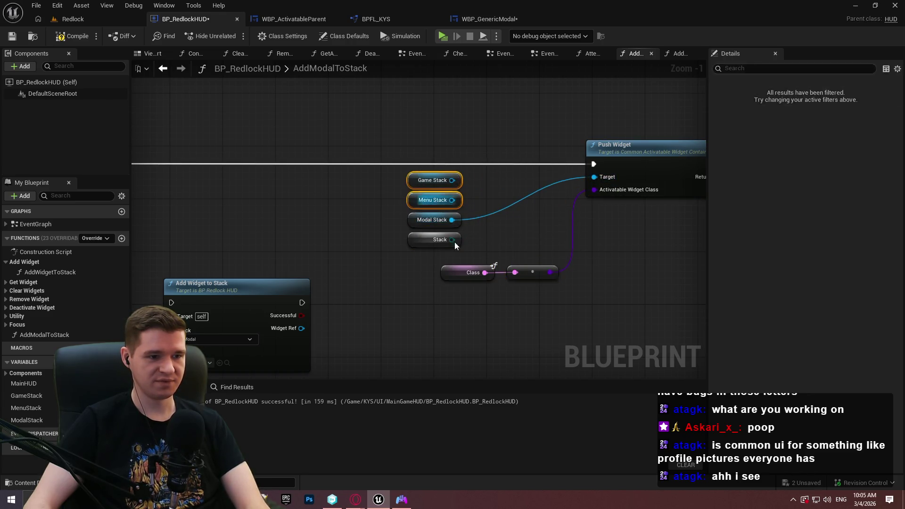
pyautogui.press('Delete')
pyautogui.click(450, 240)
pyautogui.press('Delete')
# Step: Arrange Modal Stack and the Class nodes beside Push Widget, and make WidgetInstance a local variable
pyautogui.moveTo(416, 220); pyautogui.dragTo(528, 181)
pyautogui.moveTo(613, 287); pyautogui.dragTo(467, 261)
pyautogui.moveTo(532, 264); pyautogui.dragTo(542, 199)
pyautogui.click(517, 228)
pyautogui.click(463, 201)
pyautogui.scroll(-2, 547, 247)
pyautogui.moveTo(583, 262)
pyautogui.mouseDown()
pyautogui.moveTo(685, 265)
pyautogui.moveTo(454, 197)
pyautogui.mouseUp()
pyautogui.rightClick(517, 157)
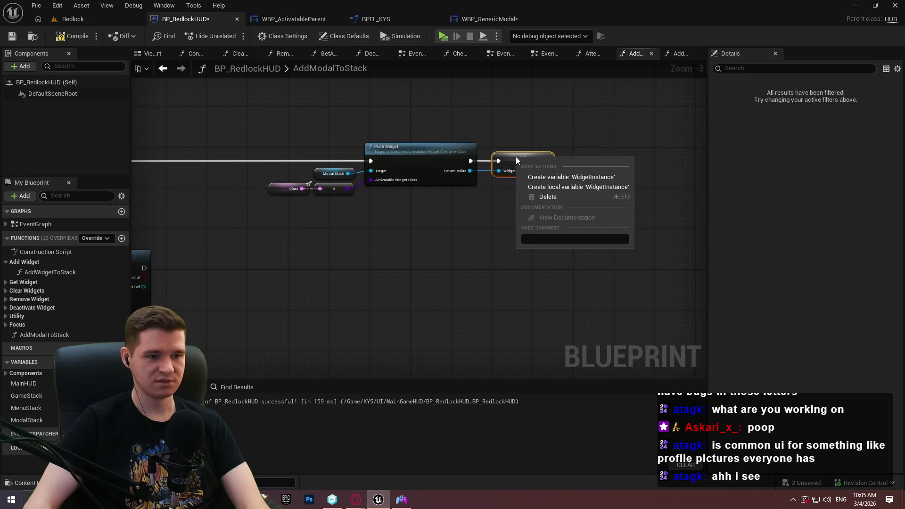
pyautogui.click(558, 188)
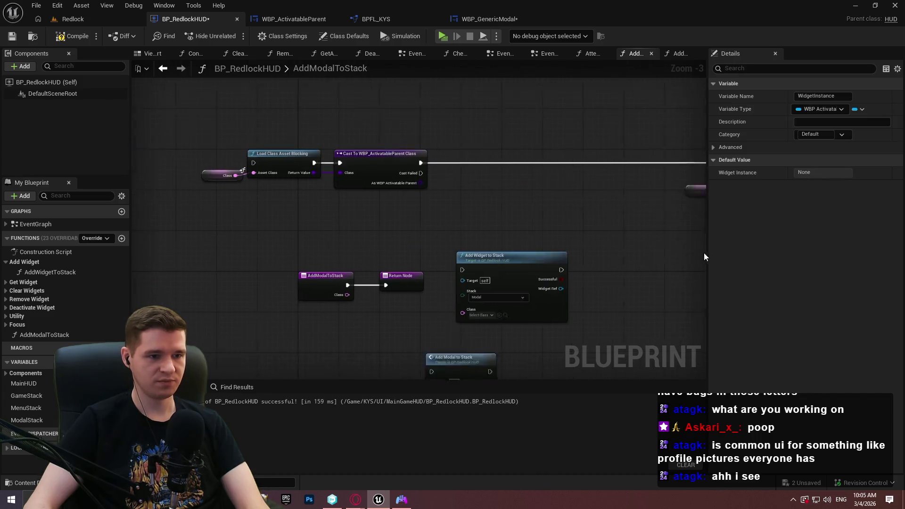
# Step: Delete the leftover Return Node and wire AddModalToStack's entry into Load Class Asset Blocking
pyautogui.click(451, 281)
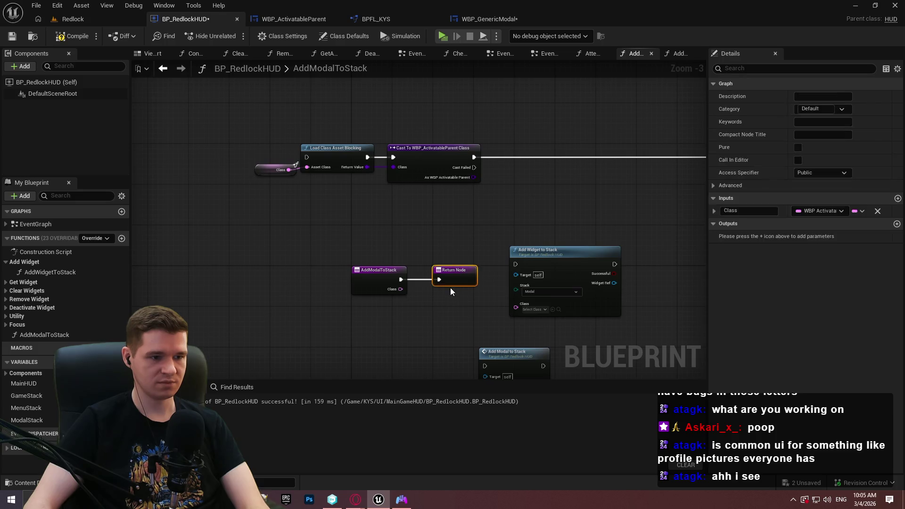
pyautogui.press('Delete')
pyautogui.moveTo(307, 157); pyautogui.dragTo(401, 279)
pyautogui.moveTo(374, 282)
pyautogui.mouseDown()
pyautogui.moveTo(211, 164)
pyautogui.moveTo(154, 160)
pyautogui.mouseUp()
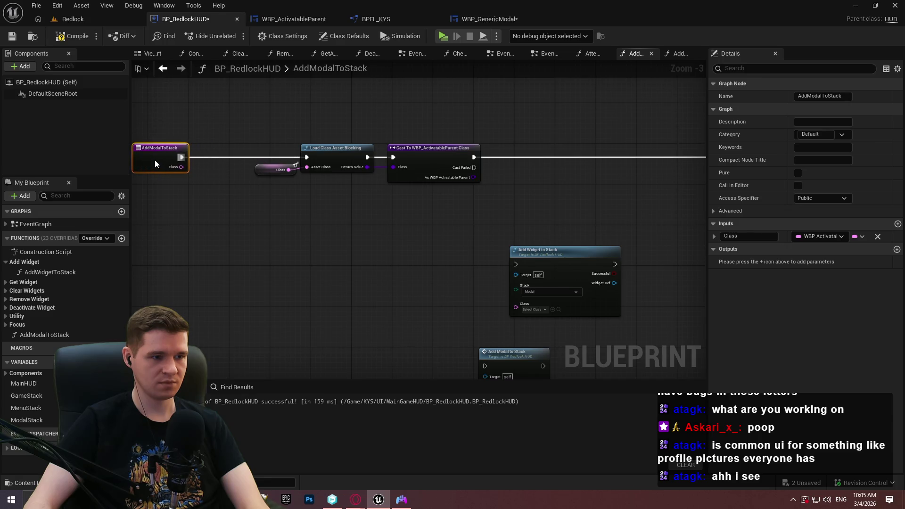
# Step: Add an Is Valid Soft Class Reference check on Class feeding a new Branch condition
pyautogui.click(281, 206)
pyautogui.moveTo(216, 210)
pyautogui.mouseDown()
pyautogui.moveTo(422, 219)
pyautogui.moveTo(448, 251)
pyautogui.mouseUp()
pyautogui.write('is valid')
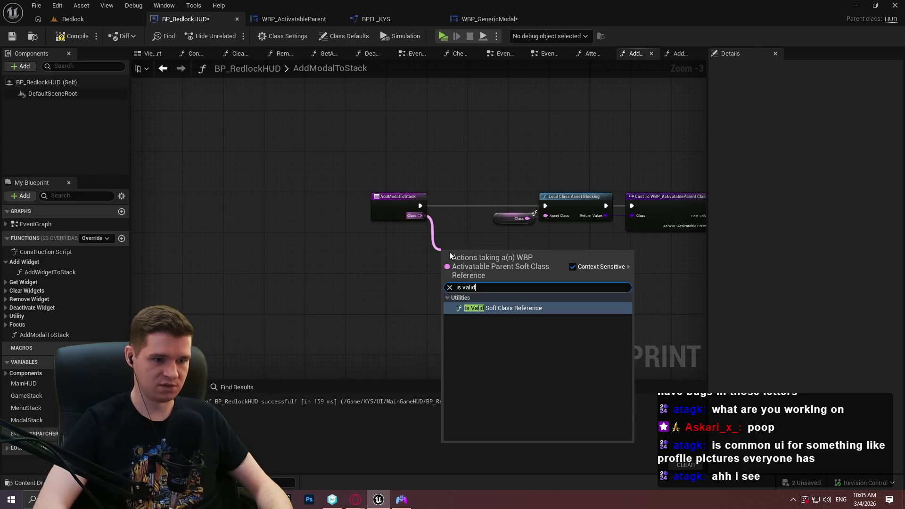
pyautogui.press('Return')
pyautogui.scroll(1, 449, 252)
pyautogui.click(571, 241)
pyautogui.moveTo(577, 266)
pyautogui.mouseDown()
pyautogui.moveTo(528, 262)
pyautogui.moveTo(422, 202)
pyautogui.moveTo(400, 200)
pyautogui.moveTo(577, 255)
pyautogui.moveTo(488, 203)
pyautogui.moveTo(494, 192)
pyautogui.mouseUp()
# Step: Run the Branch from AddModalToStack, wire True to Load Class Asset Blocking, and open AddWidgetToStack
pyautogui.moveTo(369, 199); pyautogui.dragTo(307, 202)
pyautogui.moveTo(459, 252)
pyautogui.mouseDown()
pyautogui.moveTo(466, 241)
pyautogui.moveTo(396, 216)
pyautogui.mouseUp()
pyautogui.moveTo(335, 193); pyautogui.dragTo(313, 194)
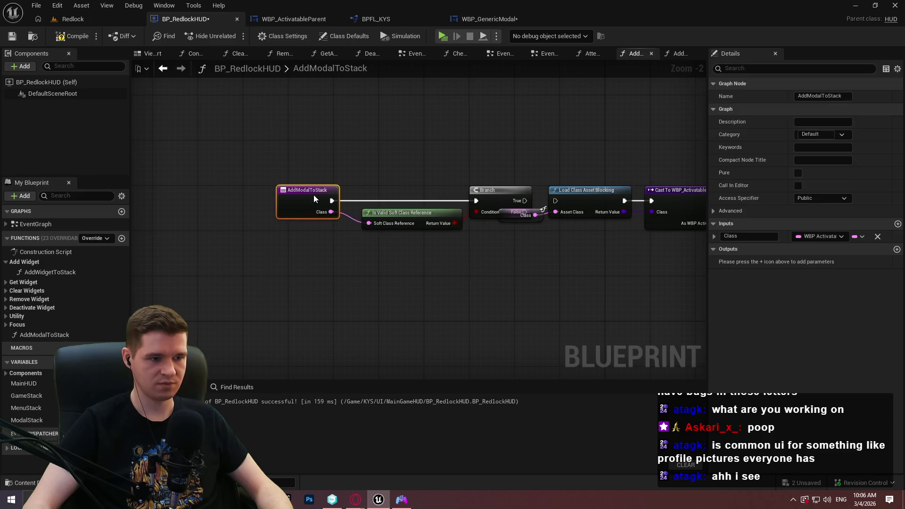
pyautogui.keyDown('shift'); pyautogui.click(429, 217); pyautogui.keyUp('shift')
pyautogui.moveTo(487, 284)
pyautogui.mouseDown()
pyautogui.moveTo(427, 197)
pyautogui.moveTo(363, 194)
pyautogui.moveTo(361, 201)
pyautogui.moveTo(540, 207)
pyautogui.mouseUp()
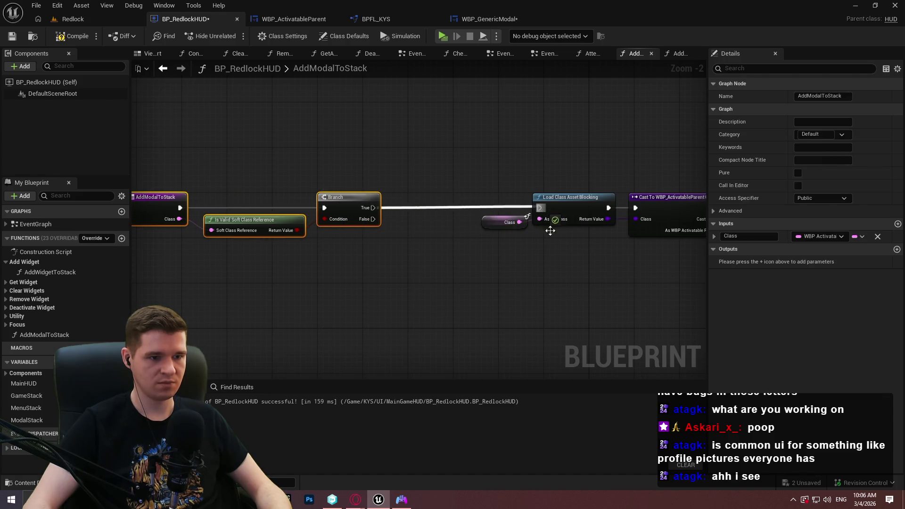
pyautogui.click(50, 272)
pyautogui.doubleClick(50, 272)
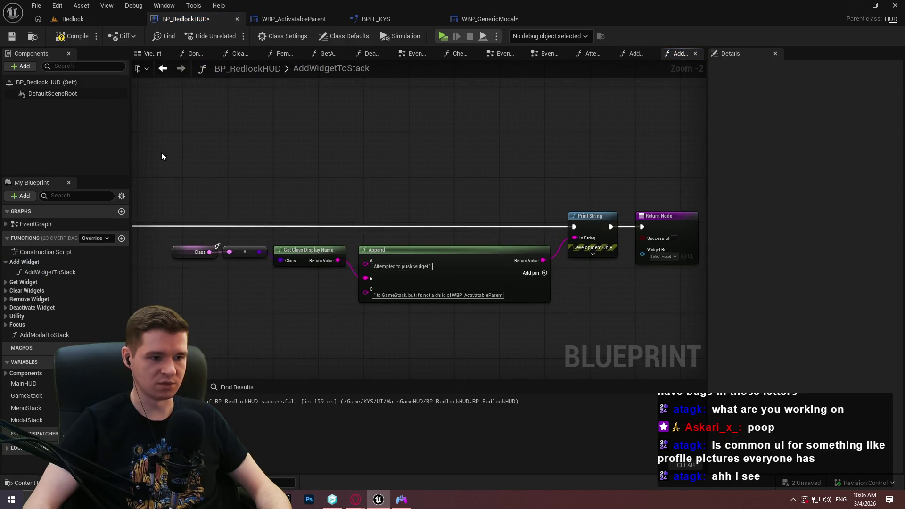
# Step: Add D and E inputs to the warning's Append node, moving the message tail into E
pyautogui.moveTo(163, 156)
pyautogui.mouseDown()
pyautogui.moveTo(610, 287)
pyautogui.moveTo(612, 316)
pyautogui.mouseUp()
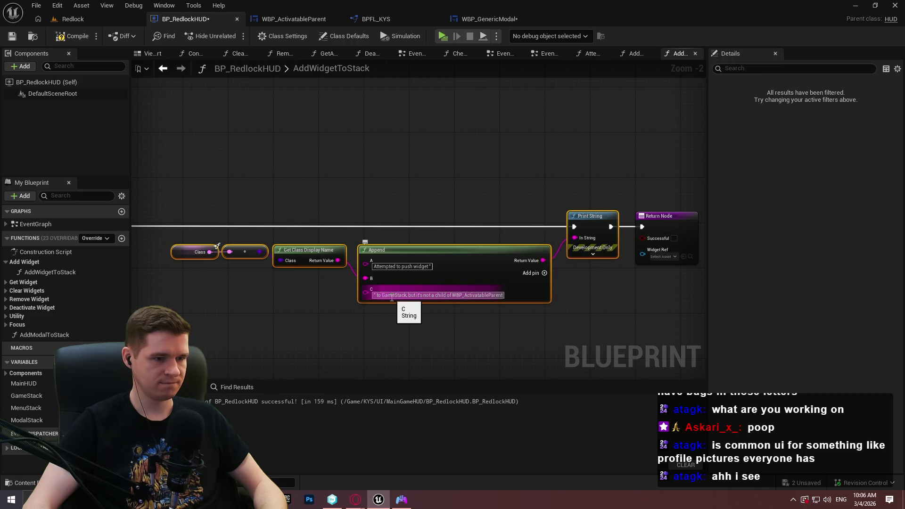
pyautogui.scroll(2, 395, 299)
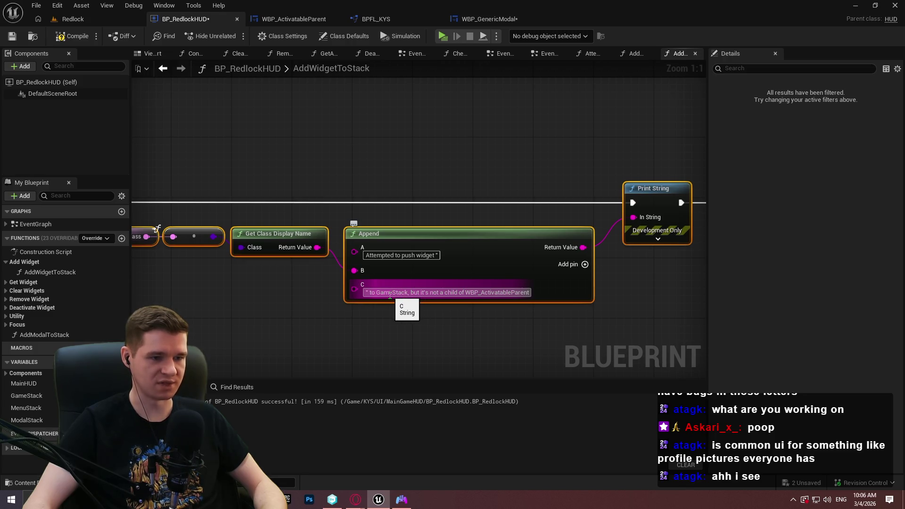
pyautogui.click(431, 305)
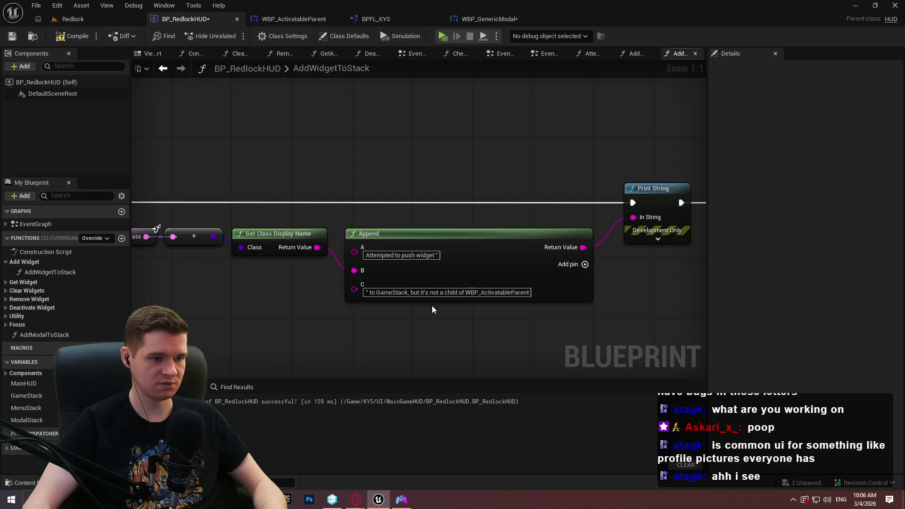
pyautogui.click(585, 264)
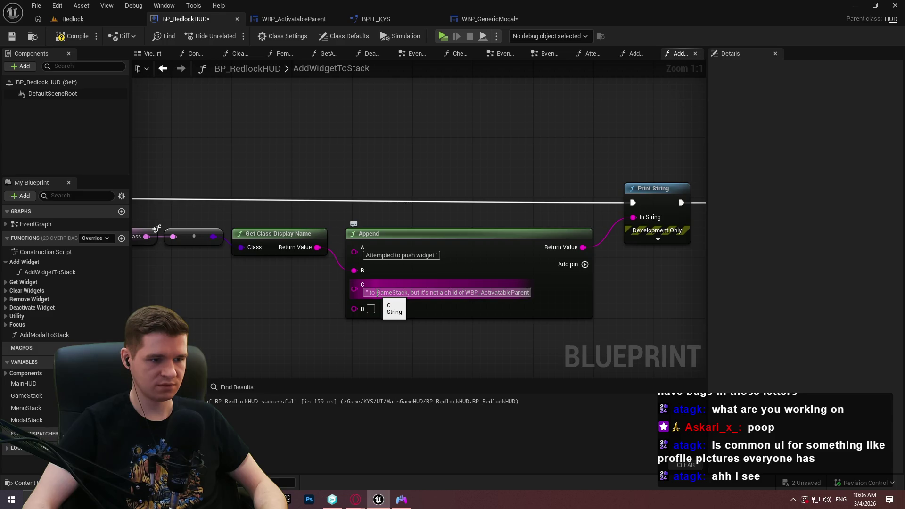
pyautogui.moveTo(553, 298); pyautogui.dragTo(586, 300)
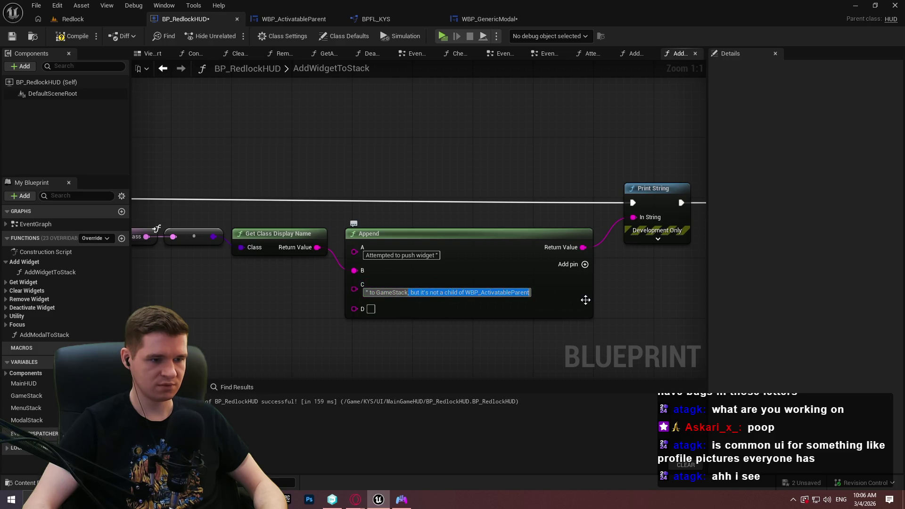
pyautogui.hotkey('ctrl', 'c')
pyautogui.click(371, 309)
pyautogui.hotkey('ctrl', 'v')
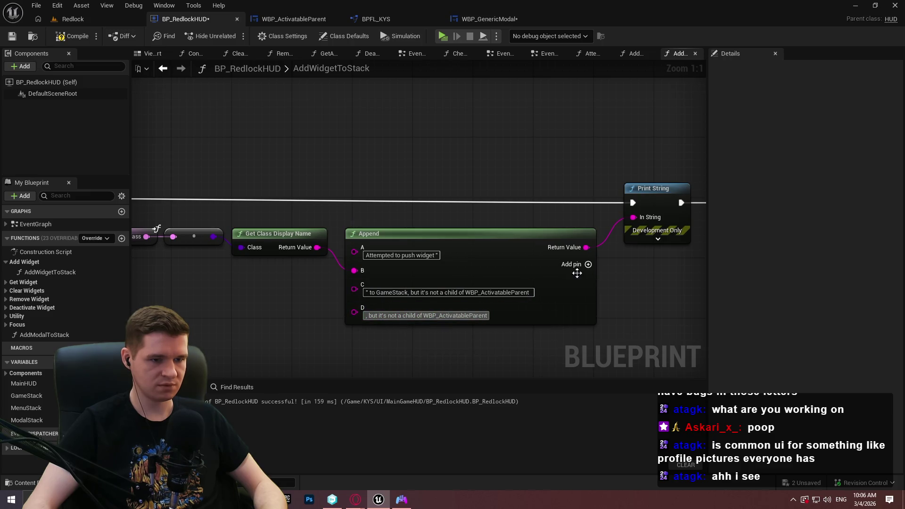
pyautogui.click(588, 265)
pyautogui.click(382, 338)
pyautogui.hotkey('ctrl', 'v')
pyautogui.press('BackSpace')
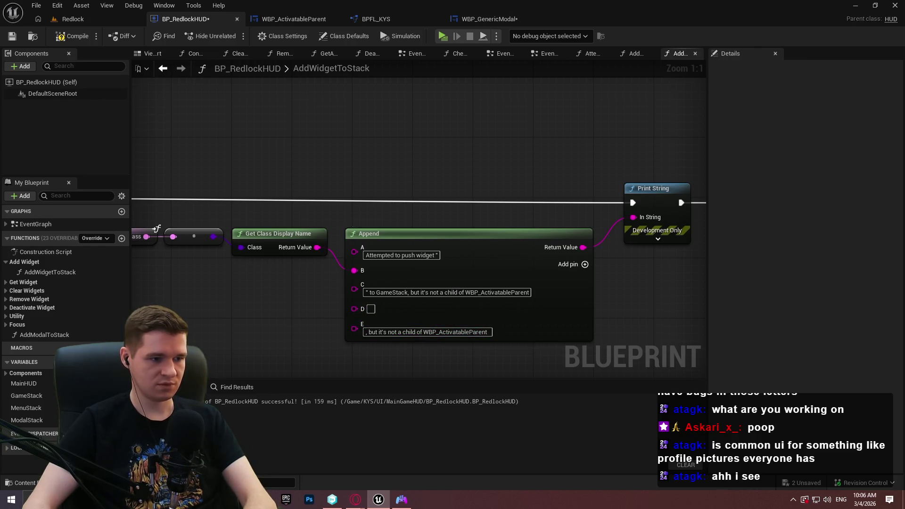
# Step: Add a Get Stack node, trim pin C to " to", and wire Stack into D via Enum to String
pyautogui.rightClick(424, 299)
pyautogui.write('stack')
pyautogui.scroll(-5, 586, 223)
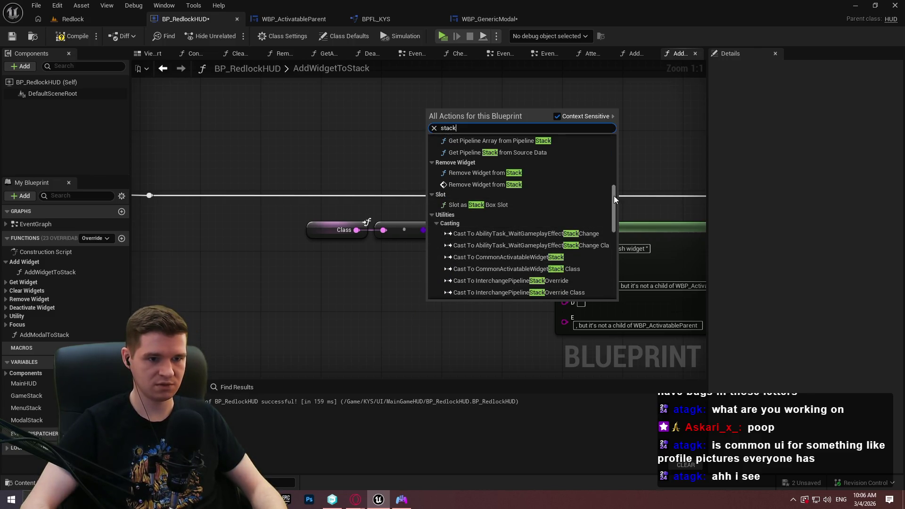
pyautogui.moveTo(614, 196); pyautogui.dragTo(627, 292)
pyautogui.click(526, 295)
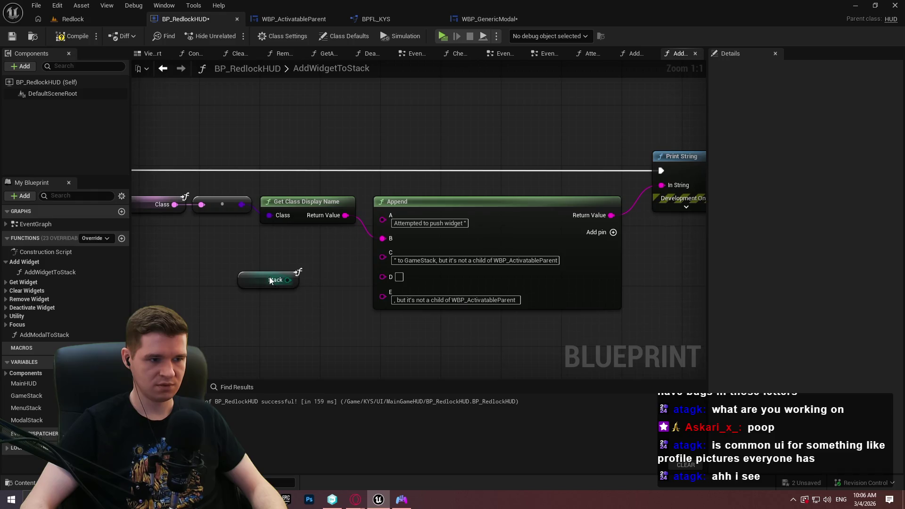
pyautogui.click(433, 267)
pyautogui.moveTo(406, 261); pyautogui.dragTo(801, 259)
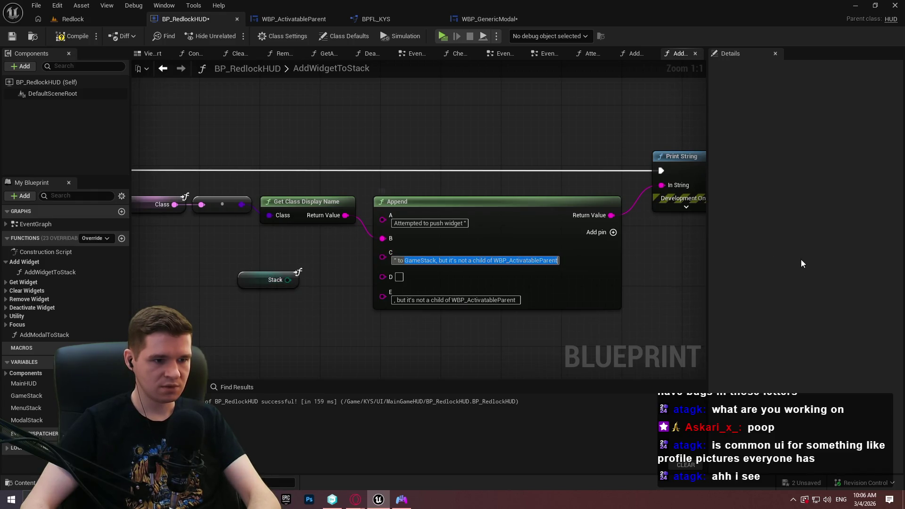
pyautogui.press('BackSpace')
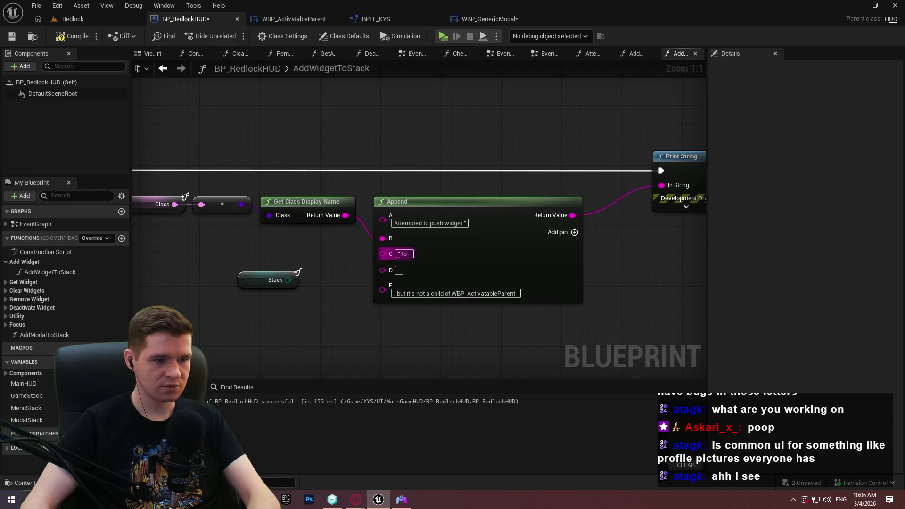
pyautogui.moveTo(287, 280); pyautogui.dragTo(384, 270)
pyautogui.moveTo(306, 246)
pyautogui.mouseDown()
pyautogui.moveTo(219, 282)
pyautogui.moveTo(282, 270)
pyautogui.moveTo(245, 284)
pyautogui.moveTo(162, 276)
pyautogui.moveTo(234, 271)
pyautogui.moveTo(217, 276)
pyautogui.mouseUp()
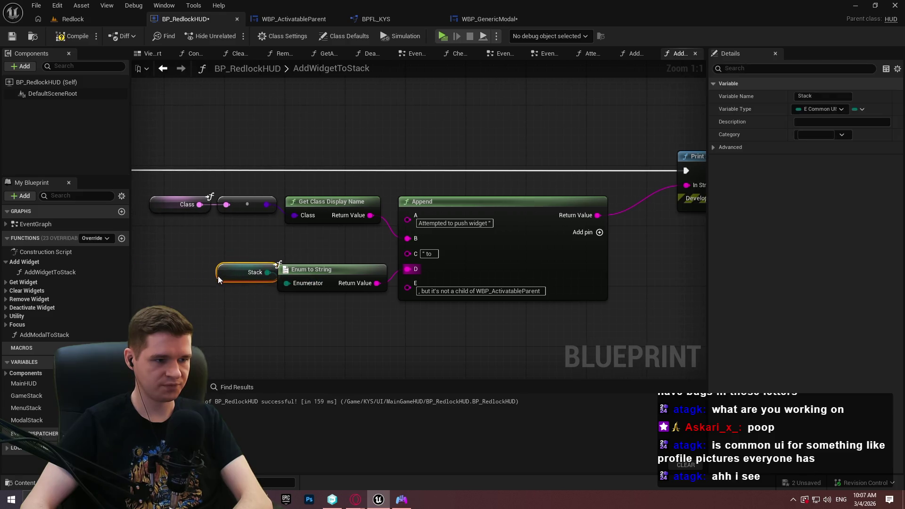
# Step: Select the whole warning message node group and switch to the AddModalToStack graph
pyautogui.click(347, 319)
pyautogui.scroll(-7, 601, 325)
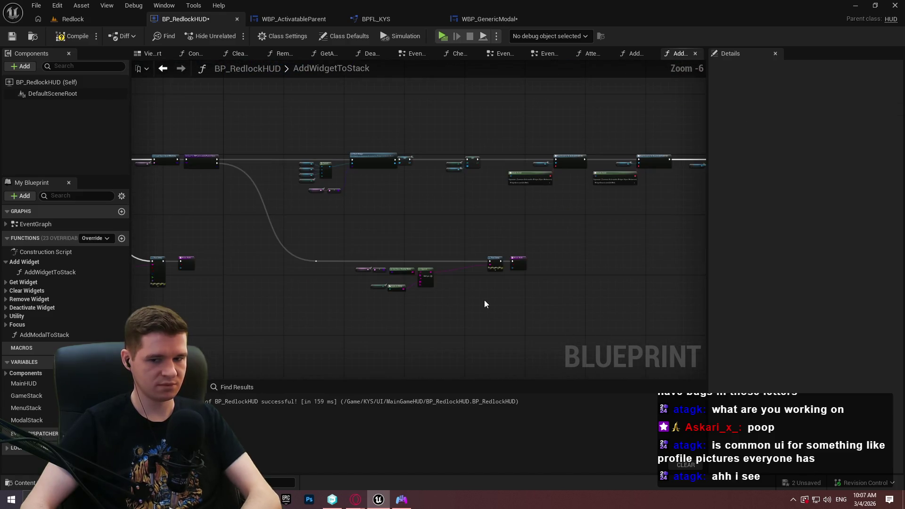
pyautogui.scroll(2, 484, 303)
pyautogui.moveTo(521, 310); pyautogui.dragTo(235, 206)
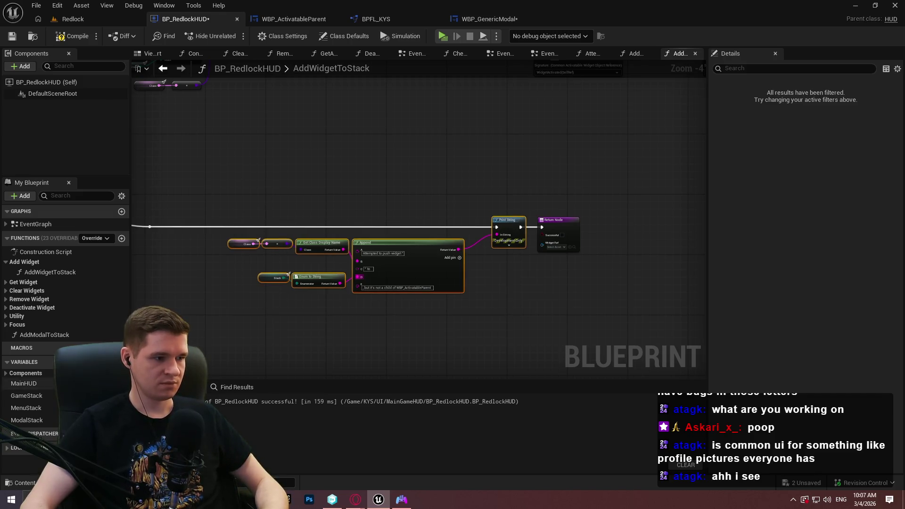
pyautogui.doubleClick(53, 335)
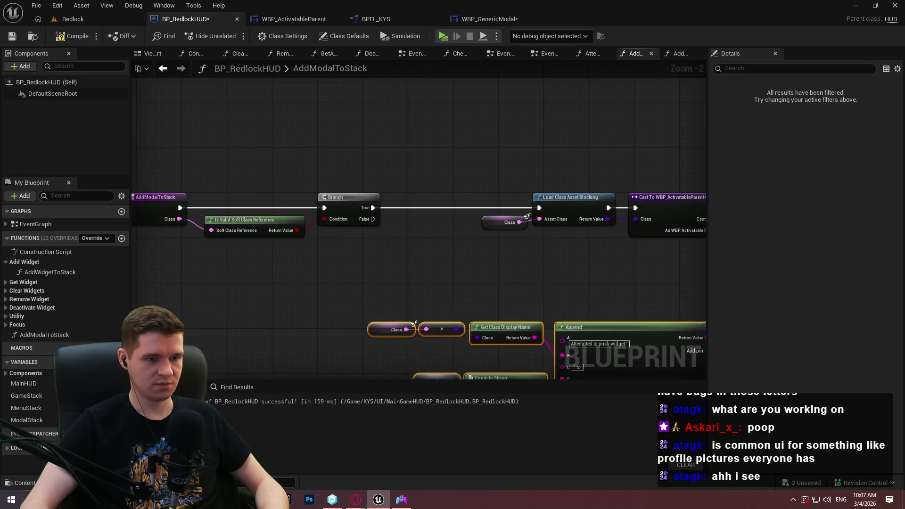
# Step: Place the pasted warning nodes, wire execution into Print String, and delete Stack and Enum to String
pyautogui.moveTo(512, 172); pyautogui.dragTo(360, 205)
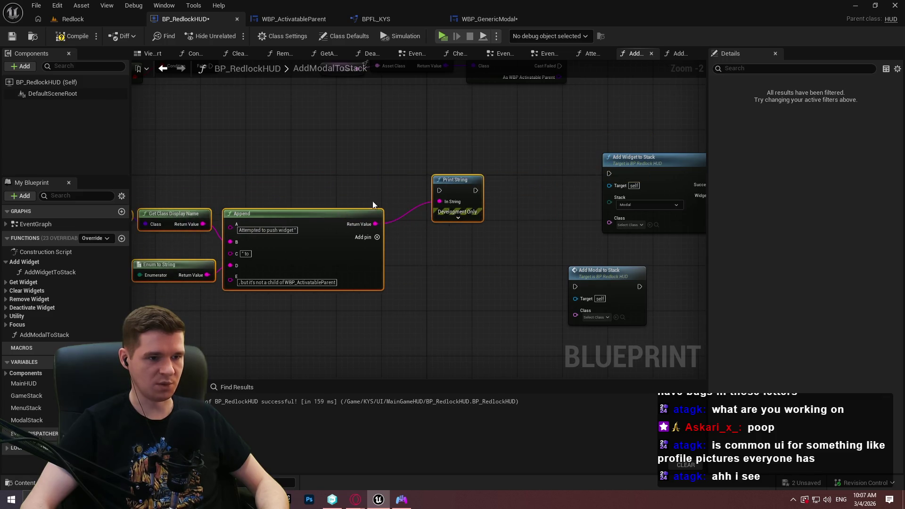
pyautogui.moveTo(438, 190)
pyautogui.mouseDown()
pyautogui.moveTo(227, 151)
pyautogui.moveTo(213, 231)
pyautogui.mouseUp()
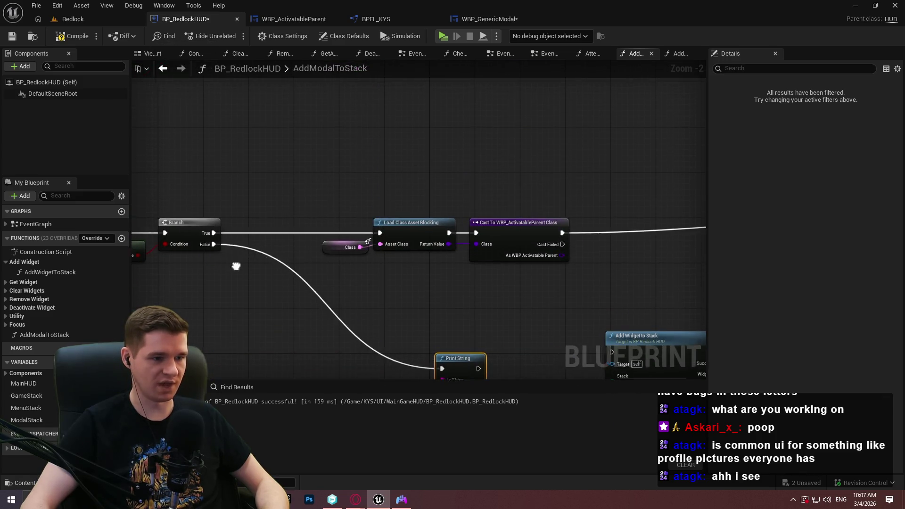
pyautogui.scroll(1, 358, 267)
pyautogui.moveTo(317, 317); pyautogui.dragTo(264, 297)
pyautogui.press('Delete')
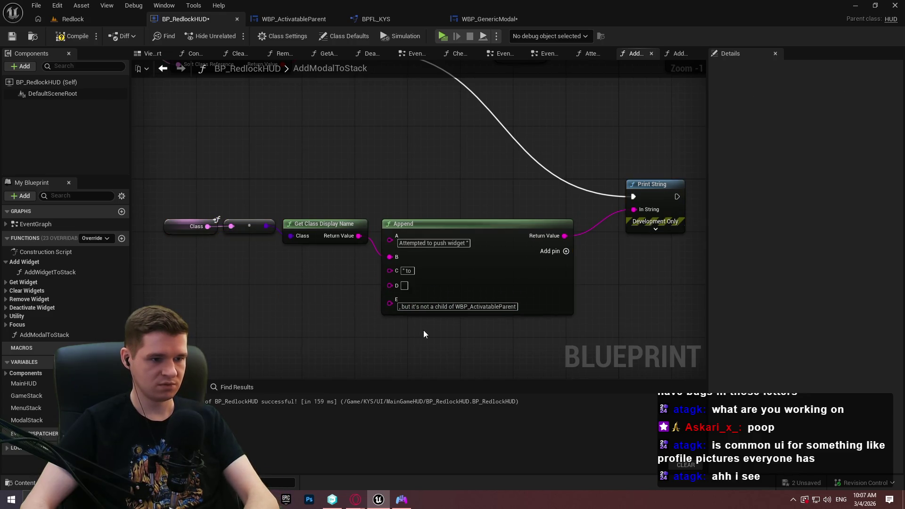
# Step: Make pin C read "to ModalStack, but it's not a child of WBP_ActivatableParent"
pyautogui.click(413, 308)
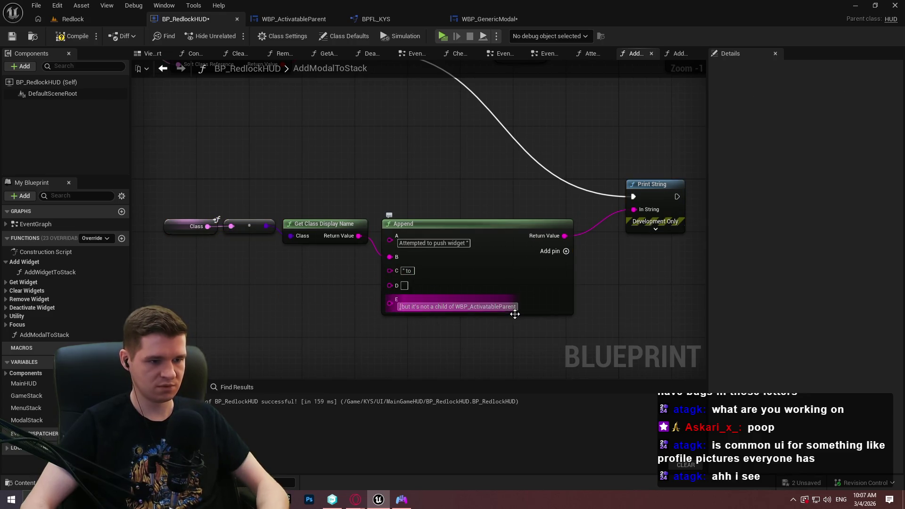
pyautogui.moveTo(401, 307); pyautogui.dragTo(510, 316)
pyautogui.hotkey('shift', 'Tab')
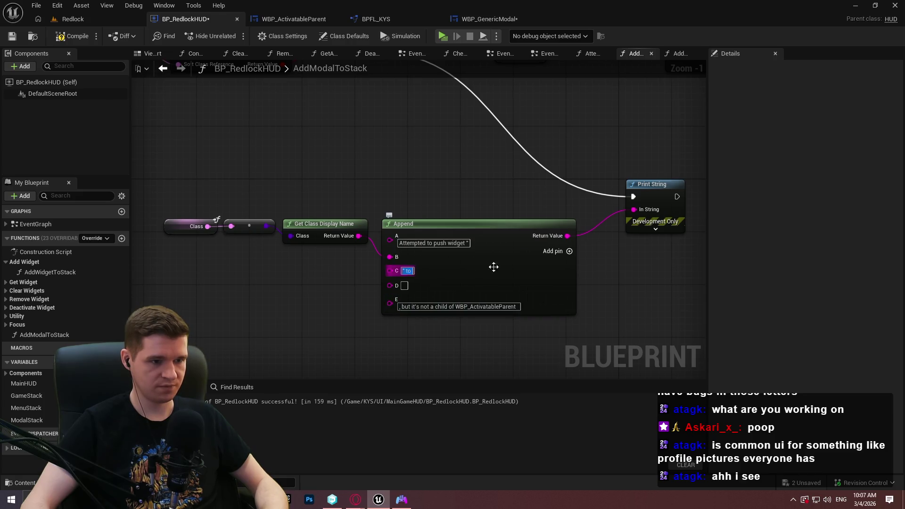
pyautogui.press('End')
pyautogui.hotkey('ctrl', 'v')
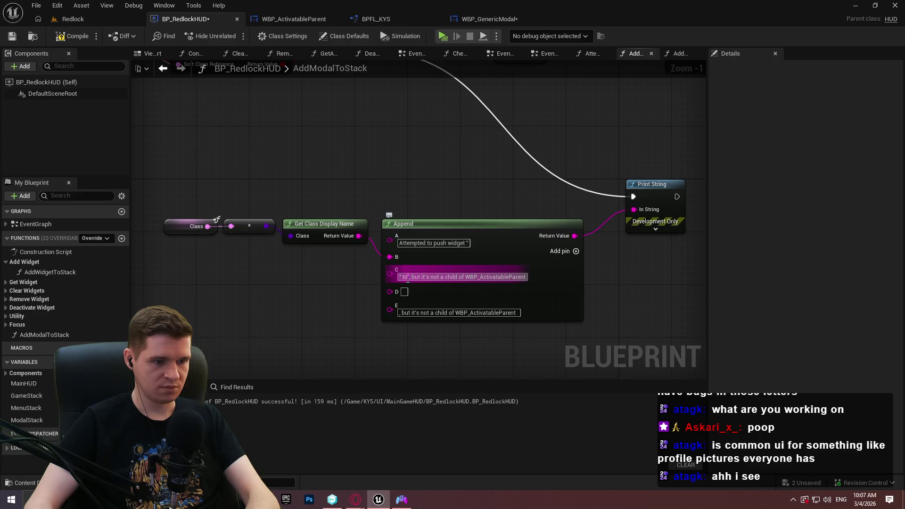
pyautogui.write('ModalStack')
pyautogui.click(260, 281)
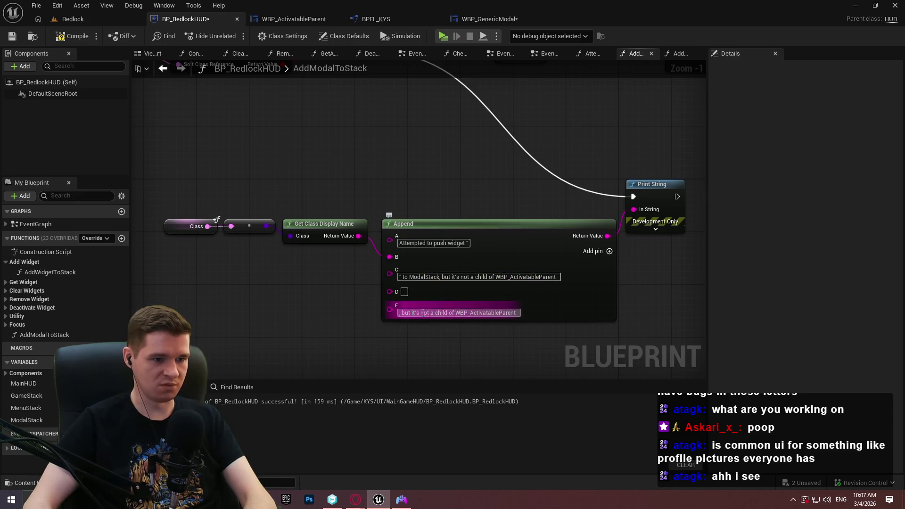
# Step: Remove pins E and D from the Append node
pyautogui.rightClick(395, 311)
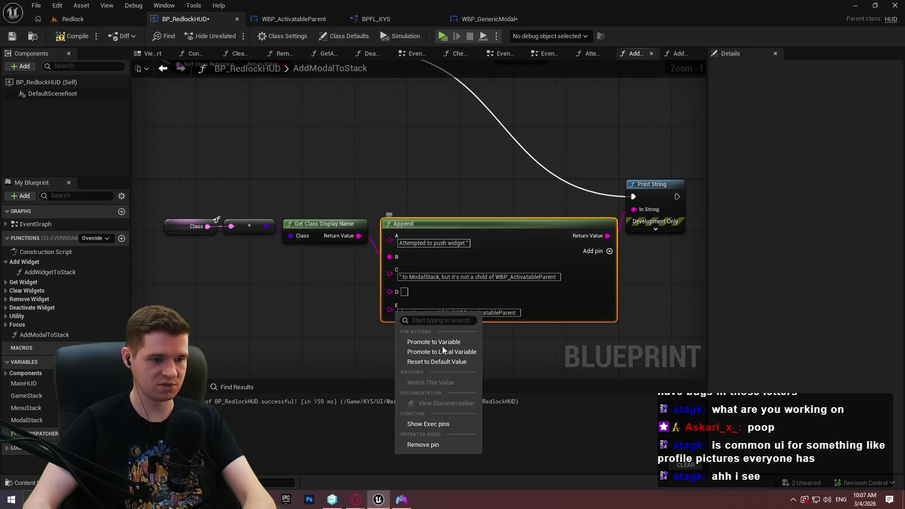
pyautogui.click(421, 445)
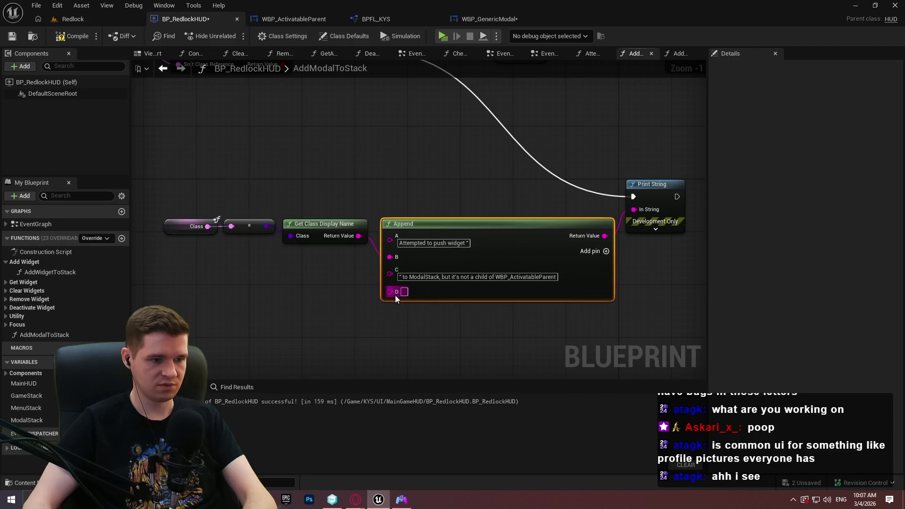
pyautogui.rightClick(388, 299)
pyautogui.rightClick(389, 292)
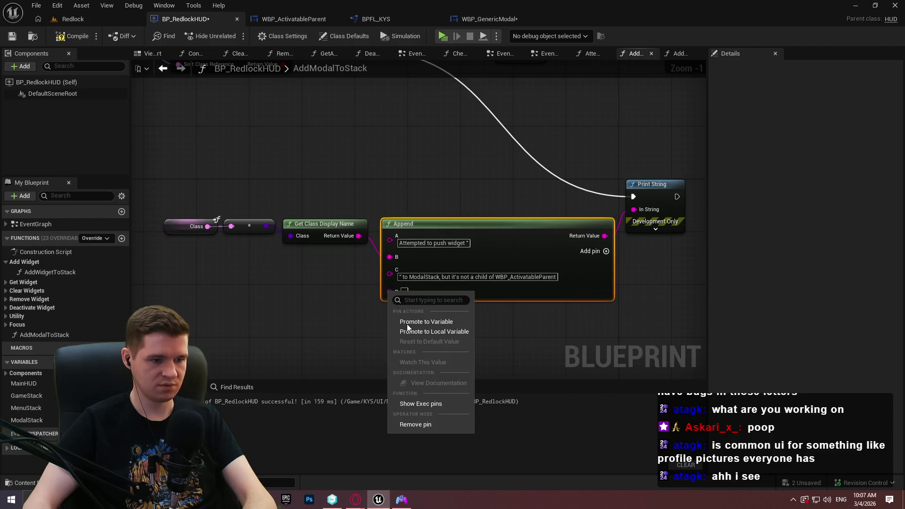
pyautogui.click(417, 425)
# Step: Connect the Cast node's Cast Failed output to the warning Print String
pyautogui.scroll(-1, 301, 279)
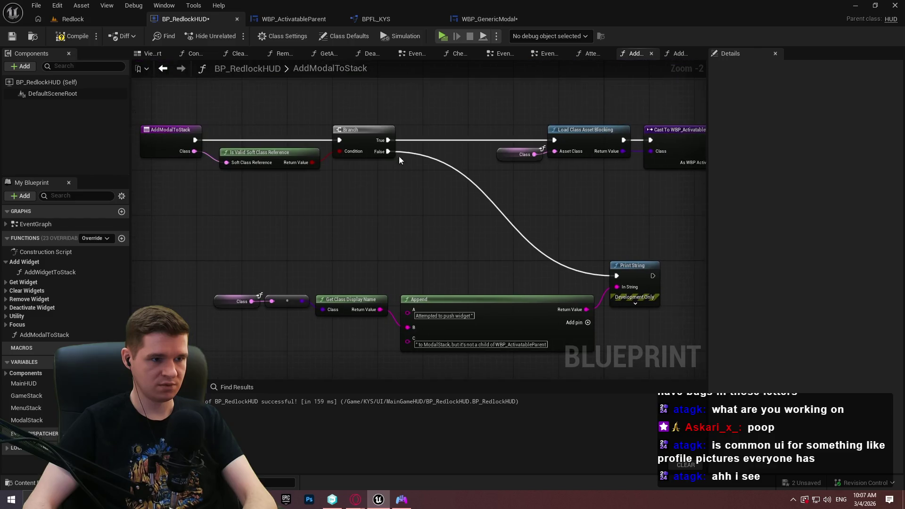
pyautogui.moveTo(536, 178)
pyautogui.mouseDown()
pyautogui.moveTo(526, 150)
pyautogui.moveTo(406, 272)
pyautogui.moveTo(416, 269)
pyautogui.mouseUp()
pyautogui.click(522, 152)
pyautogui.moveTo(178, 187); pyautogui.dragTo(483, 164)
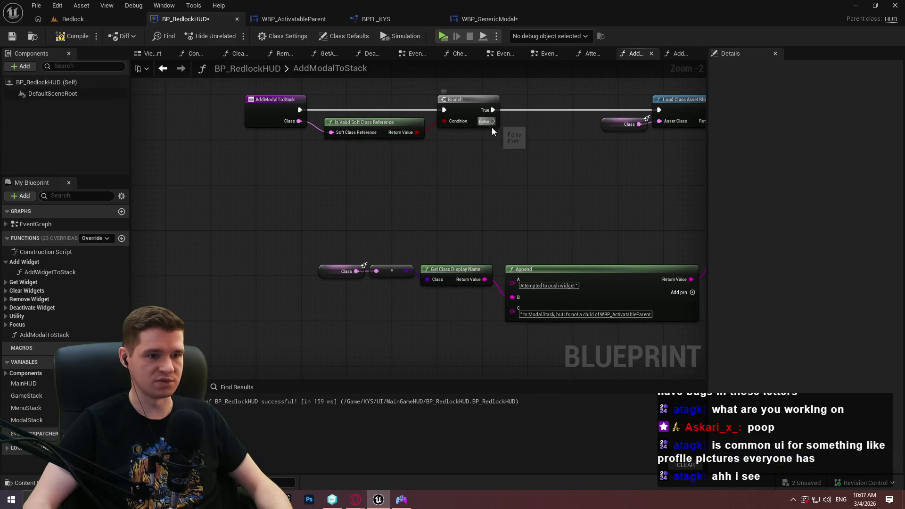
# Step: Add a Return Node on the Branch's False output
pyautogui.moveTo(492, 121); pyautogui.dragTo(525, 169)
pyautogui.write('return')
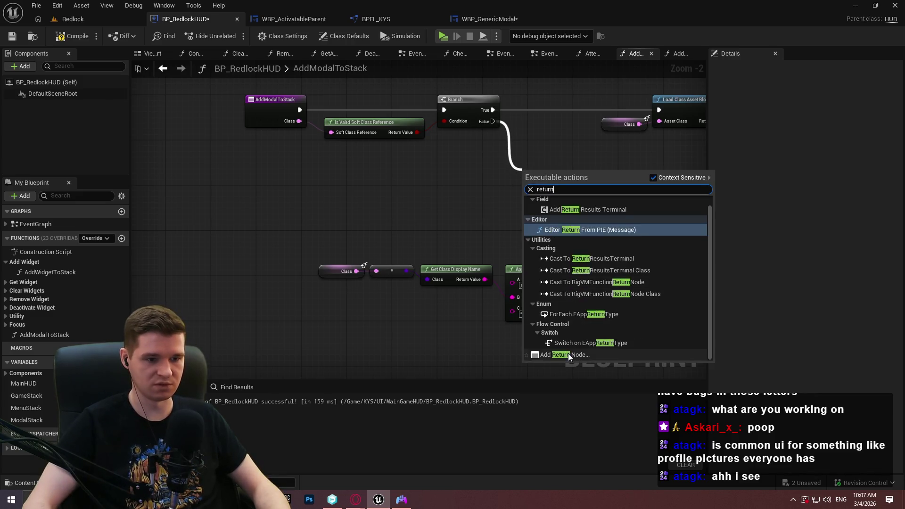
pyautogui.click(566, 354)
# Step: Select the invalid-class warning nodes in AddWidgetToStack and return to AddModalToStack
pyautogui.doubleClick(44, 273)
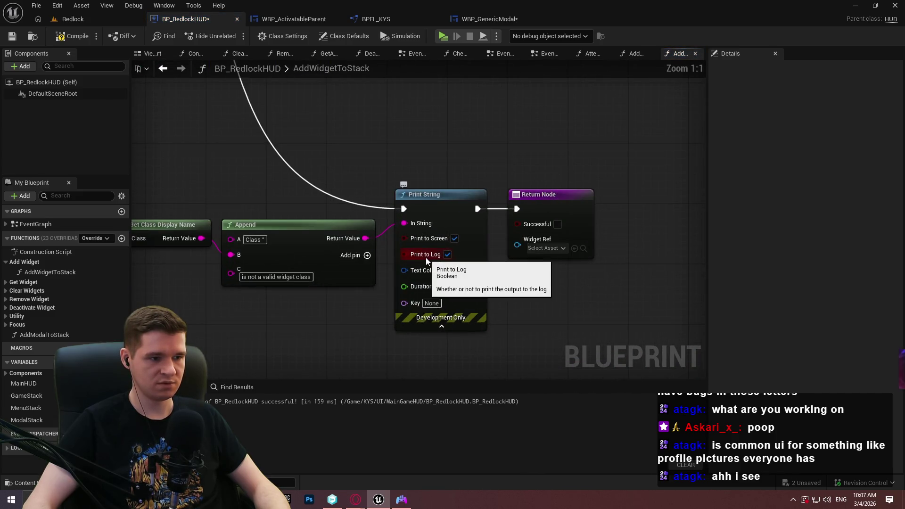
pyautogui.scroll(-3, 426, 257)
pyautogui.moveTo(430, 322)
pyautogui.mouseDown()
pyautogui.moveTo(230, 195)
pyautogui.moveTo(496, 203)
pyautogui.moveTo(470, 204)
pyautogui.mouseUp()
pyautogui.doubleClick(41, 333)
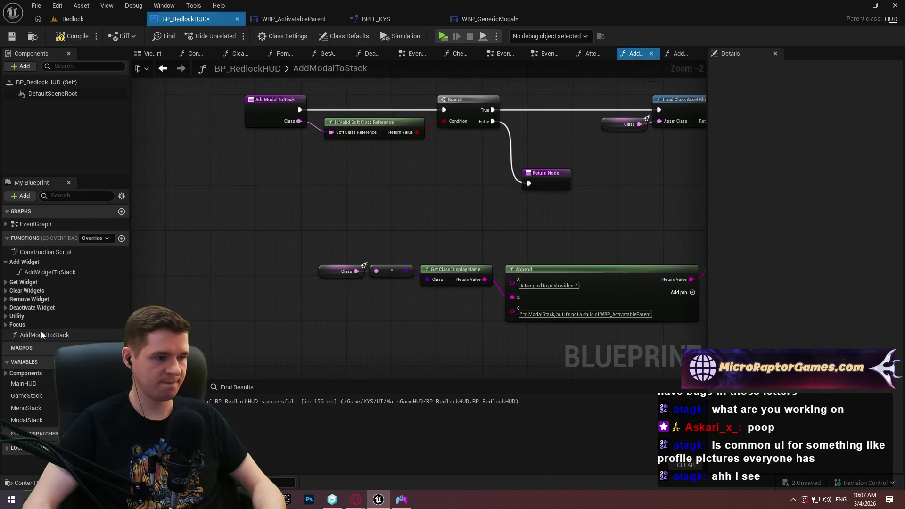
# Step: Paste the invalid-class warning, wire False → Print String → Return Node, and delete leftover stack calls
pyautogui.hotkey('ctrl', 'v')
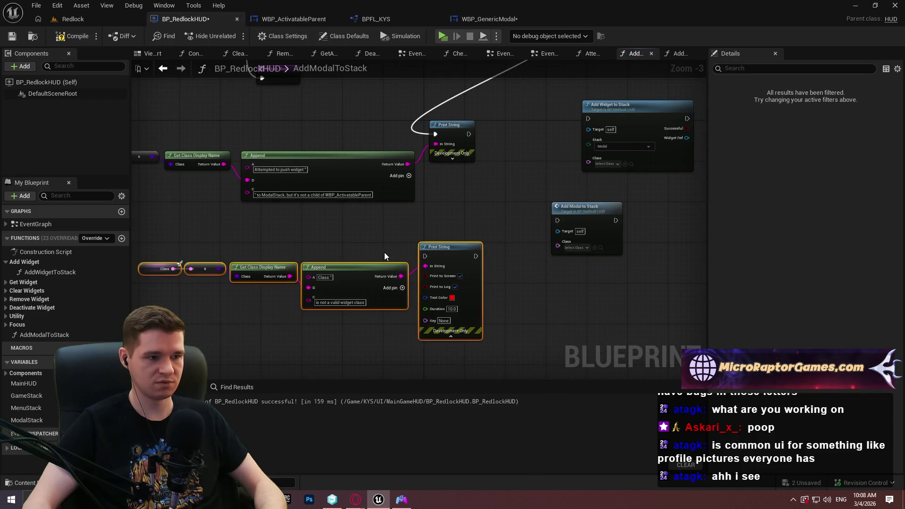
pyautogui.moveTo(250, 110)
pyautogui.mouseDown()
pyautogui.moveTo(464, 364)
pyautogui.moveTo(450, 315)
pyautogui.mouseUp()
pyautogui.moveTo(303, 132)
pyautogui.mouseDown()
pyautogui.moveTo(536, 311)
pyautogui.moveTo(502, 313)
pyautogui.mouseUp()
pyautogui.scroll(-1, 559, 262)
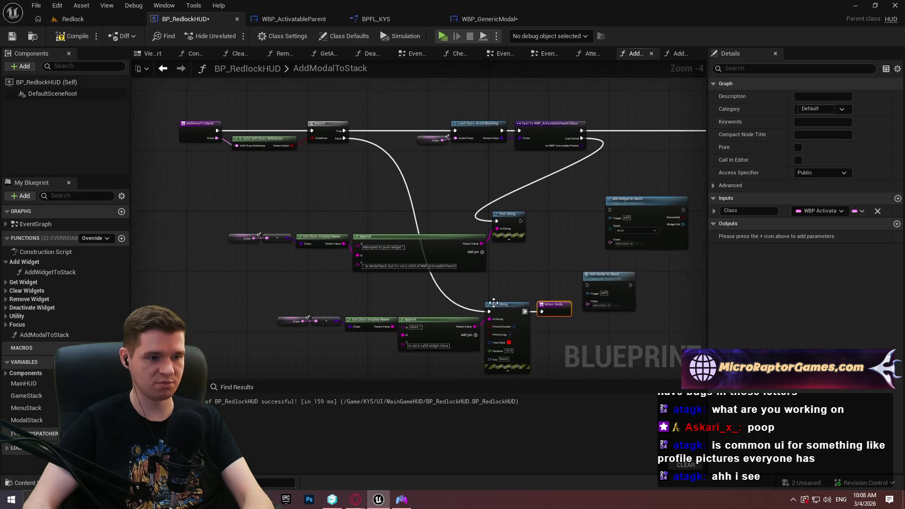
pyautogui.moveTo(554, 307)
pyautogui.mouseDown()
pyautogui.moveTo(443, 160)
pyautogui.moveTo(468, 178)
pyautogui.mouseUp()
pyautogui.press('Delete')
# Step: Tidy the graph, moving the warning message nodes right and the entry and validity check left
pyautogui.moveTo(311, 206)
pyautogui.mouseDown()
pyautogui.moveTo(183, 190)
pyautogui.moveTo(215, 166)
pyautogui.mouseUp()
pyautogui.moveTo(160, 172); pyautogui.dragTo(451, 237)
pyautogui.moveTo(354, 213)
pyautogui.mouseDown()
pyautogui.moveTo(686, 270)
pyautogui.moveTo(678, 299)
pyautogui.moveTo(570, 293)
pyautogui.moveTo(524, 308)
pyautogui.mouseUp()
pyautogui.scroll(-1, 440, 204)
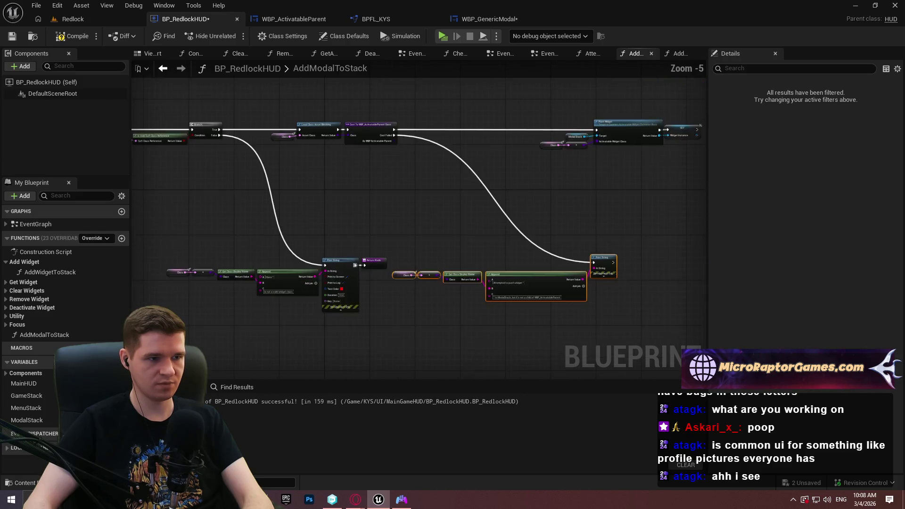
pyautogui.moveTo(232, 107); pyautogui.dragTo(429, 192)
pyautogui.moveTo(603, 338); pyautogui.dragTo(408, 216)
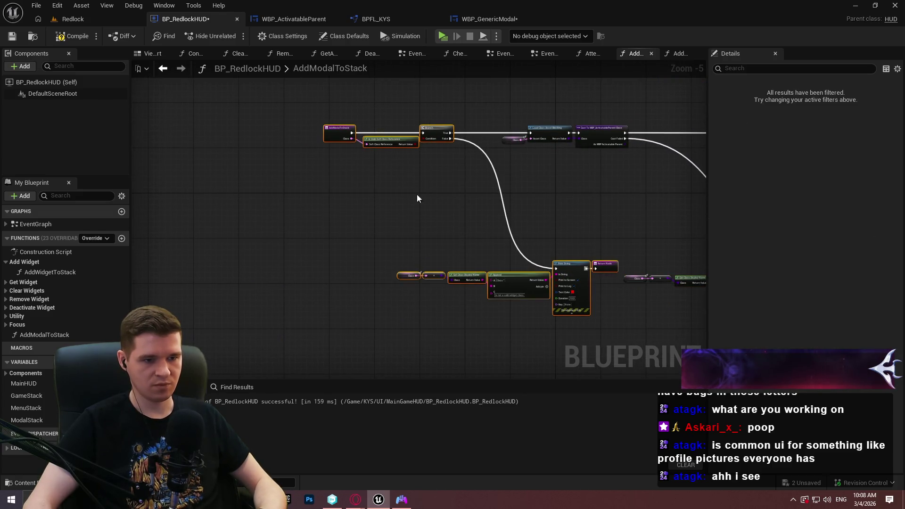
pyautogui.moveTo(430, 131); pyautogui.dragTo(309, 131)
pyautogui.moveTo(492, 193); pyautogui.dragTo(207, 180)
pyautogui.moveTo(547, 249)
pyautogui.mouseDown()
pyautogui.moveTo(469, 245)
pyautogui.moveTo(515, 248)
pyautogui.moveTo(509, 258)
pyautogui.mouseUp()
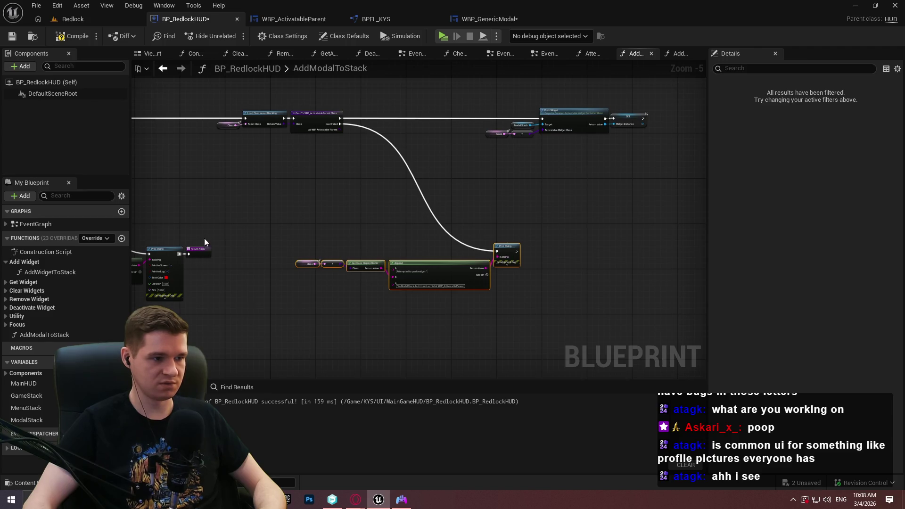
# Step: Paste another Return Node after the not-a-child warning and tidy its message nodes
pyautogui.hotkey('ctrl', 'v')
pyautogui.moveTo(597, 244); pyautogui.dragTo(516, 254)
pyautogui.scroll(2, 635, 255)
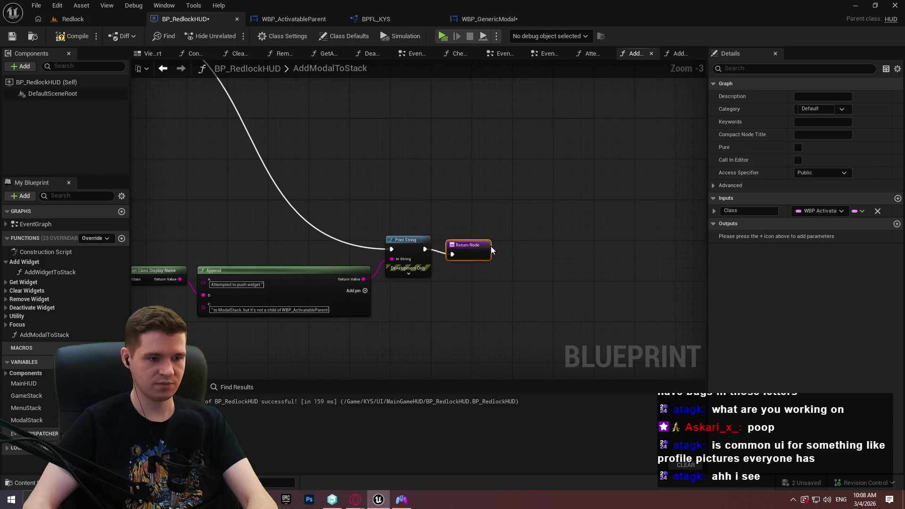
pyautogui.scroll(-4, 493, 275)
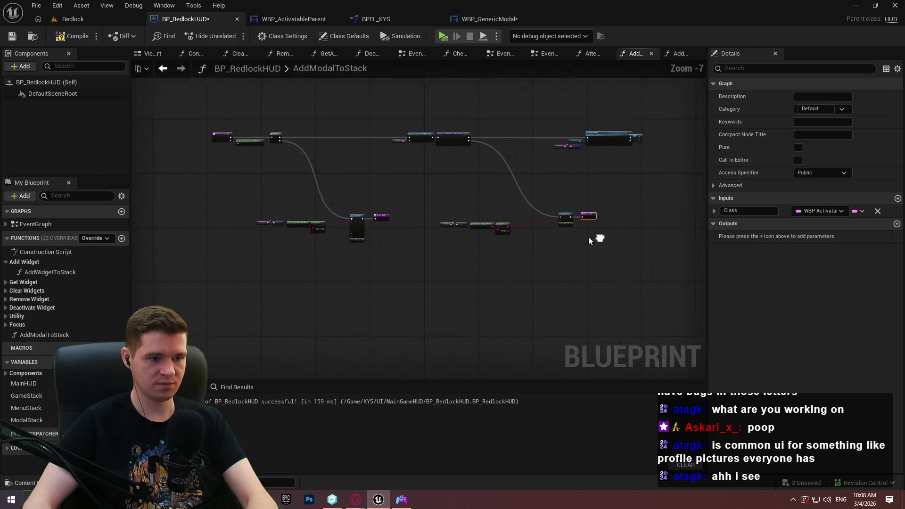
pyautogui.scroll(2, 600, 240)
pyautogui.moveTo(657, 253); pyautogui.dragTo(359, 184)
pyautogui.moveTo(561, 203); pyautogui.dragTo(546, 203)
pyautogui.click(370, 178)
pyautogui.moveTo(370, 177)
pyautogui.mouseDown()
pyautogui.moveTo(551, 226)
pyautogui.moveTo(296, 290)
pyautogui.mouseUp()
pyautogui.scroll(4, 411, 191)
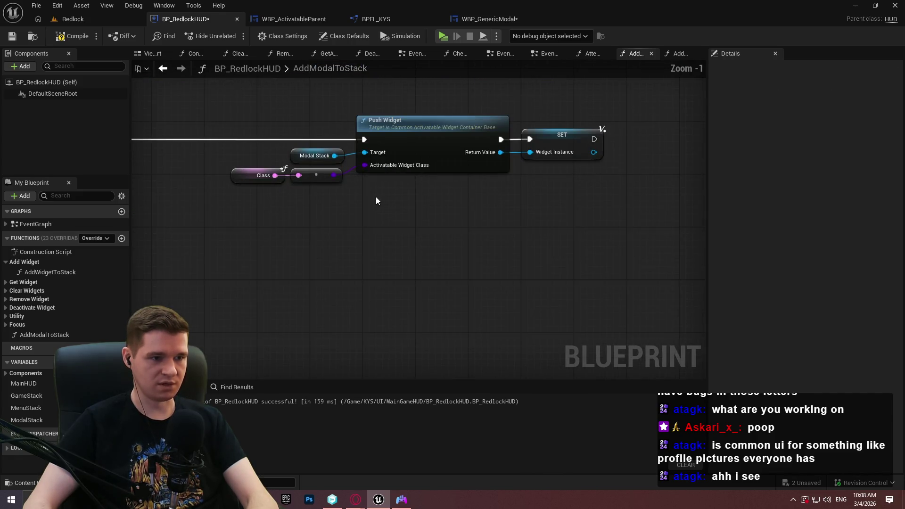
# Step: Compile and save BP_RedlockHUD
pyautogui.click(85, 36)
pyautogui.click(16, 39)
pyautogui.moveTo(624, 178); pyautogui.dragTo(582, 183)
# Step: Review AddWidgetToStack's SET nodes, then bring up WBP_GenericModal's NewFunction graph
pyautogui.doubleClick(50, 272)
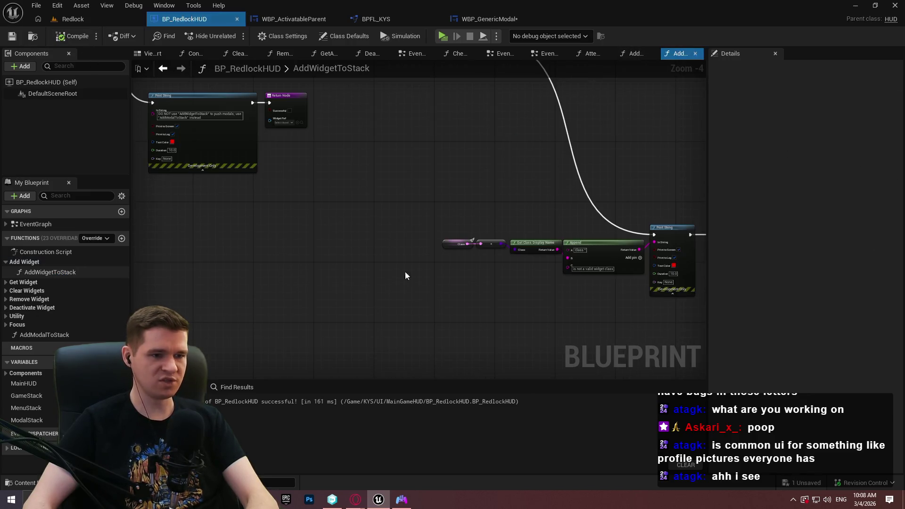
pyautogui.moveTo(338, 248)
pyautogui.mouseDown()
pyautogui.moveTo(165, 224)
pyautogui.moveTo(171, 203)
pyautogui.mouseUp()
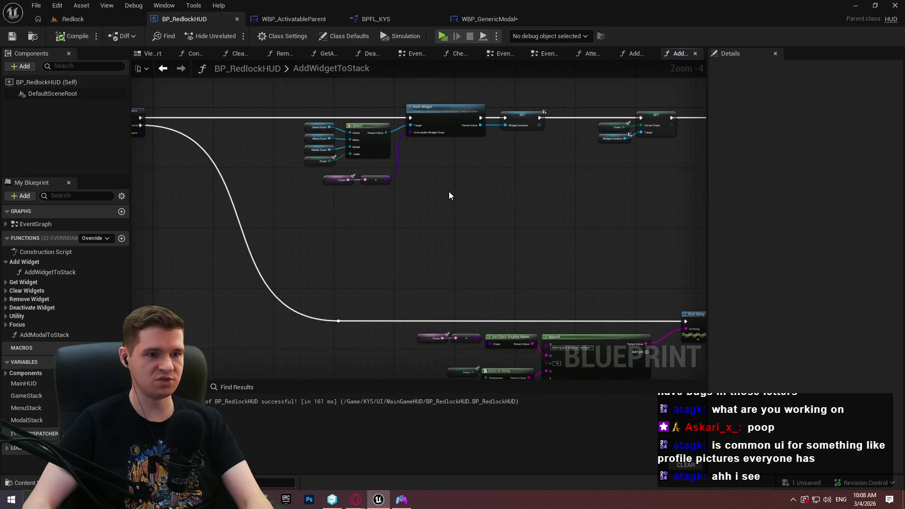
pyautogui.scroll(4, 522, 126)
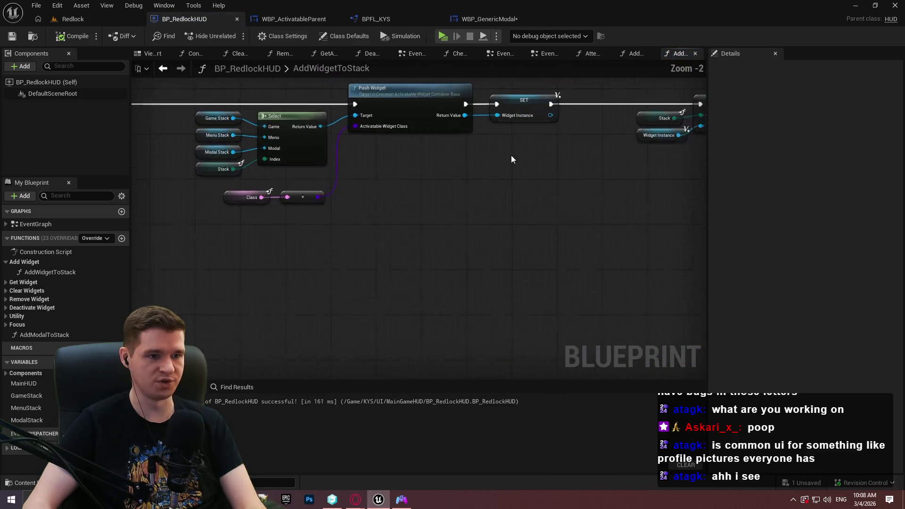
pyautogui.moveTo(511, 155); pyautogui.dragTo(316, 199)
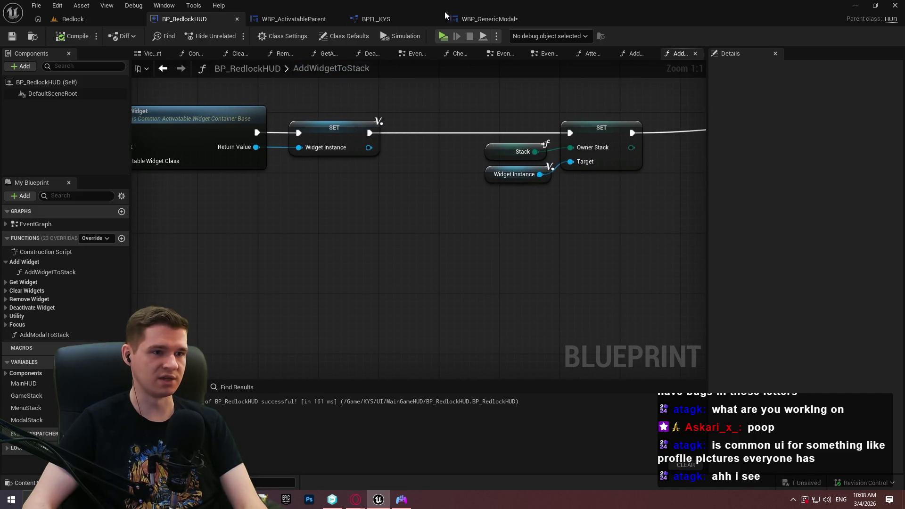
pyautogui.click(486, 19)
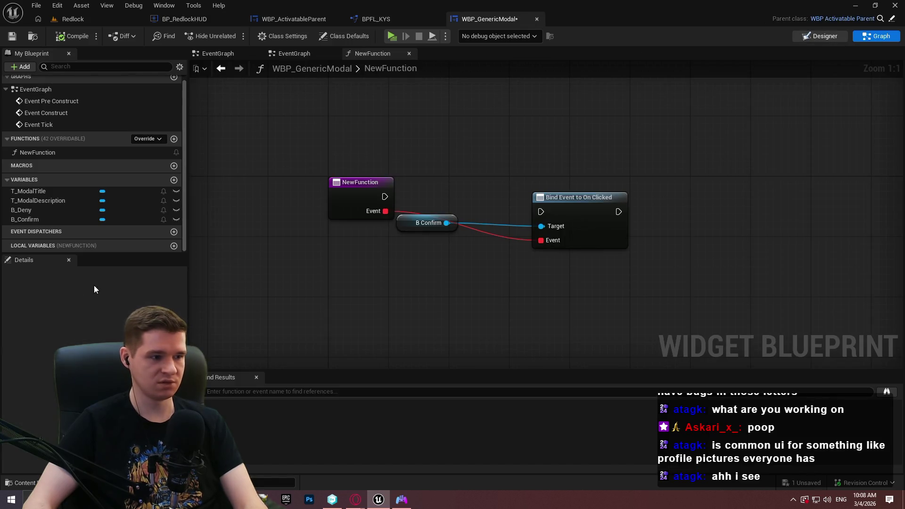
# Step: In the Designer, set Desired Focus Widget to B_Confirm, then compile and save
pyautogui.click(820, 36)
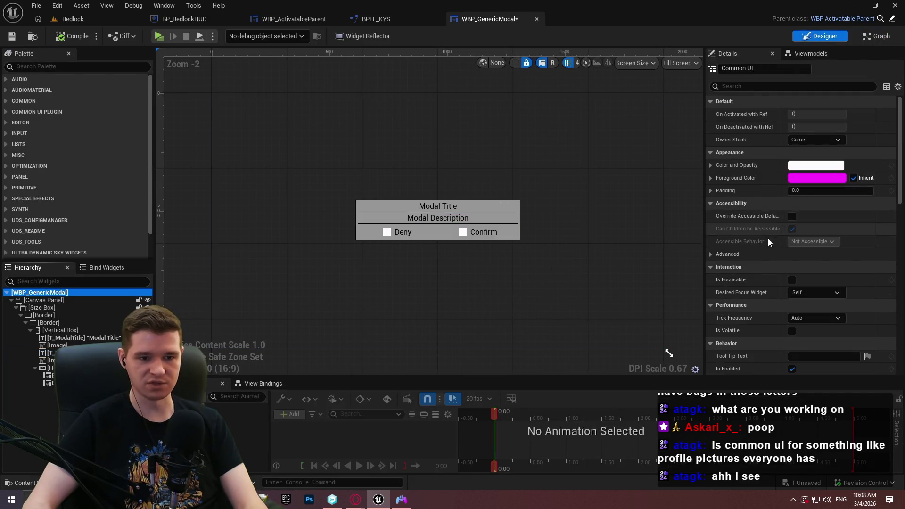
pyautogui.scroll(-6, 768, 242)
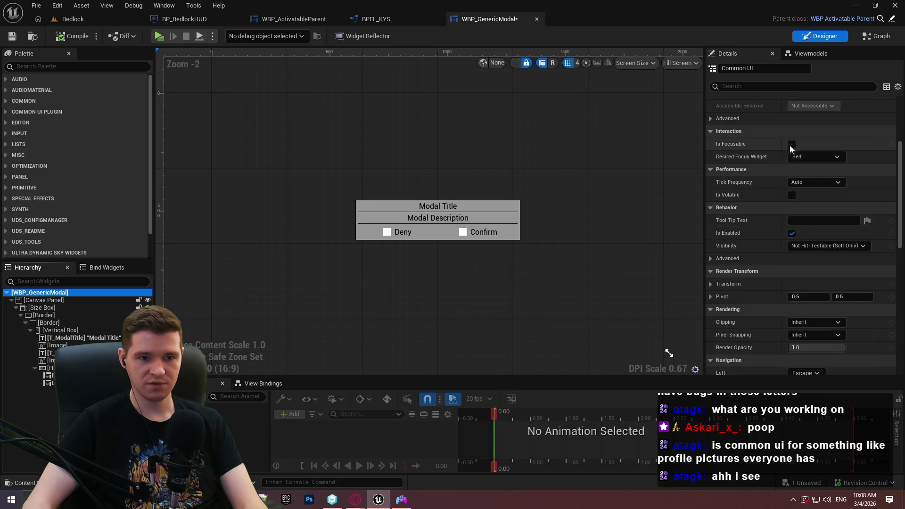
pyautogui.scroll(1, 790, 143)
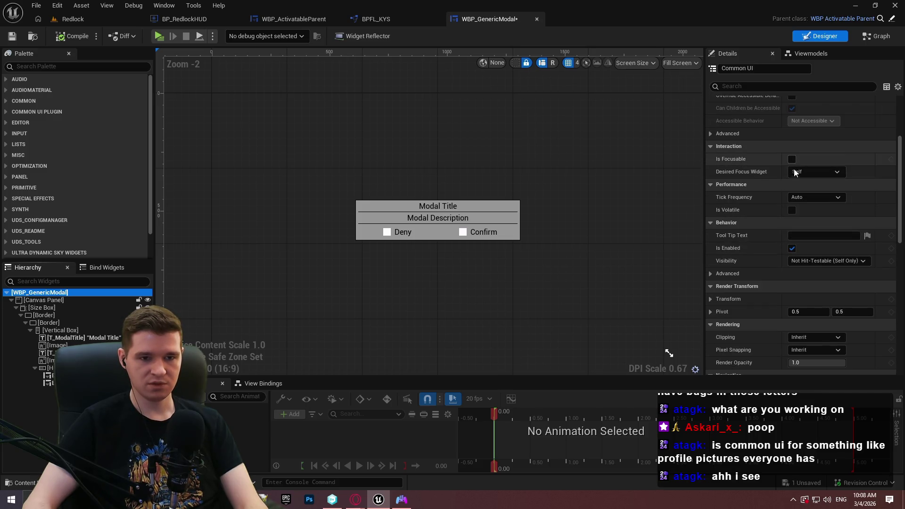
pyautogui.click(794, 168)
pyautogui.click(821, 321)
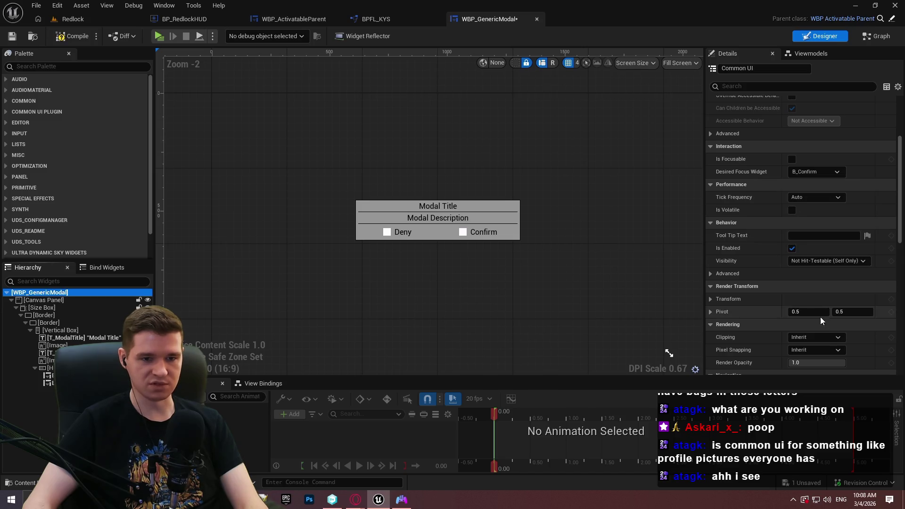
pyautogui.click(75, 38)
pyautogui.click(12, 35)
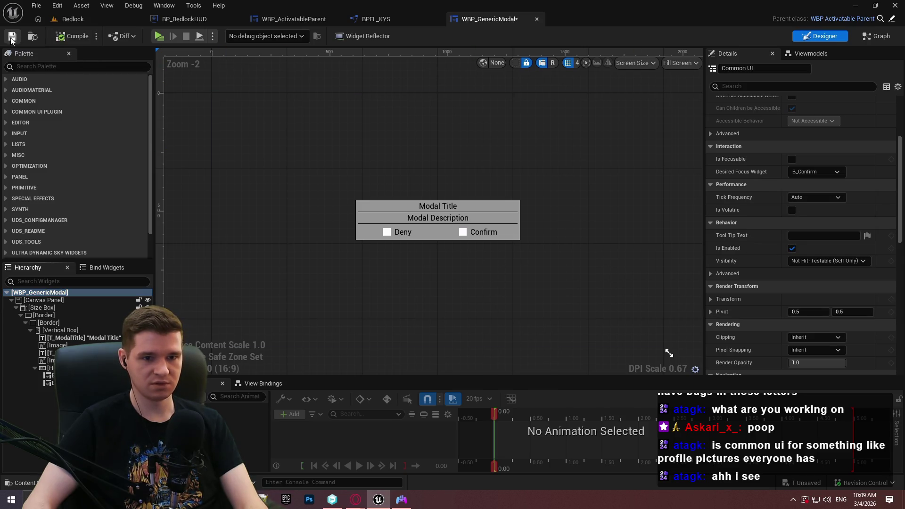
# Step: Enable Supports Activation Focus and Is Modal, and save WBP_GenericModal
pyautogui.moveTo(899, 157); pyautogui.dragTo(900, 257)
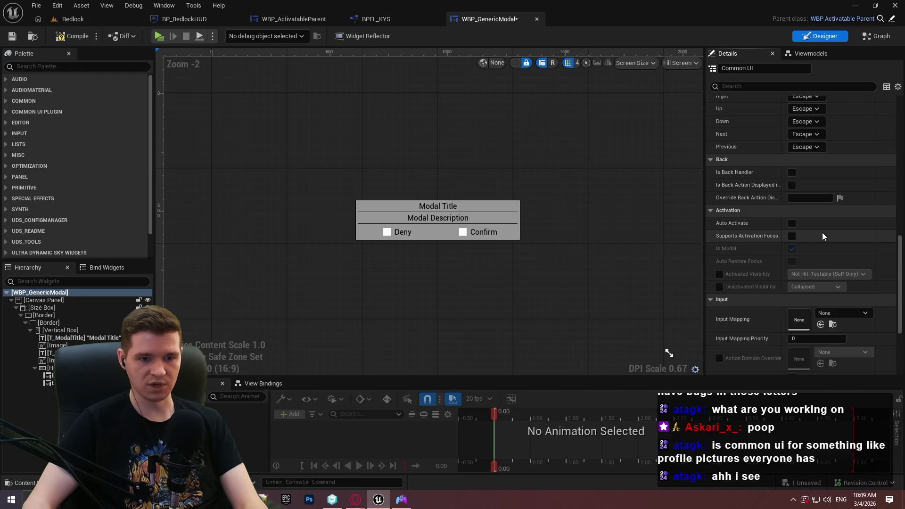
pyautogui.click(793, 236)
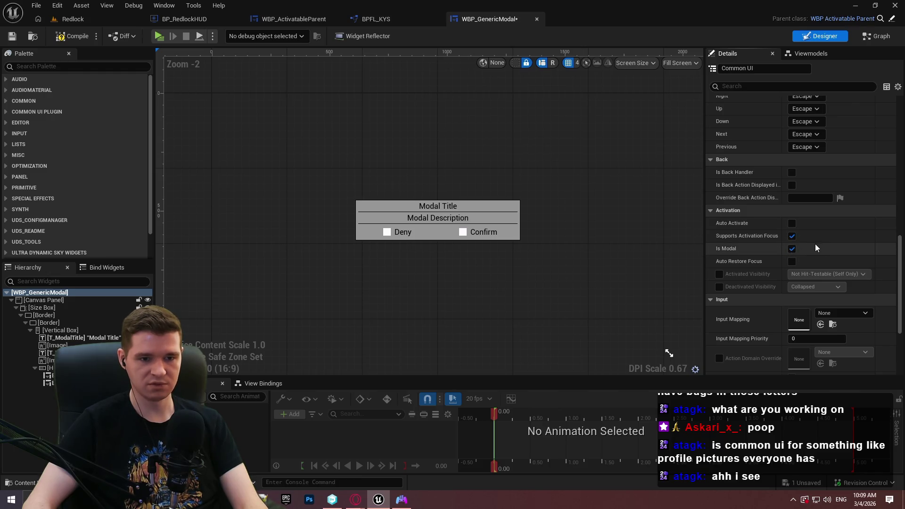
pyautogui.click(12, 36)
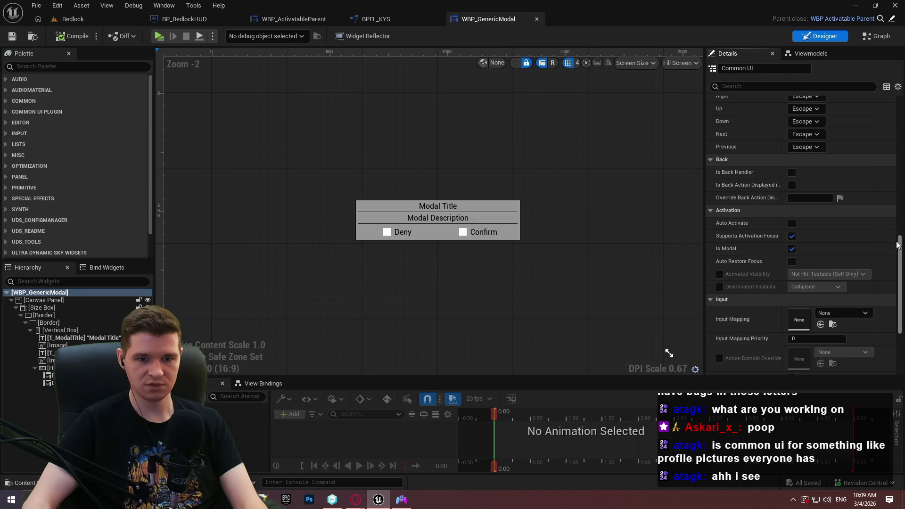
pyautogui.moveTo(901, 249); pyautogui.dragTo(901, 295)
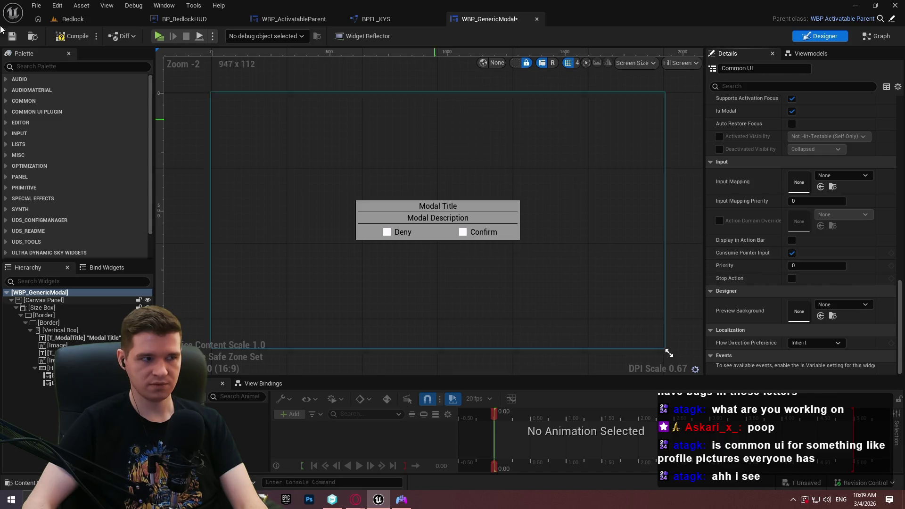
pyautogui.click(11, 37)
pyautogui.scroll(3, 734, 210)
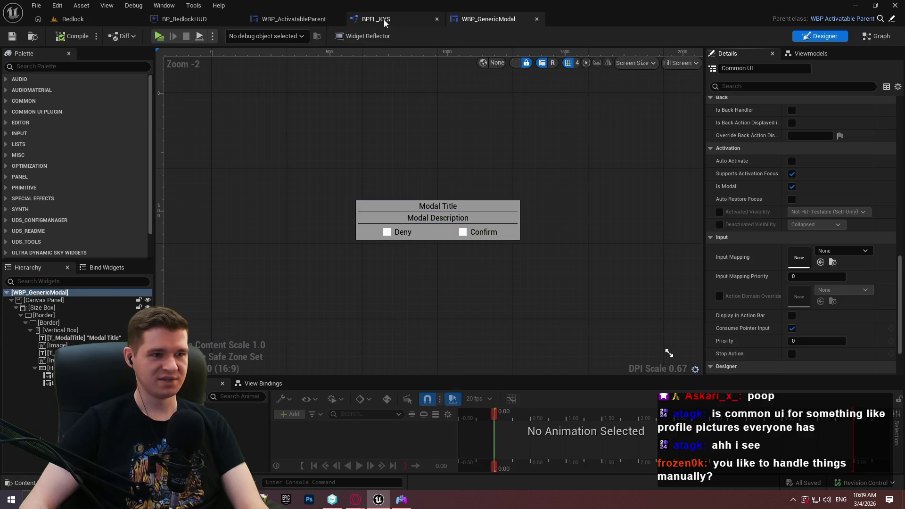
# Step: Back in BP_RedlockHUD, select the AddModalToStack function to show its details
pyautogui.click(203, 20)
pyautogui.scroll(-4, 459, 256)
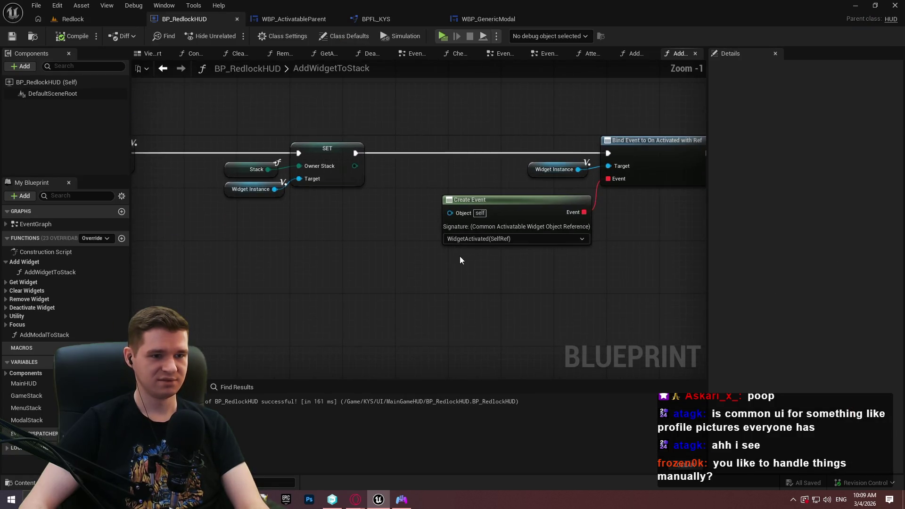
pyautogui.moveTo(596, 308)
pyautogui.mouseDown()
pyautogui.moveTo(302, 304)
pyautogui.moveTo(301, 282)
pyautogui.moveTo(420, 269)
pyautogui.mouseUp()
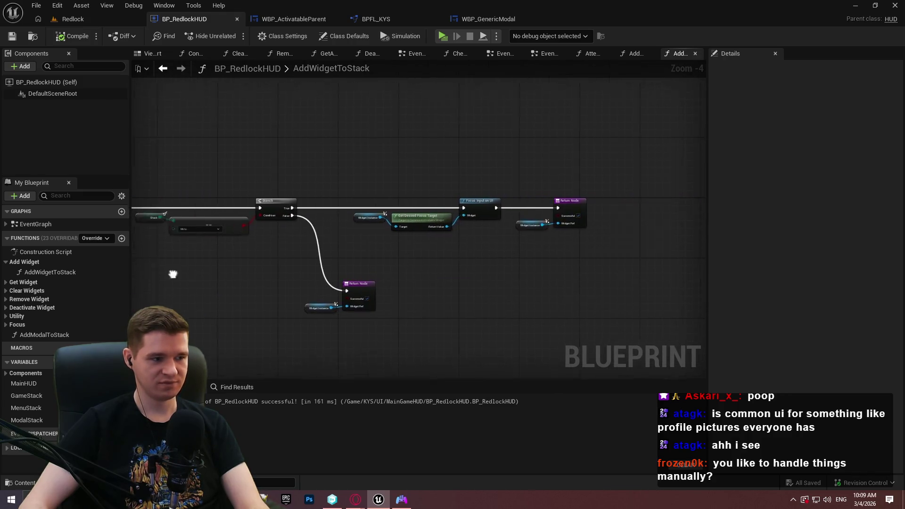
pyautogui.click(42, 335)
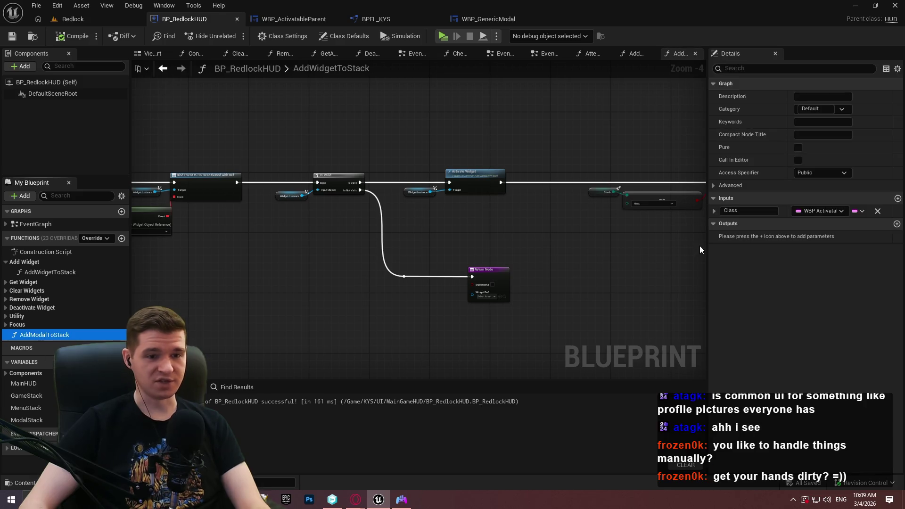
pyautogui.moveTo(476, 256)
pyautogui.mouseDown()
pyautogui.moveTo(437, 236)
pyautogui.moveTo(394, 262)
pyautogui.mouseUp()
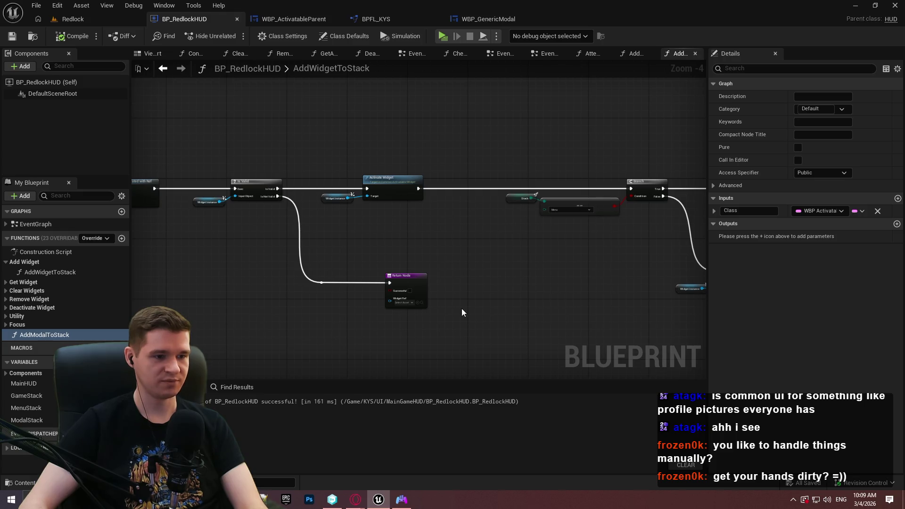
pyautogui.scroll(1, 606, 303)
pyautogui.moveTo(349, 298); pyautogui.dragTo(270, 277)
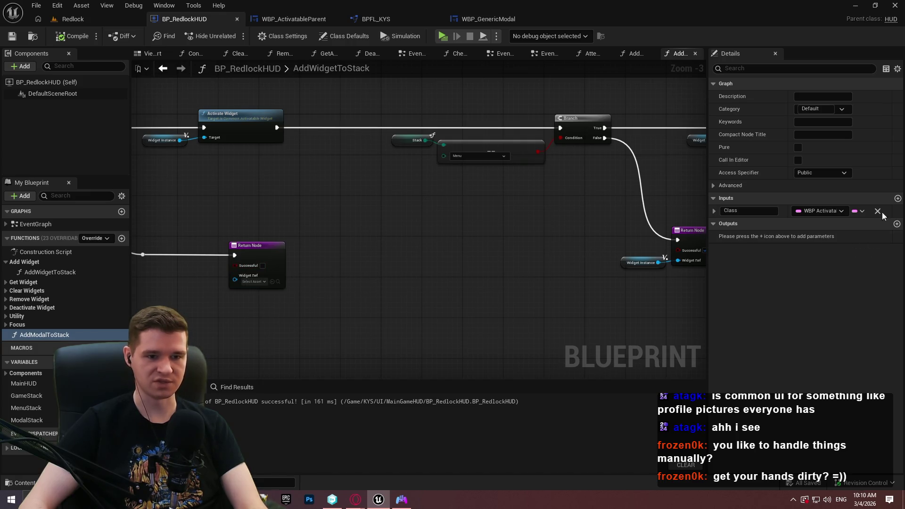
# Step: Add a Boolean output and a Common Activatable Widget output named WidgetRef
pyautogui.click(898, 224)
pyautogui.click(819, 237)
pyautogui.click(806, 260)
pyautogui.click(819, 250)
pyautogui.write('c')
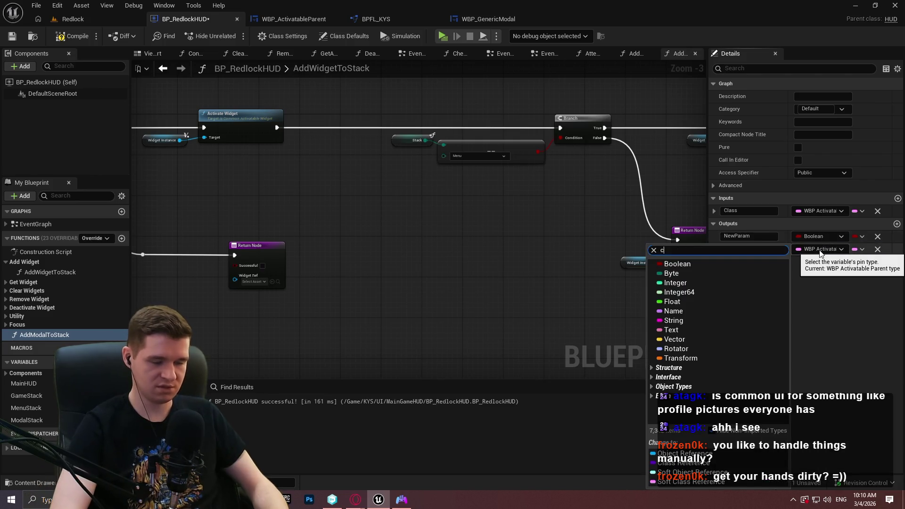
pyautogui.write('ommonact')
pyautogui.moveTo(844, 294)
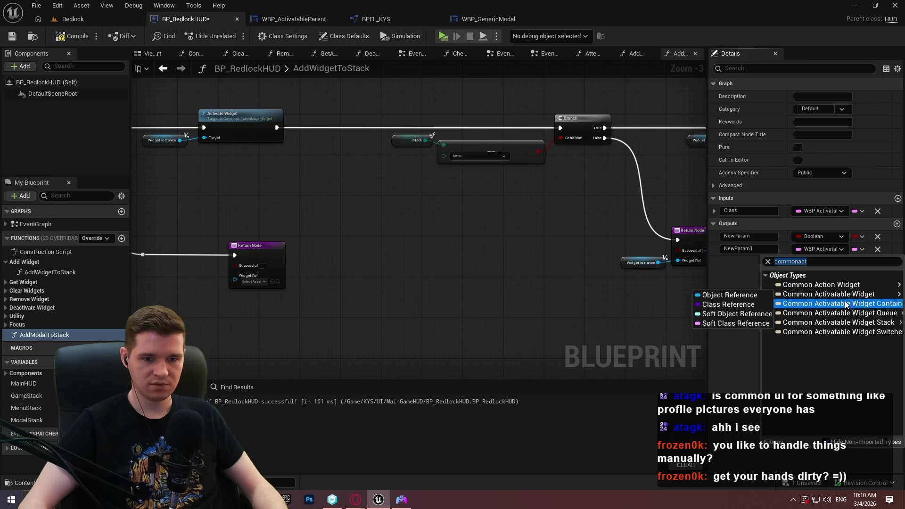
pyautogui.click(728, 295)
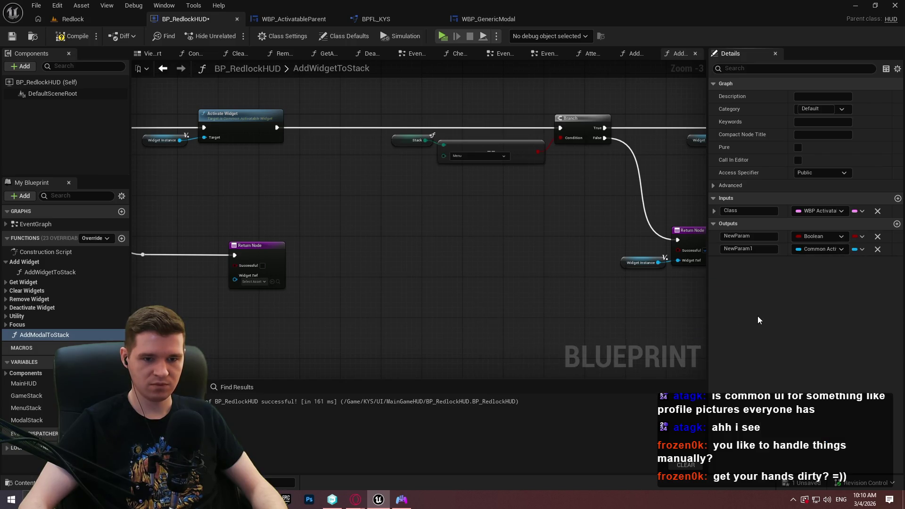
pyautogui.write('WidgetRef')
pyautogui.press('Return')
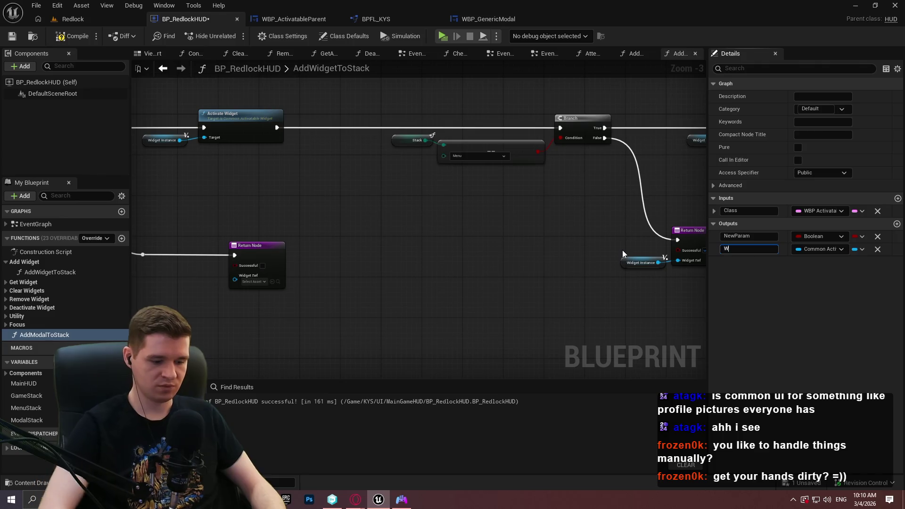
# Step: Name the Boolean output bSuccessful, then compile and save the HUD blueprint
pyautogui.hotkey('shift', 'Tab')
pyautogui.write('b')
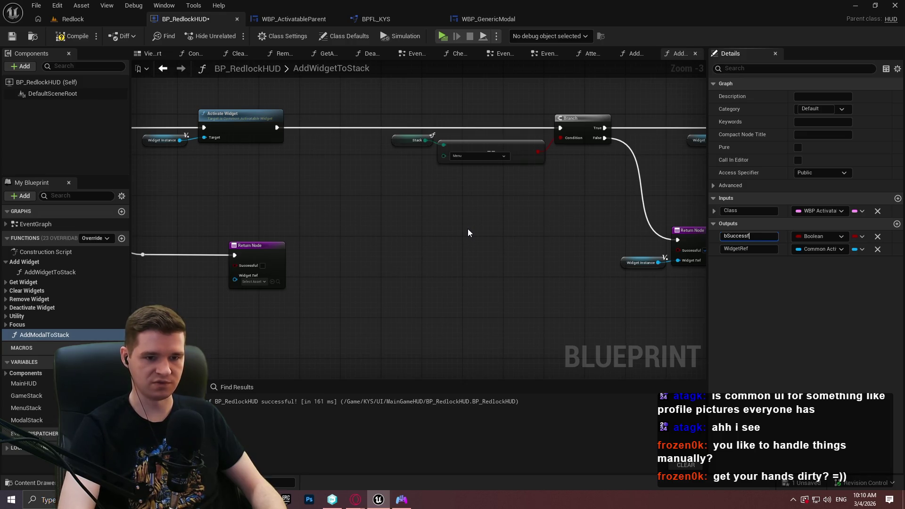
pyautogui.press('Return')
pyautogui.hotkey('ctrl', 's')
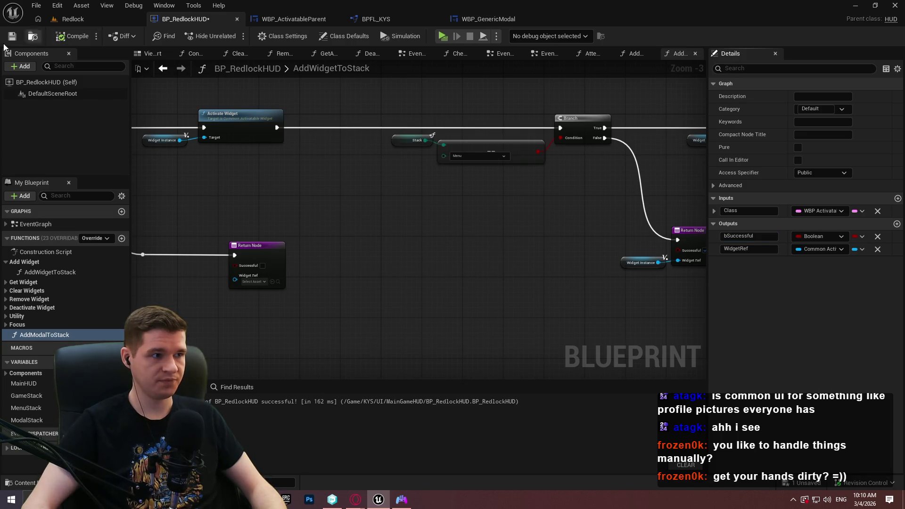
# Step: Open the AddModalToStack graph and select its entry node
pyautogui.doubleClick(42, 335)
pyautogui.scroll(-3, 568, 237)
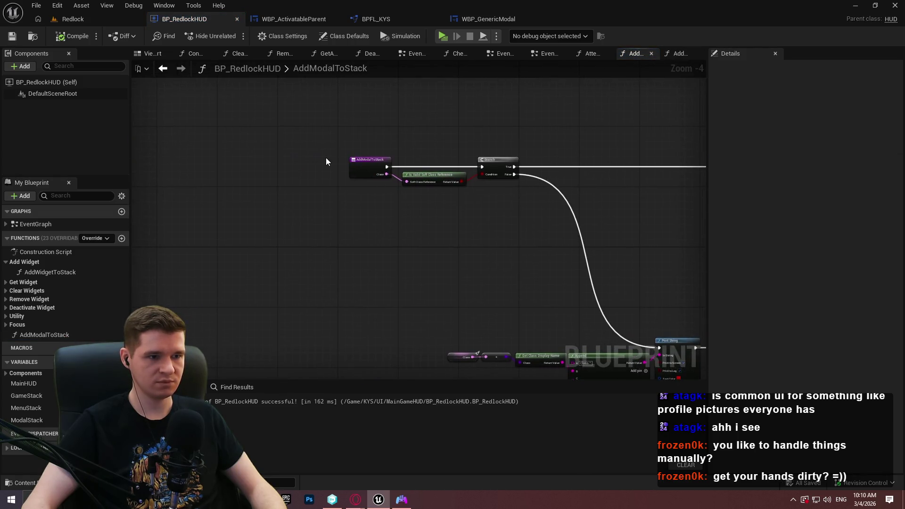
pyautogui.scroll(2, 326, 162)
pyautogui.scroll(1, 327, 162)
pyautogui.click(284, 160)
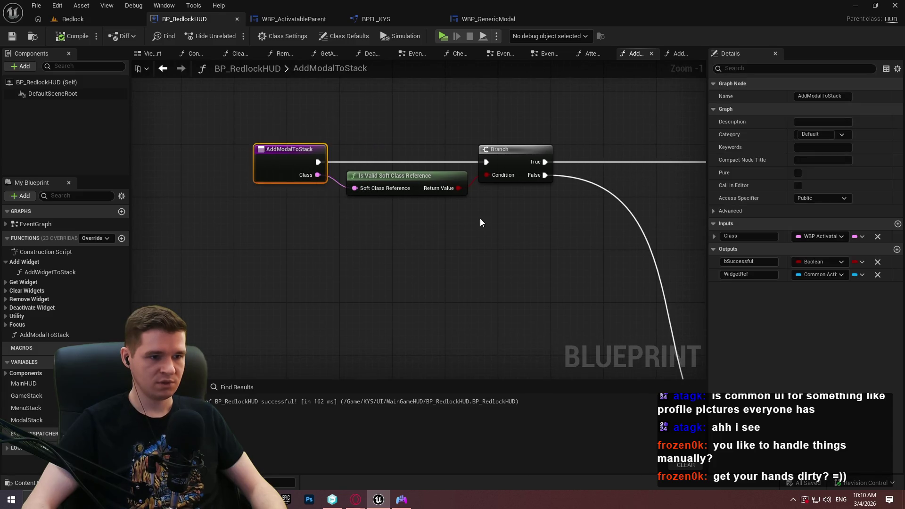
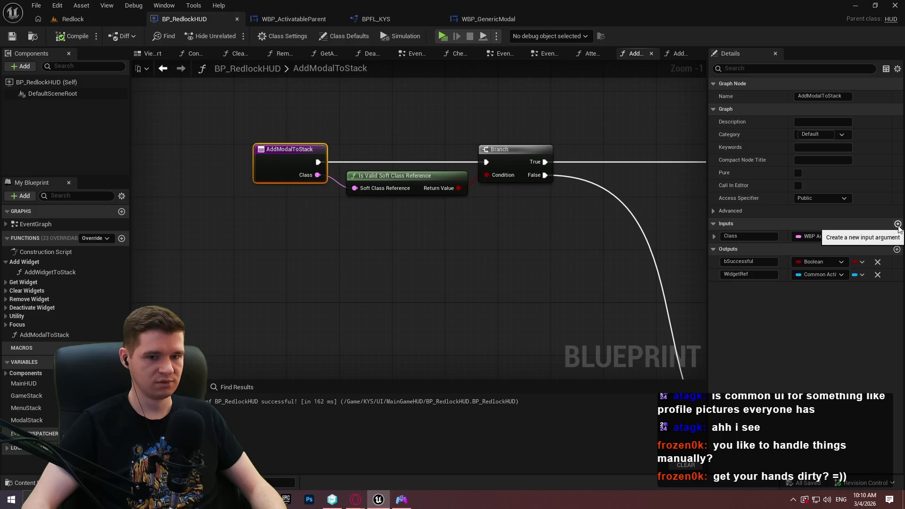
# Step: Pan back to the AddModalToStack function's start and select its entry node
pyautogui.moveTo(626, 236)
pyautogui.mouseDown()
pyautogui.moveTo(159, 244)
pyautogui.moveTo(293, 239)
pyautogui.mouseUp()
pyautogui.moveTo(513, 242); pyautogui.dragTo(373, 242)
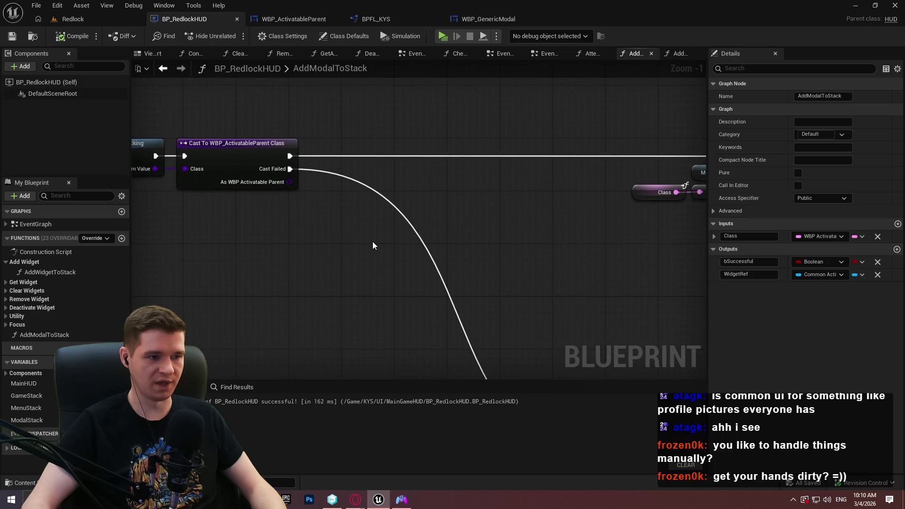
pyautogui.click(372, 242)
pyautogui.scroll(-1, 370, 245)
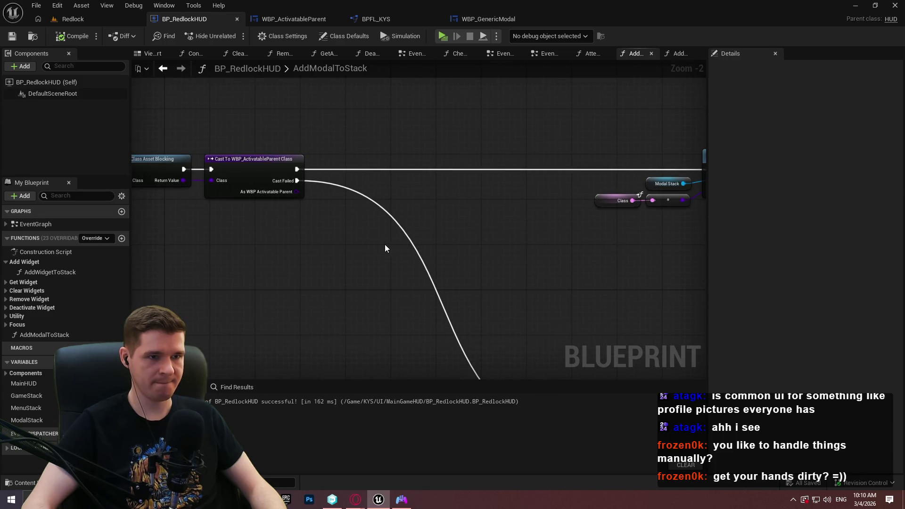
pyautogui.moveTo(351, 244); pyautogui.dragTo(706, 268)
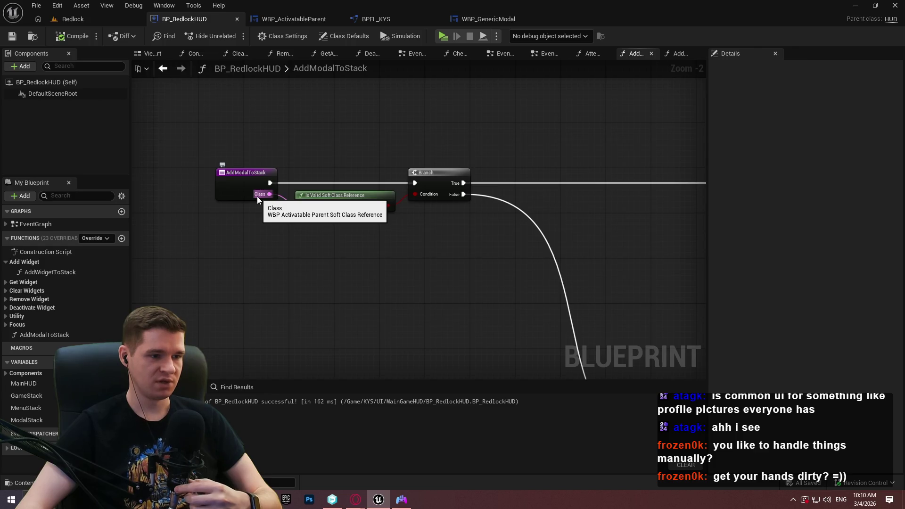
pyautogui.click(253, 183)
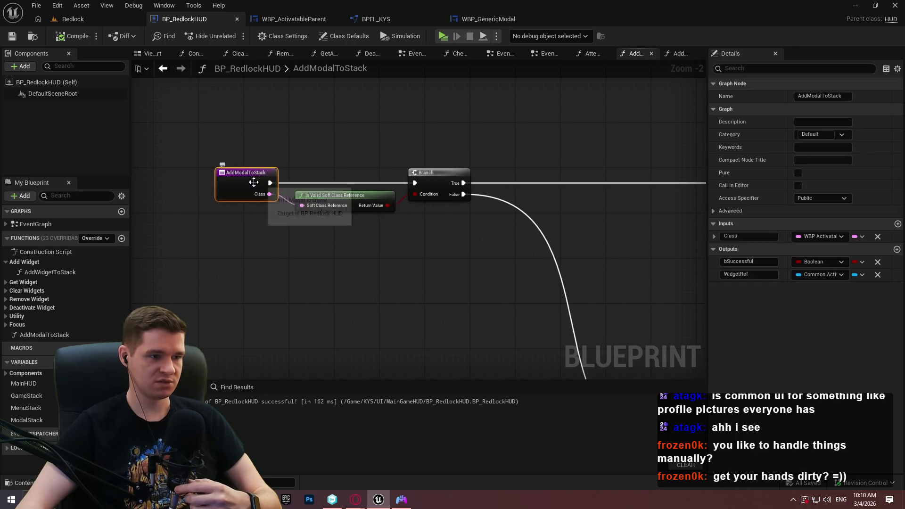
# Step: Set the Class input to a WBP Generic Modal soft class reference and compile BP_RedlockHUD
pyautogui.click(839, 236)
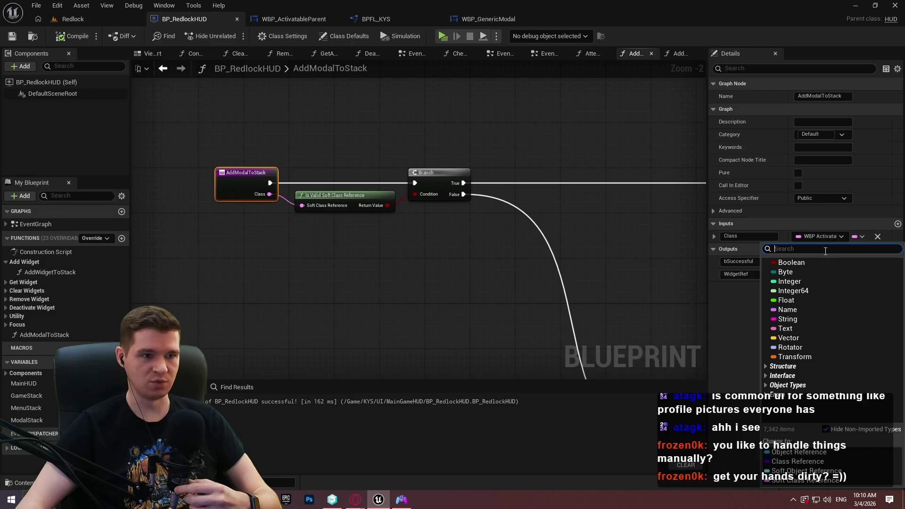
pyautogui.write('gener')
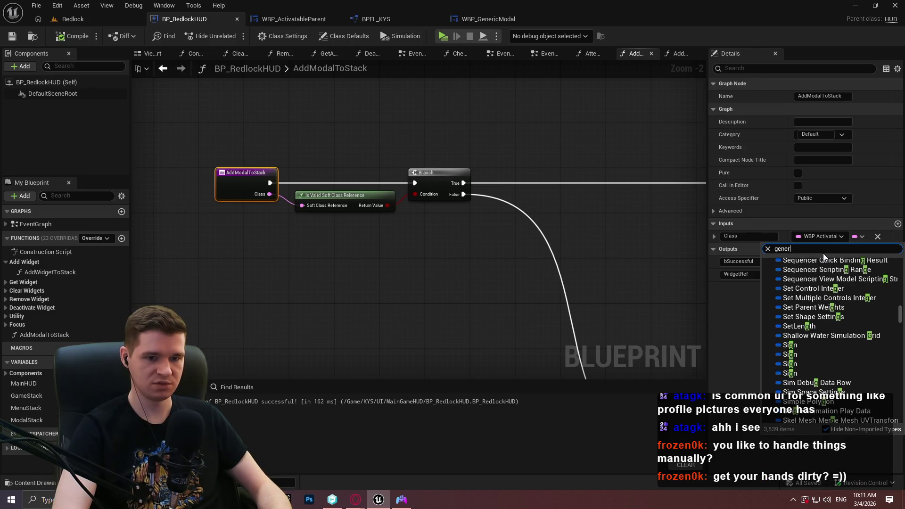
pyautogui.write('ic')
pyautogui.moveTo(844, 328)
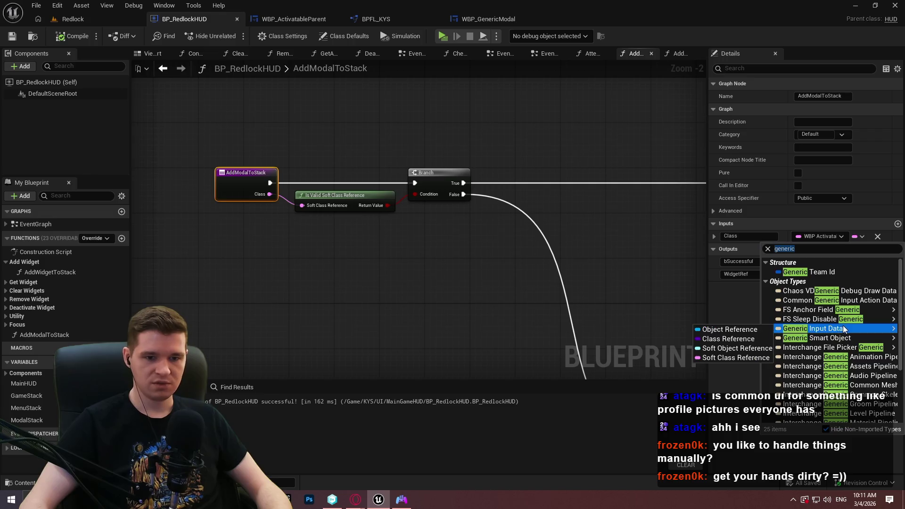
pyautogui.scroll(-3, 844, 329)
pyautogui.moveTo(838, 410)
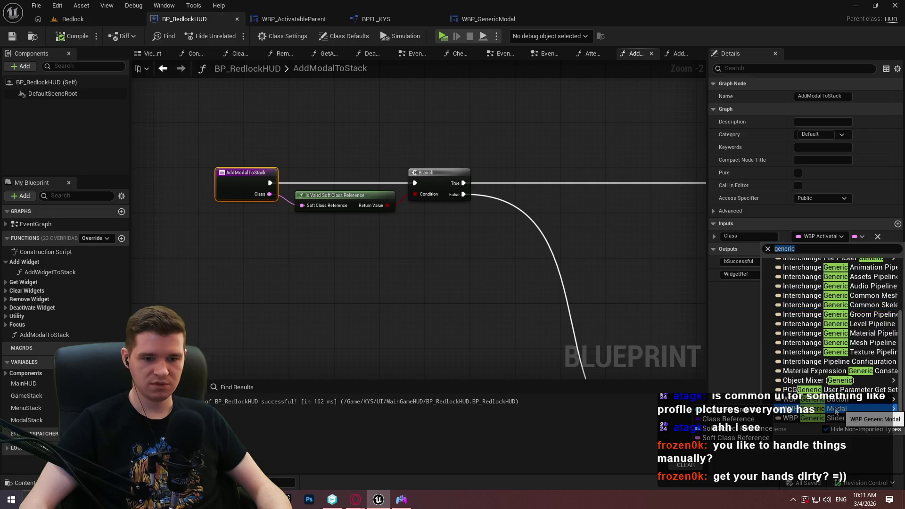
pyautogui.click(734, 438)
pyautogui.hotkey('ctrl', 's')
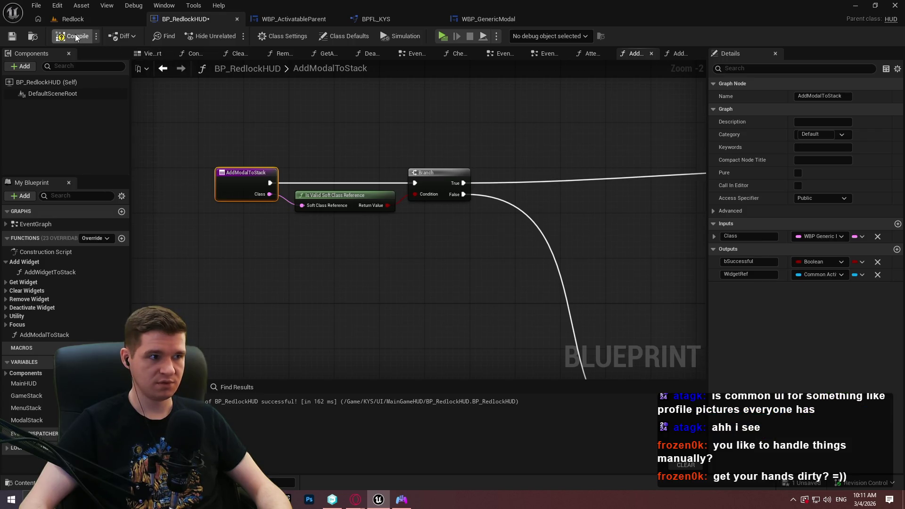
pyautogui.moveTo(693, 222); pyautogui.dragTo(356, 189)
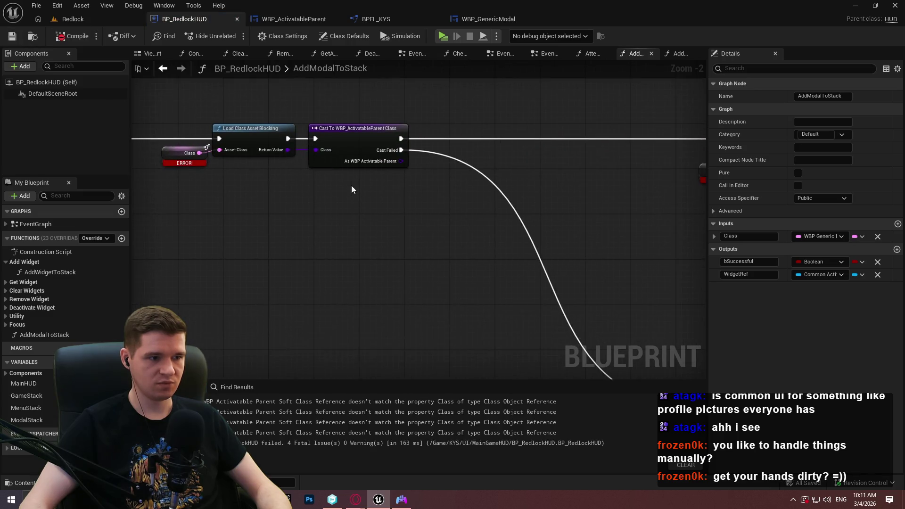
# Step: Refresh the Class, load and cast nodes so their pins update
pyautogui.scroll(2, 208, 168)
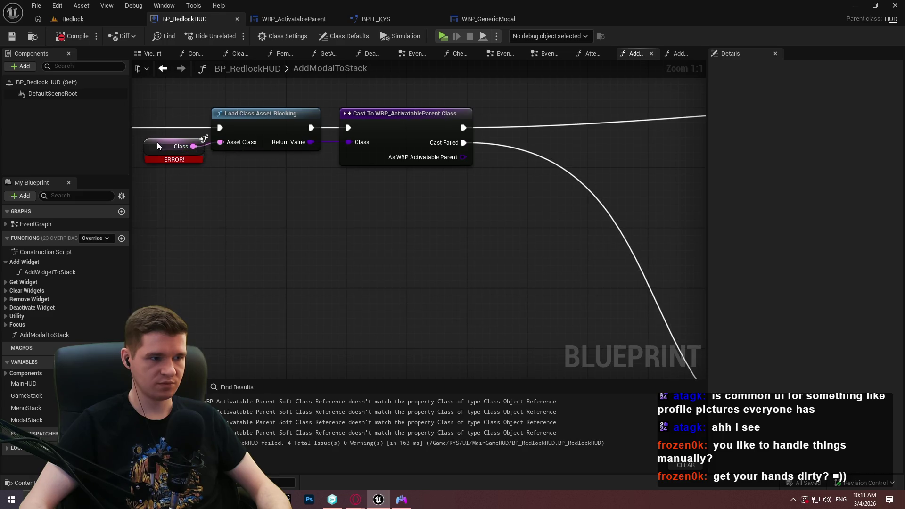
pyautogui.rightClick(157, 142)
pyautogui.click(502, 276)
pyautogui.moveTo(502, 276); pyautogui.dragTo(176, 129)
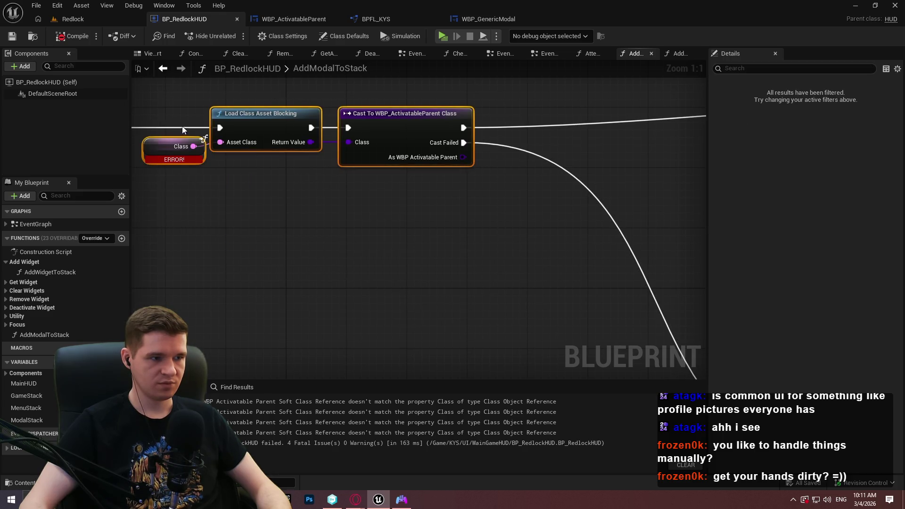
pyautogui.rightClick(219, 118)
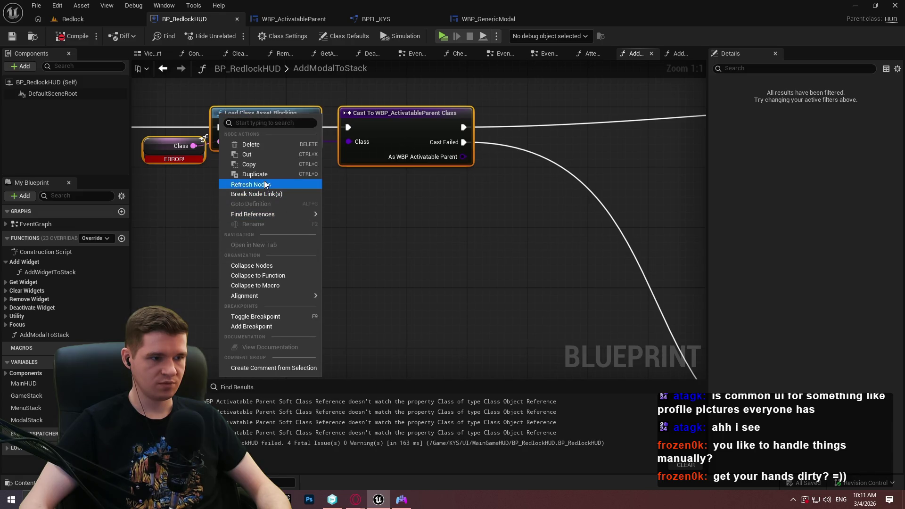
pyautogui.click(265, 184)
# Step: Break the link to the old cast and add a Cast To WBP_GenericModal Class from Return Value
pyautogui.keyDown('alt'); pyautogui.click(311, 142); pyautogui.keyUp('alt')
pyautogui.click(71, 36)
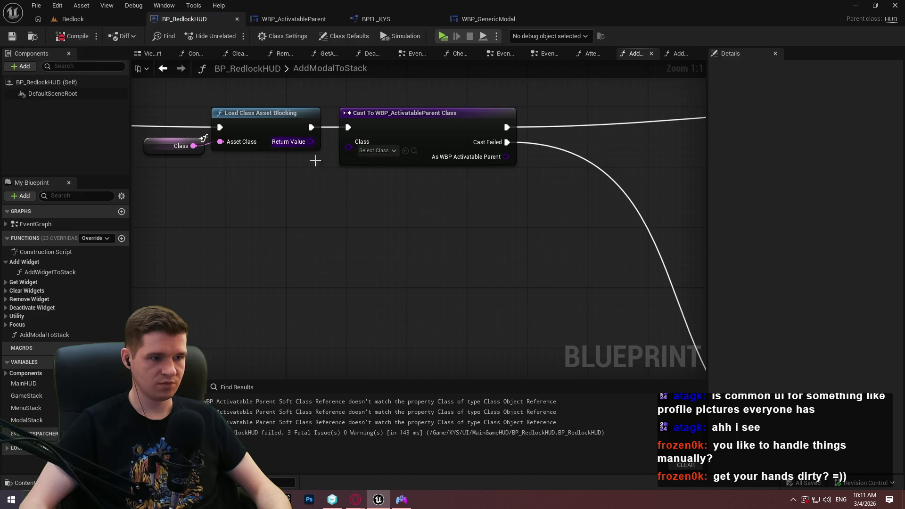
pyautogui.moveTo(310, 142); pyautogui.dragTo(340, 207)
pyautogui.write('cast top')
pyautogui.press('BackSpace')
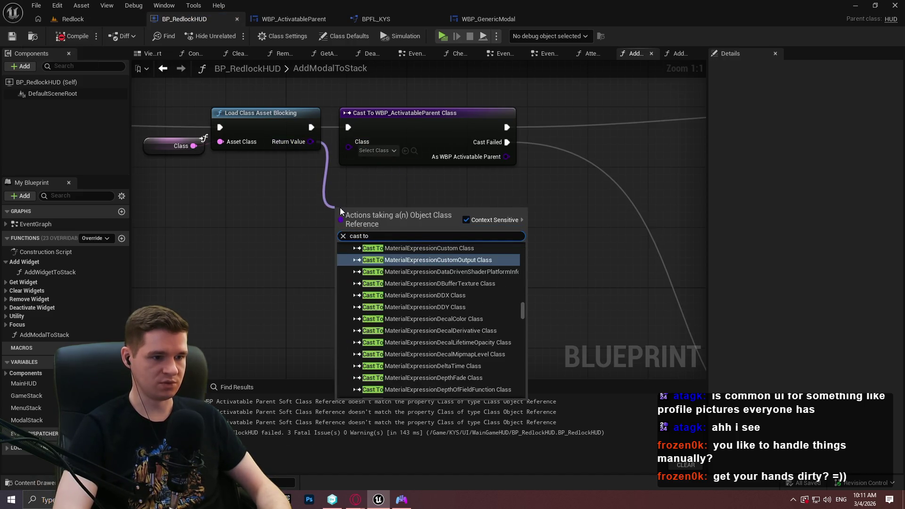
pyautogui.write('wbp_ge')
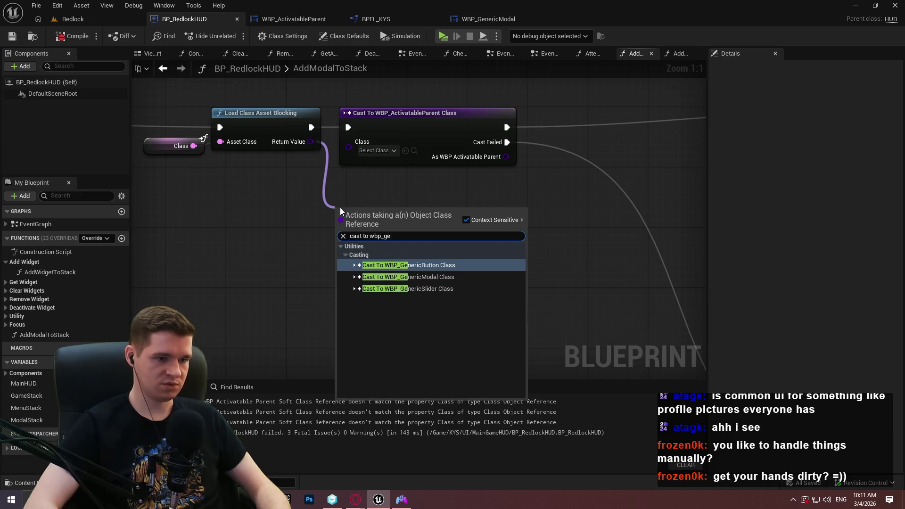
pyautogui.press('Down')
pyautogui.press('Return')
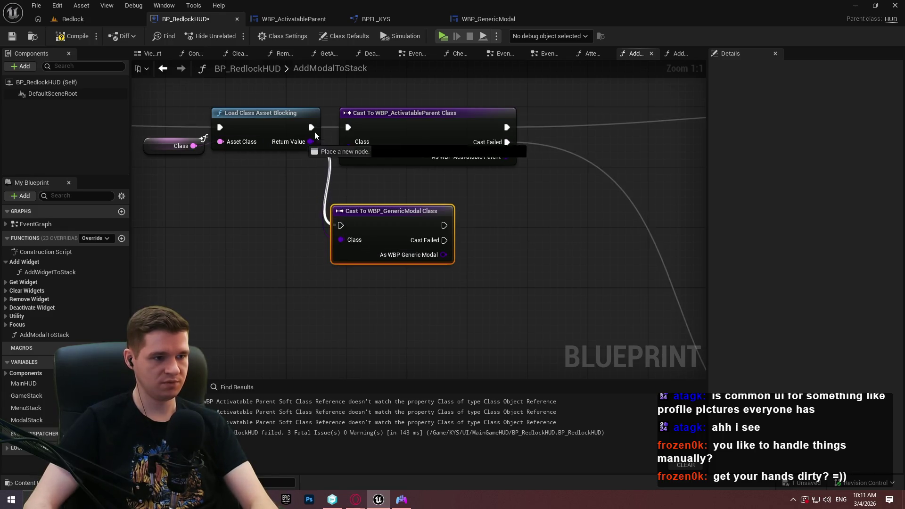
# Step: Wire the new cast's success to Push Widget and failure to Print String, deleting the ActivatableParent cast
pyautogui.click(415, 127)
pyautogui.scroll(-1, 340, 155)
pyautogui.scroll(-2, 341, 160)
pyautogui.moveTo(290, 165)
pyautogui.mouseDown()
pyautogui.moveTo(714, 88)
pyautogui.moveTo(557, 102)
pyautogui.mouseUp()
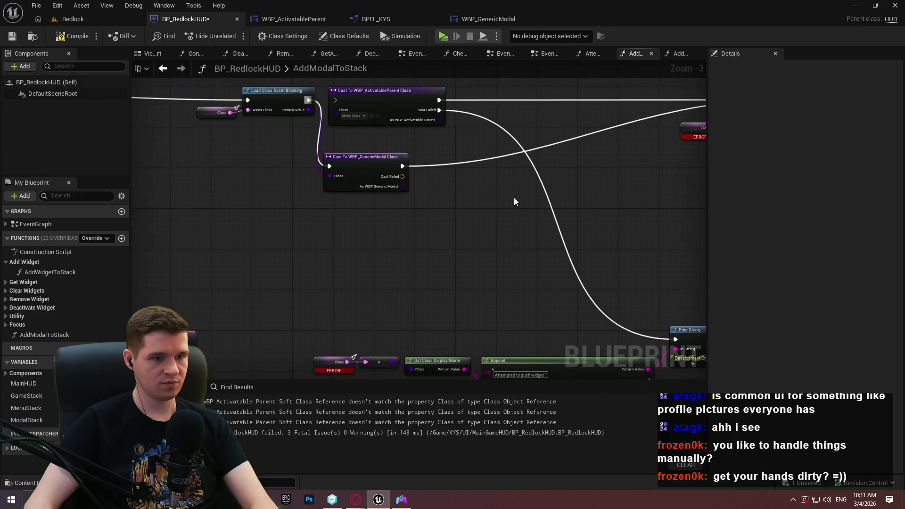
pyautogui.moveTo(403, 176)
pyautogui.mouseDown()
pyautogui.moveTo(715, 282)
pyautogui.moveTo(618, 343)
pyautogui.mouseUp()
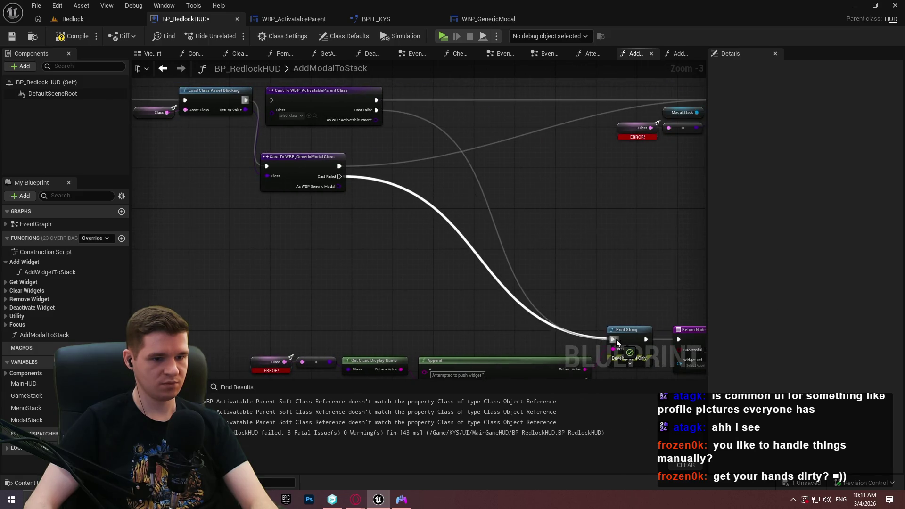
pyautogui.press('Delete')
pyautogui.moveTo(304, 222); pyautogui.dragTo(302, 159)
# Step: Refresh the Class, Modal Stack and Push Widget nodes
pyautogui.scroll(1, 426, 172)
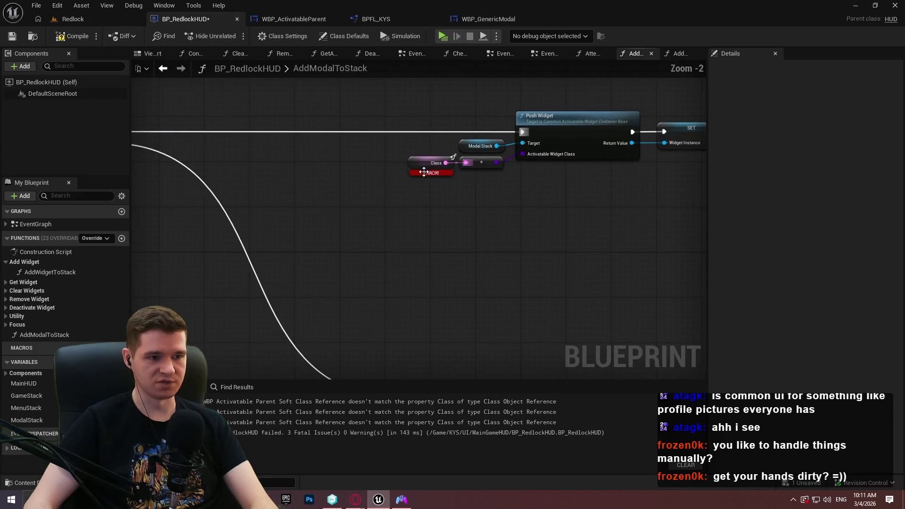
pyautogui.moveTo(623, 234); pyautogui.dragTo(405, 137)
pyautogui.rightClick(591, 141)
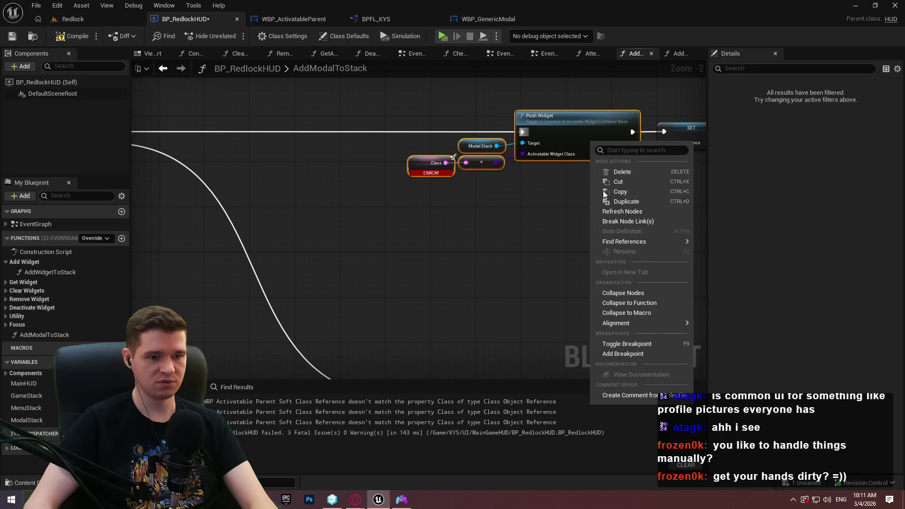
pyautogui.click(636, 212)
pyautogui.scroll(-4, 519, 242)
# Step: Refresh the remaining error nodes and recompile BP_RedlockHUD without errors
pyautogui.moveTo(646, 249); pyautogui.dragTo(187, 171)
pyautogui.scroll(2, 378, 216)
pyautogui.rightClick(429, 222)
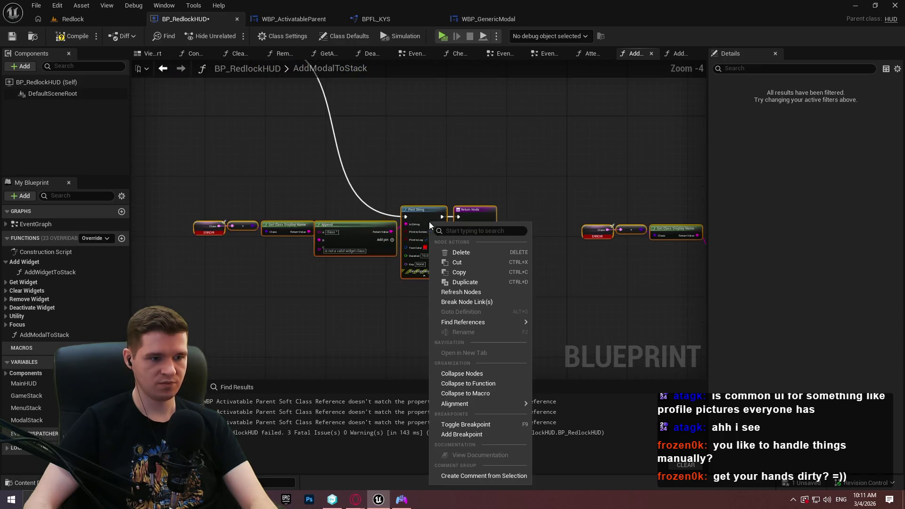
pyautogui.click(481, 295)
pyautogui.click(72, 36)
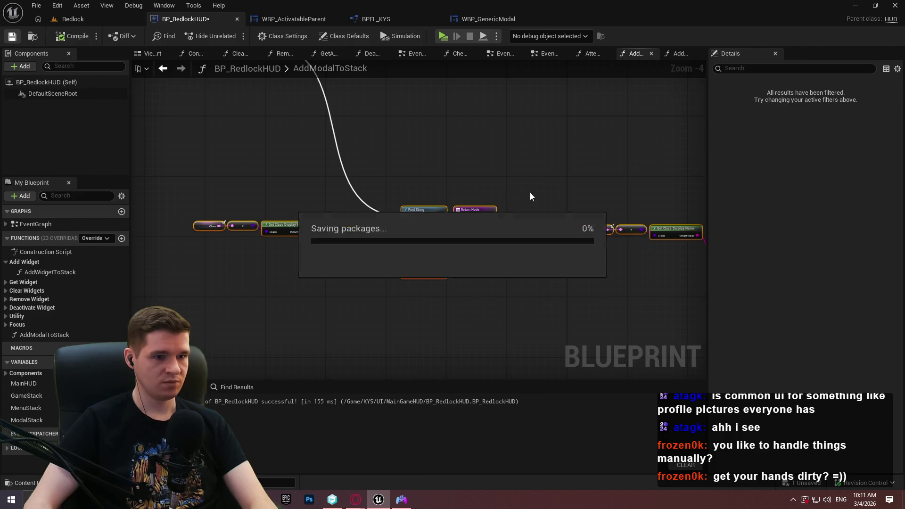
pyautogui.scroll(1, 543, 223)
# Step: Change 'ActivatableParent' to 'GenericModal' in the Print String warning message
pyautogui.moveTo(544, 219); pyautogui.dragTo(259, 204)
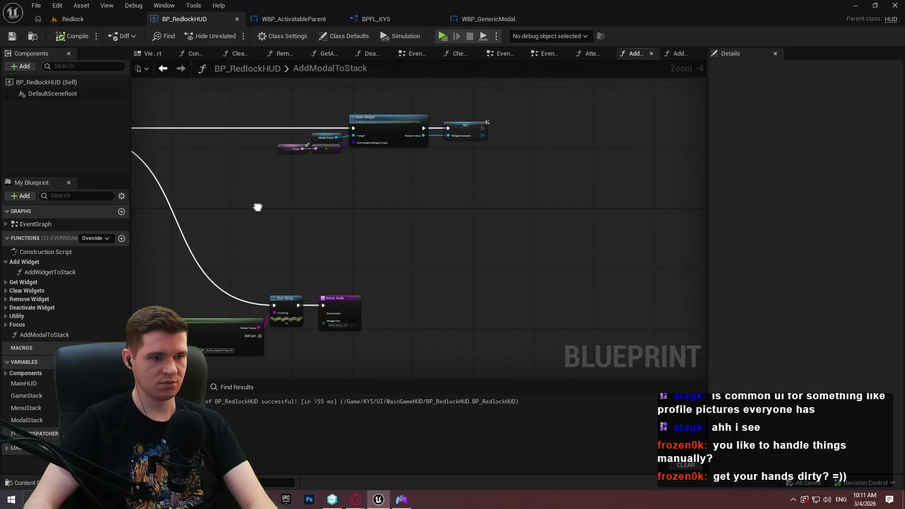
pyautogui.scroll(2, 264, 273)
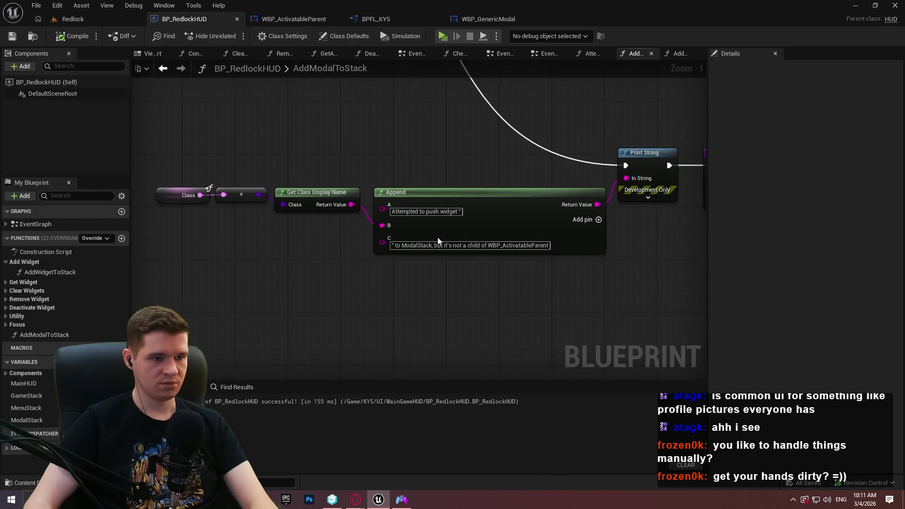
pyautogui.scroll(1, 437, 234)
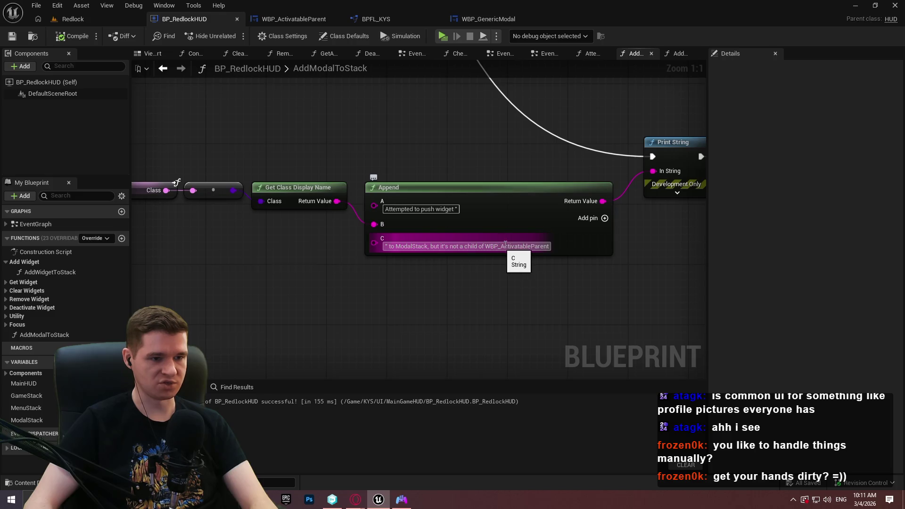
pyautogui.moveTo(670, 252); pyautogui.dragTo(671, 253)
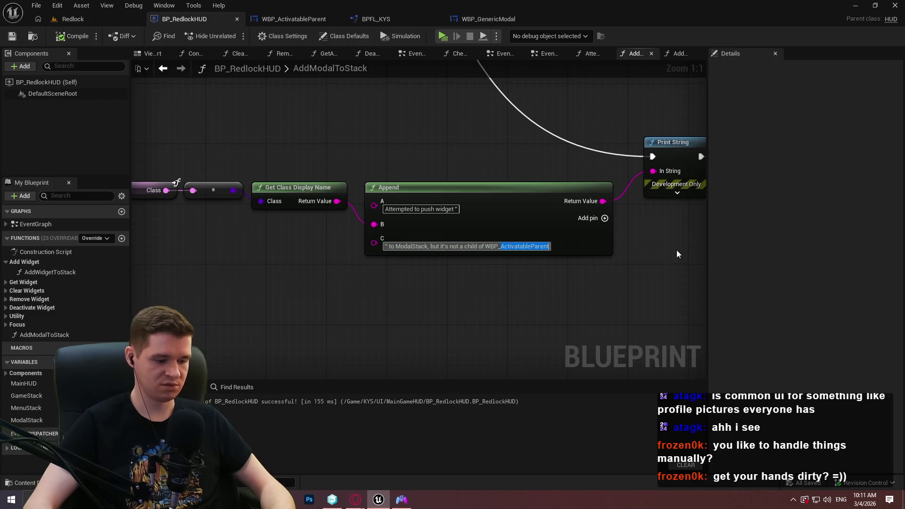
pyautogui.write('Ge')
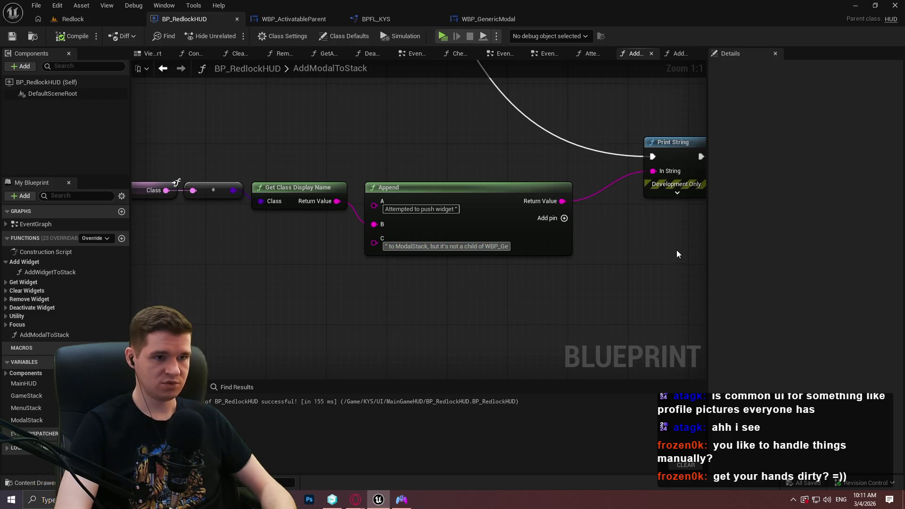
pyautogui.write('nericModal')
pyautogui.press('Return')
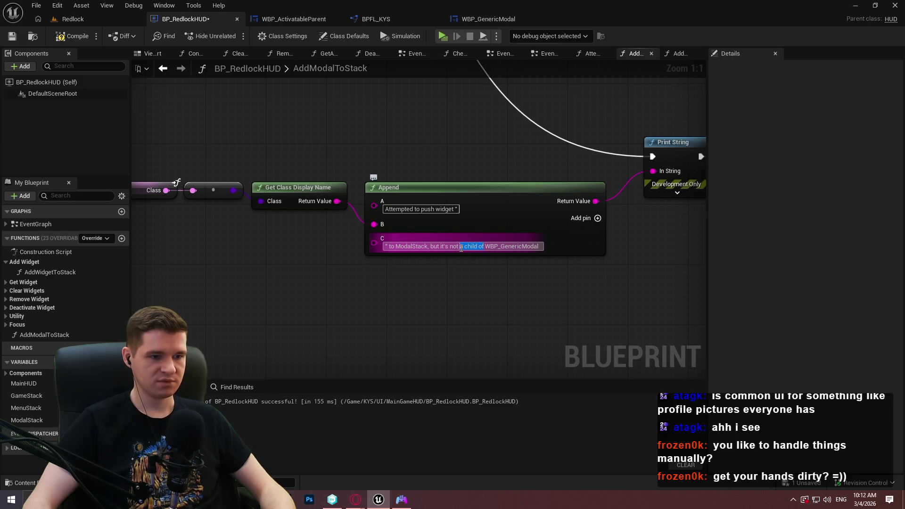
# Step: Commit the Append node's error message text and save BP_RedlockHUD
pyautogui.click(474, 274)
pyautogui.press('Home')
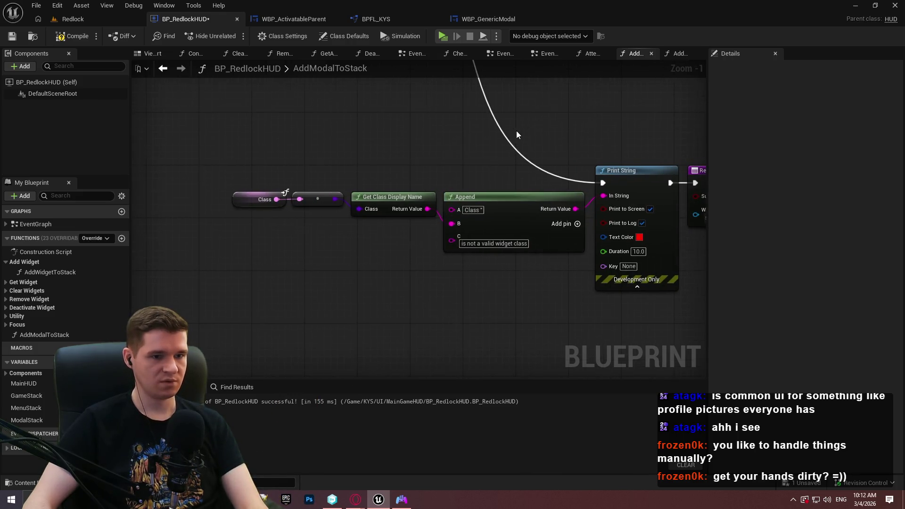
pyautogui.scroll(-3, 518, 133)
pyautogui.scroll(4, 511, 158)
pyautogui.click(12, 37)
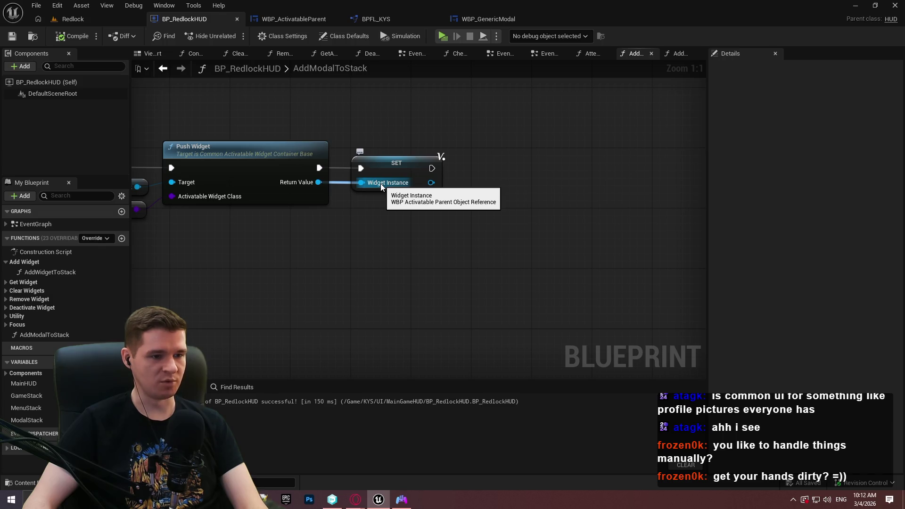
pyautogui.moveTo(410, 126); pyautogui.dragTo(550, 142)
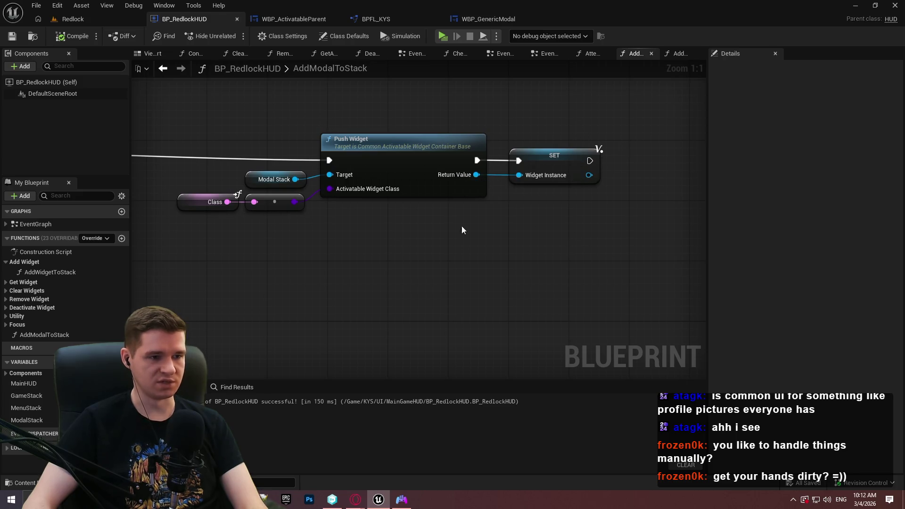
pyautogui.scroll(-3, 204, 290)
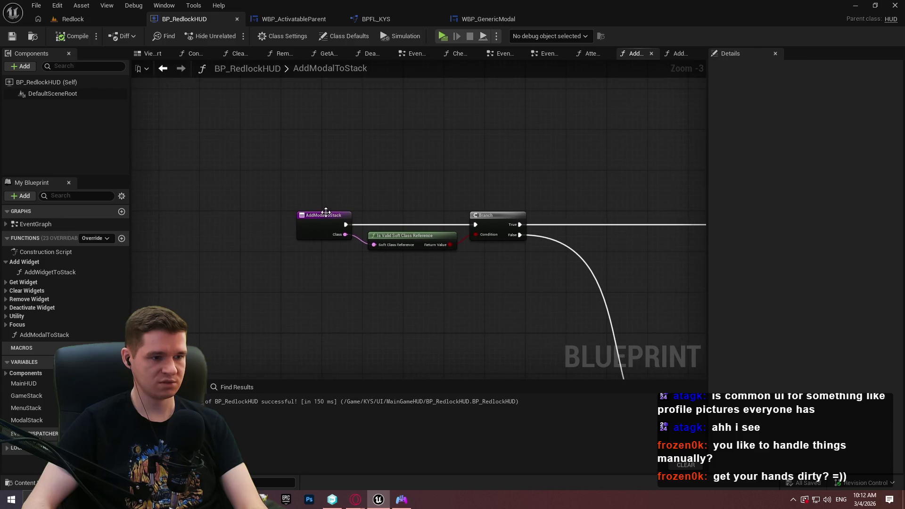
# Step: Make the WidgetRef output a WBP Generic Modal object reference and compile
pyautogui.click(326, 212)
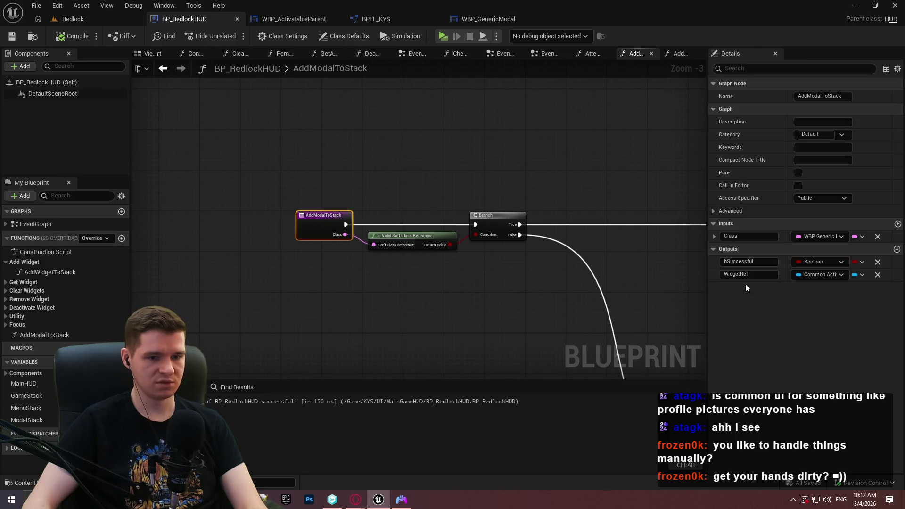
pyautogui.click(824, 275)
pyautogui.write('gener')
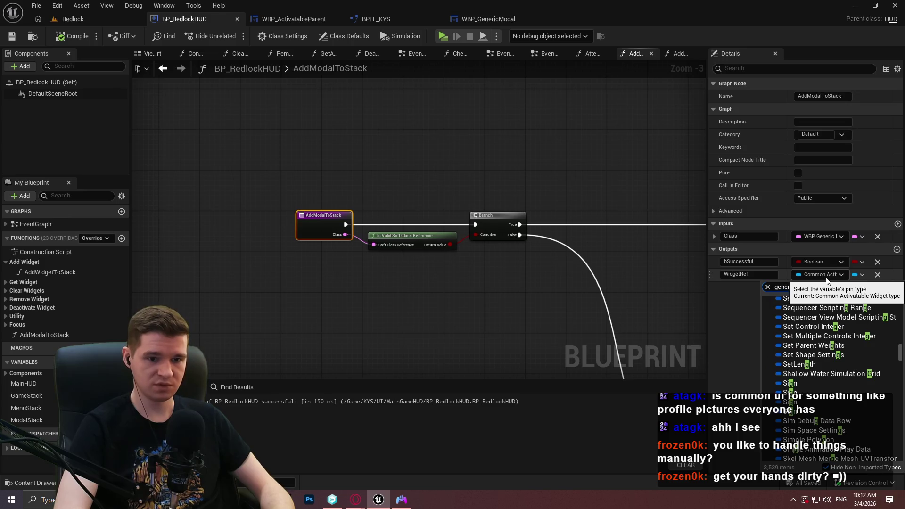
pyautogui.moveTo(833, 315)
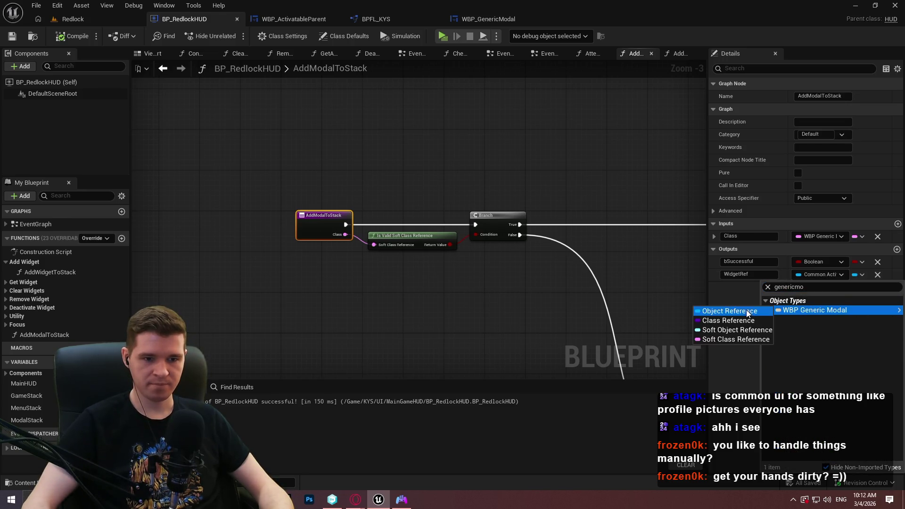
pyautogui.click(754, 323)
pyautogui.click(73, 36)
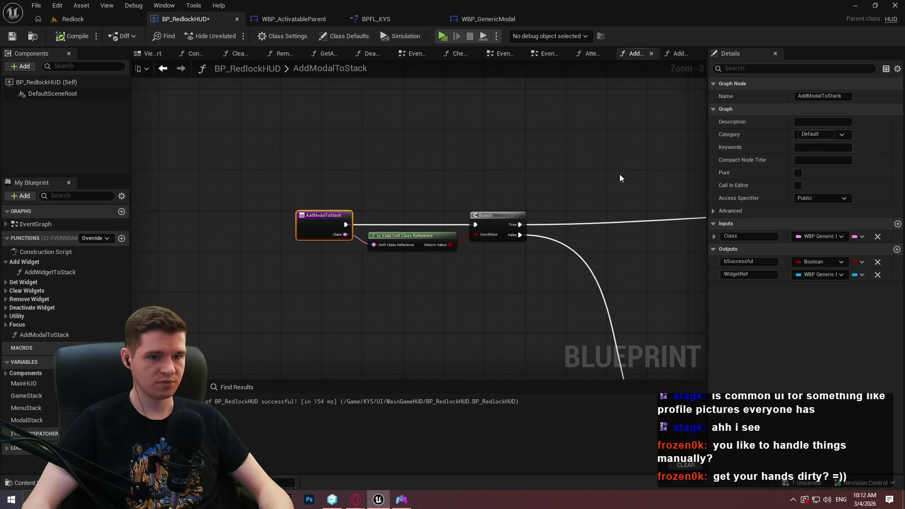
pyautogui.moveTo(619, 174); pyautogui.dragTo(573, 187)
pyautogui.scroll(4, 347, 151)
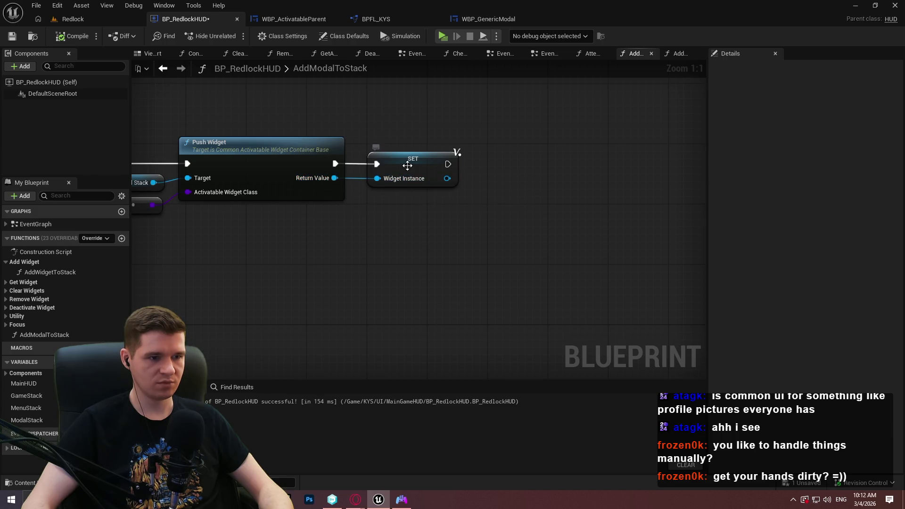
# Step: Change the WidgetInstance variable type to WBP Generic Modal object reference and confirm
pyautogui.click(407, 163)
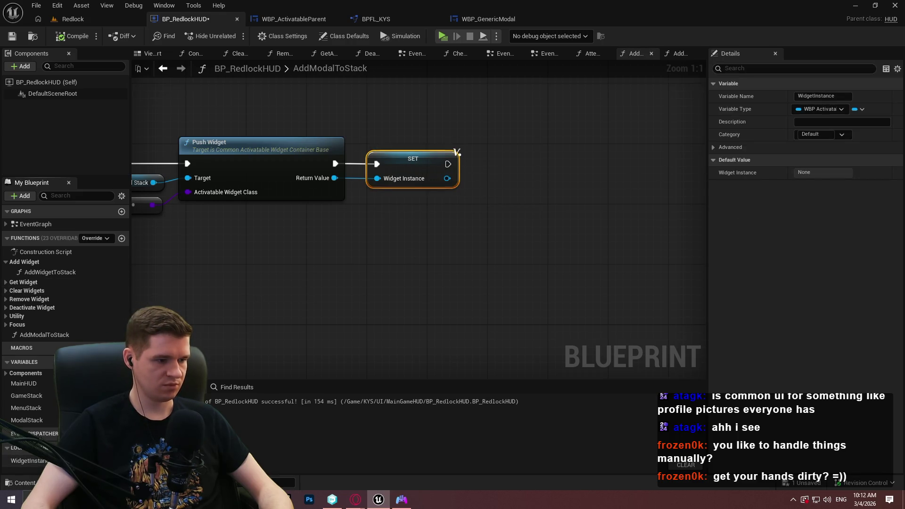
pyautogui.click(121, 460)
pyautogui.write('generic')
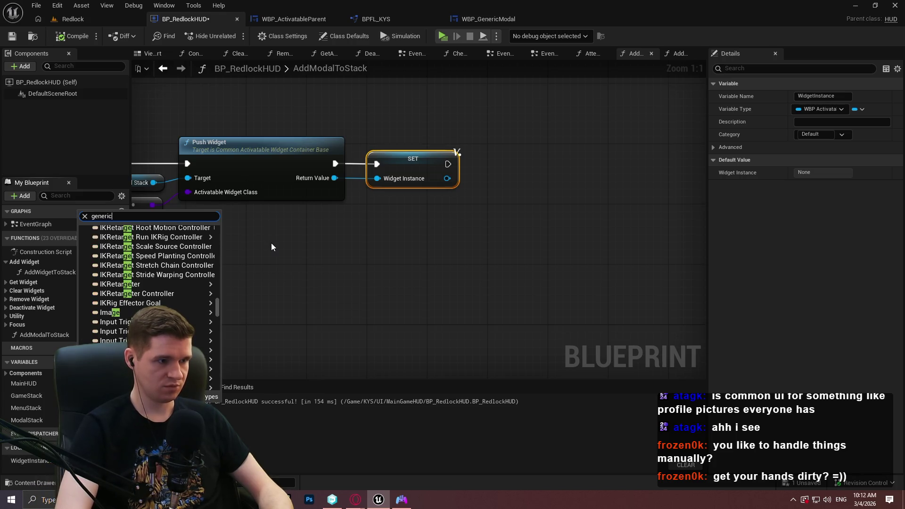
pyautogui.write('mo')
pyautogui.moveTo(160, 239)
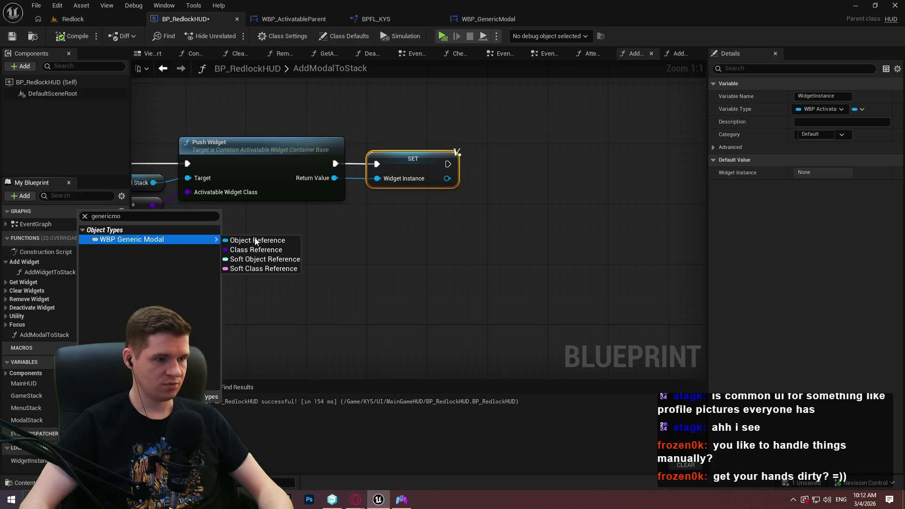
pyautogui.click(256, 240)
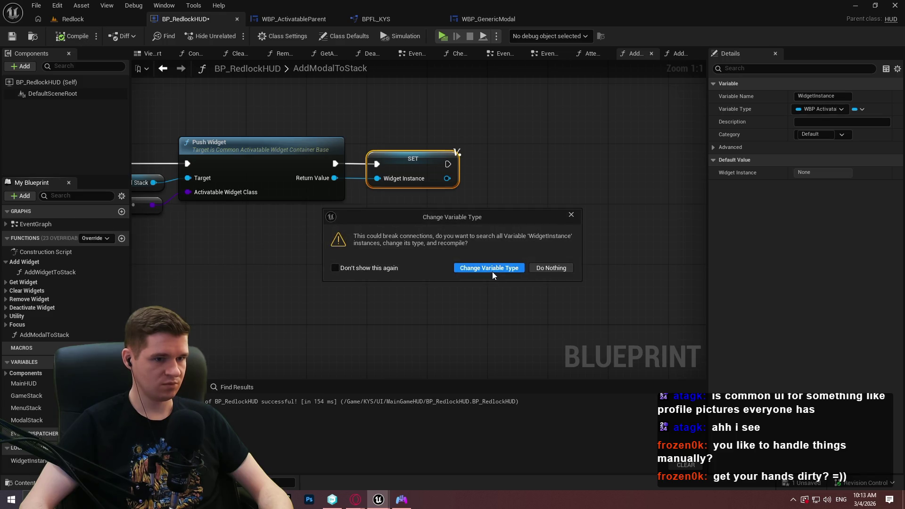
pyautogui.click(493, 267)
pyautogui.moveTo(413, 159); pyautogui.dragTo(575, 167)
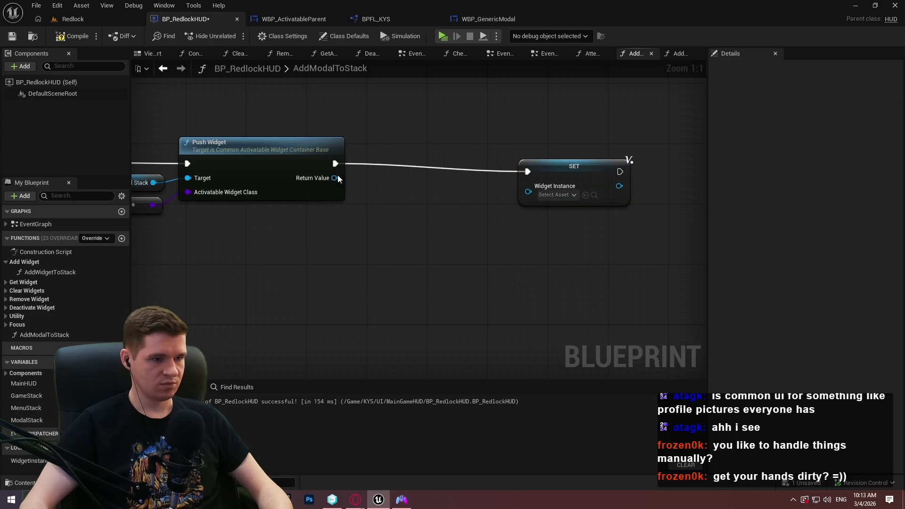
pyautogui.moveTo(339, 179); pyautogui.dragTo(413, 159)
# Step: Add a Cast To WBP_GenericModal from Push Widget's return, wire it into SET Widget Instance, and save
pyautogui.write('cast to gene')
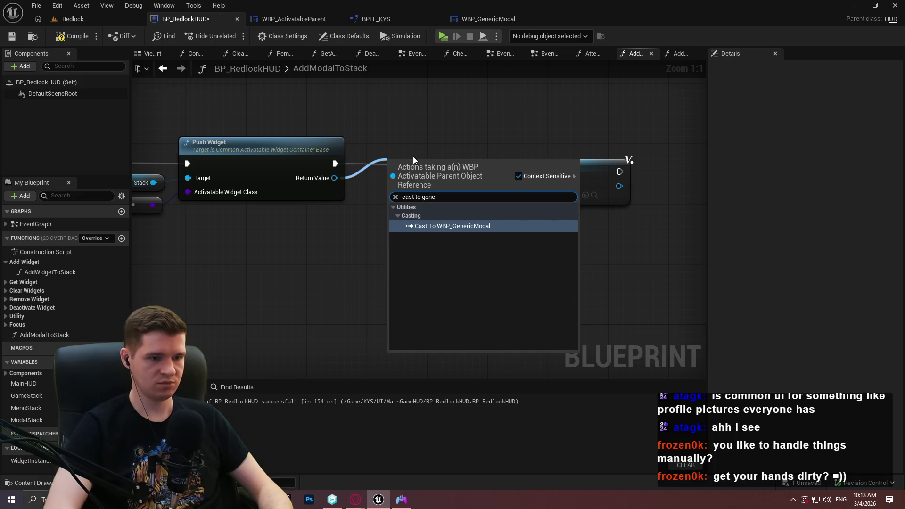
pyautogui.press('Return')
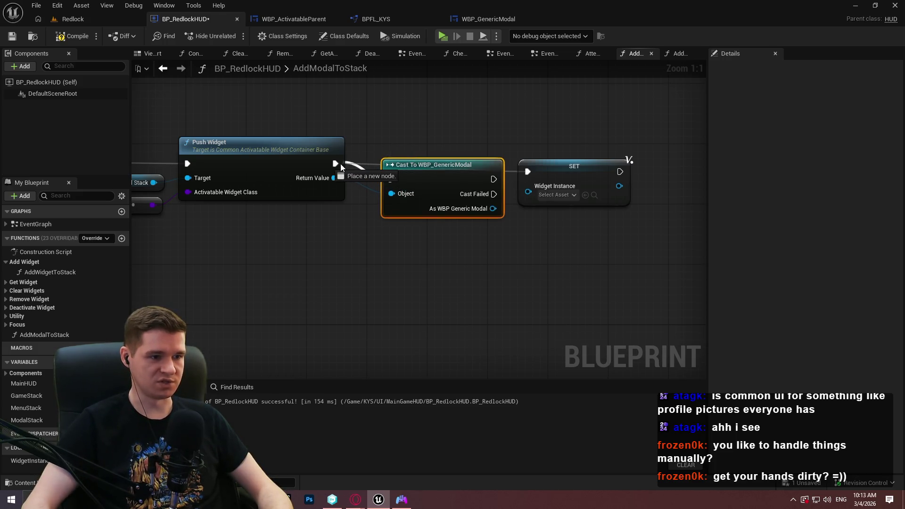
pyautogui.moveTo(339, 254)
pyautogui.mouseDown()
pyautogui.moveTo(660, 255)
pyautogui.moveTo(660, 264)
pyautogui.moveTo(330, 255)
pyautogui.moveTo(389, 245)
pyautogui.mouseUp()
pyautogui.moveTo(495, 177); pyautogui.dragTo(546, 173)
pyautogui.moveTo(495, 147)
pyautogui.mouseDown()
pyautogui.moveTo(547, 156)
pyautogui.moveTo(447, 182)
pyautogui.mouseUp()
pyautogui.click(562, 157)
pyautogui.click(555, 188)
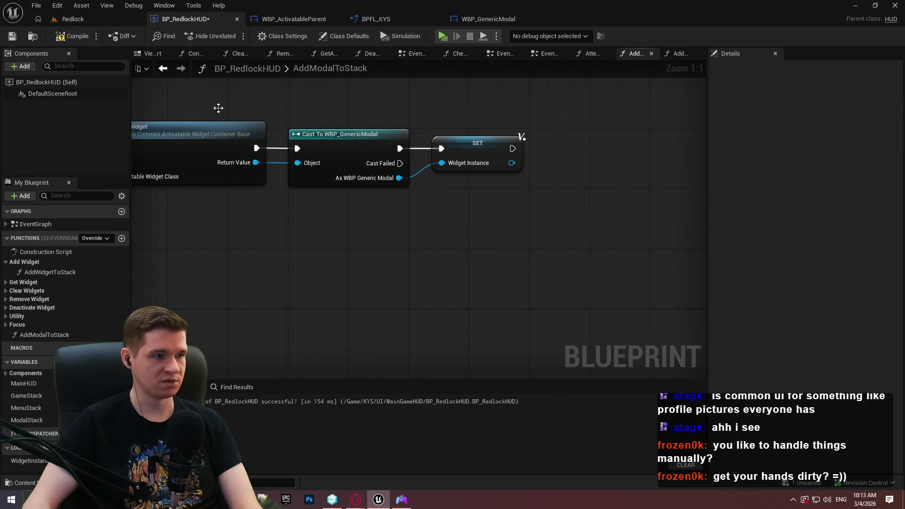
pyautogui.click(12, 37)
# Step: Reposition the Cast To WBP_GenericModal node within the node chain
pyautogui.scroll(-3, 478, 232)
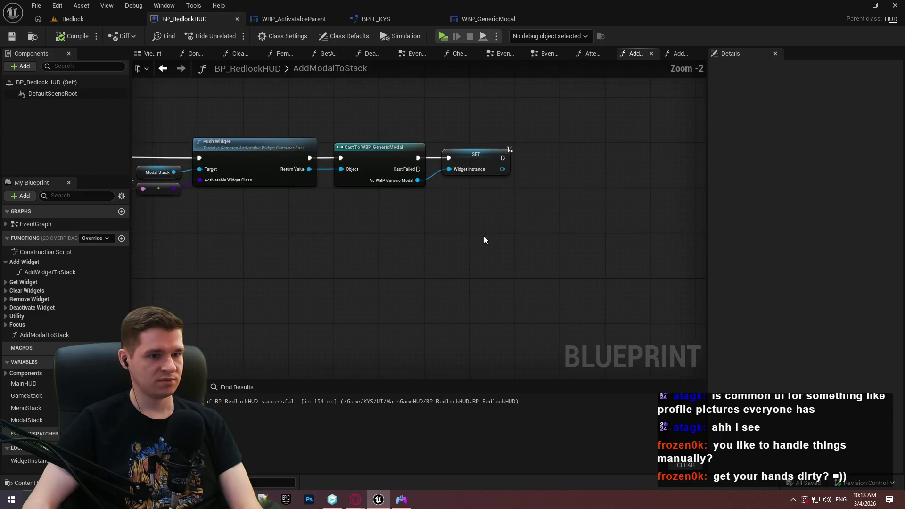
pyautogui.scroll(3, 515, 268)
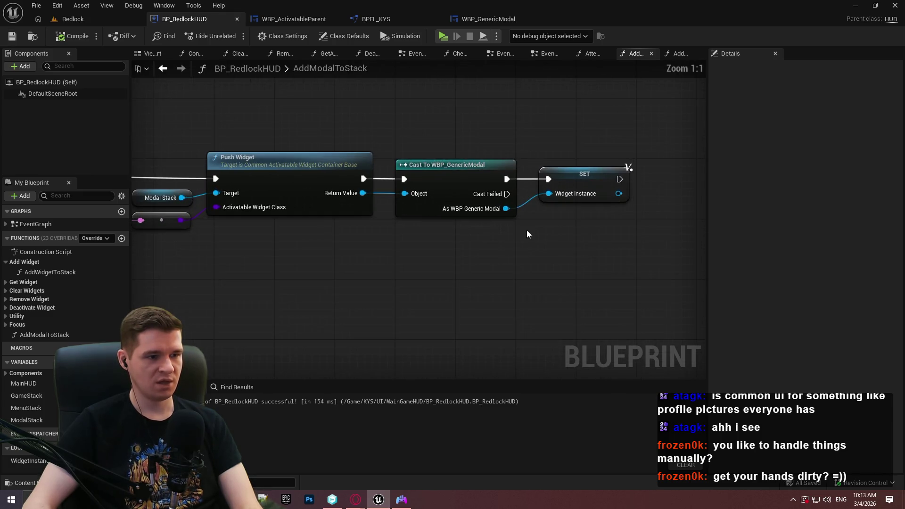
pyautogui.moveTo(530, 249); pyautogui.dragTo(380, 151)
pyautogui.moveTo(384, 112)
pyautogui.mouseDown()
pyautogui.moveTo(377, 61)
pyautogui.moveTo(372, 238)
pyautogui.mouseUp()
pyautogui.moveTo(367, 273)
pyautogui.mouseDown()
pyautogui.moveTo(391, 246)
pyautogui.moveTo(374, 237)
pyautogui.moveTo(393, 223)
pyautogui.mouseUp()
pyautogui.click(415, 349)
pyautogui.moveTo(415, 349)
pyautogui.mouseDown()
pyautogui.moveTo(380, 246)
pyautogui.moveTo(423, 190)
pyautogui.moveTo(492, 174)
pyautogui.mouseUp()
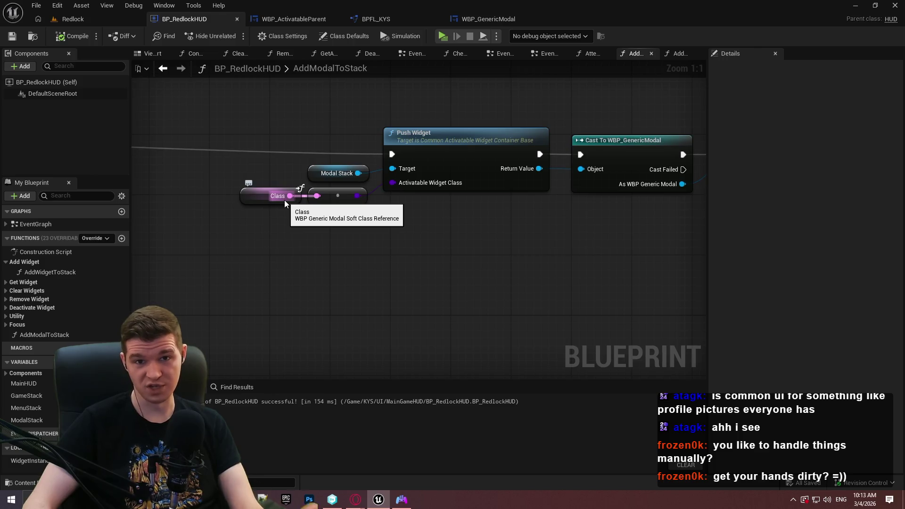
pyautogui.moveTo(695, 223)
pyautogui.mouseDown()
pyautogui.moveTo(491, 231)
pyautogui.moveTo(362, 117)
pyautogui.mouseUp()
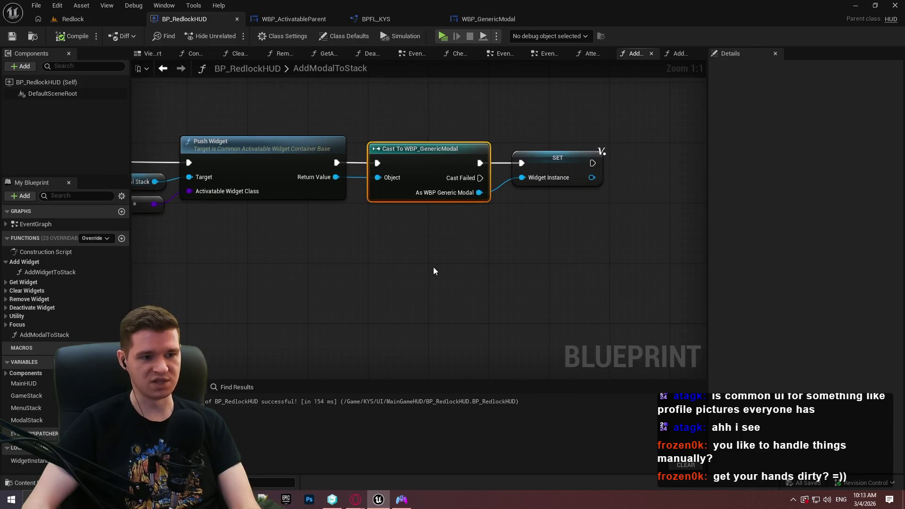
pyautogui.click(462, 289)
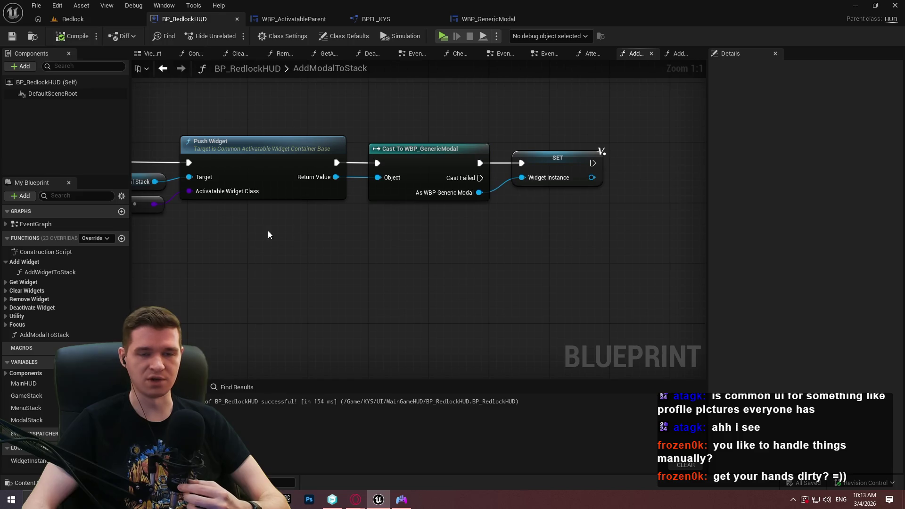
# Step: Drag a wire from Widget Instance and search for a 'bind' node
pyautogui.moveTo(294, 251); pyautogui.dragTo(428, 267)
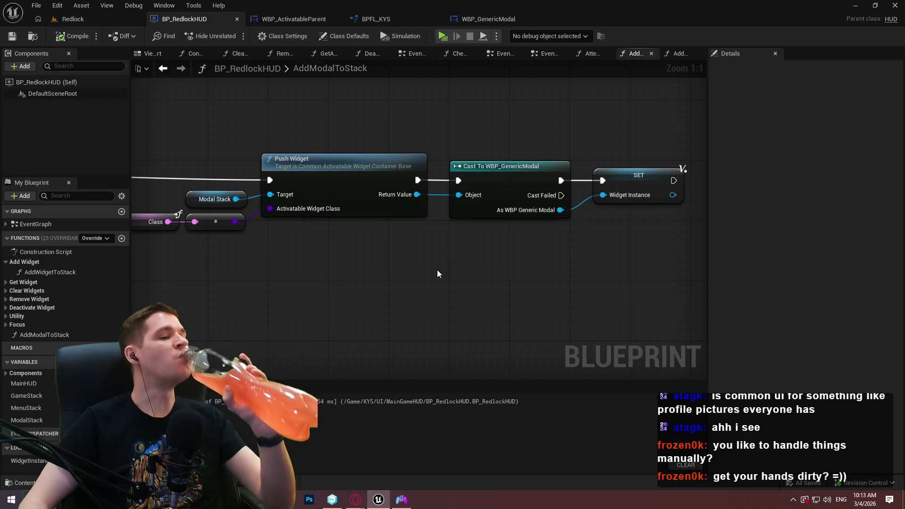
pyautogui.moveTo(659, 252)
pyautogui.mouseDown()
pyautogui.moveTo(411, 253)
pyautogui.moveTo(382, 214)
pyautogui.mouseUp()
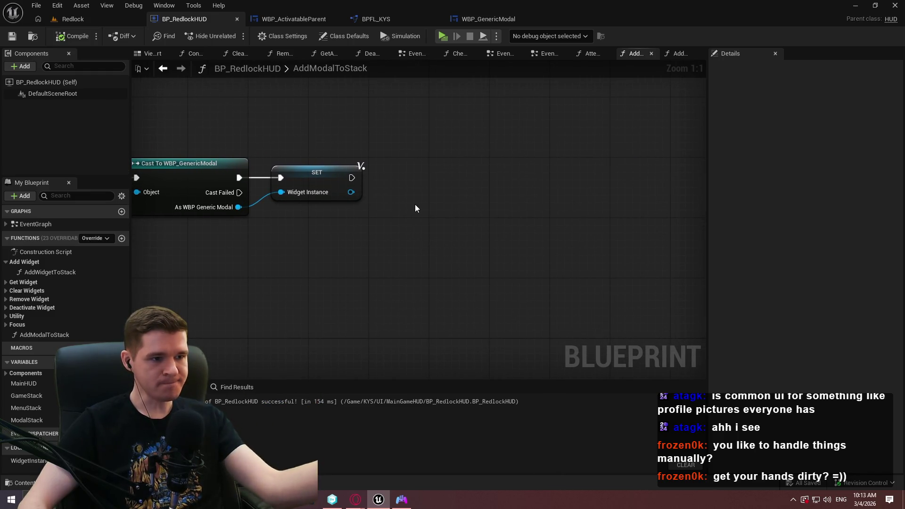
pyautogui.scroll(-3, 413, 205)
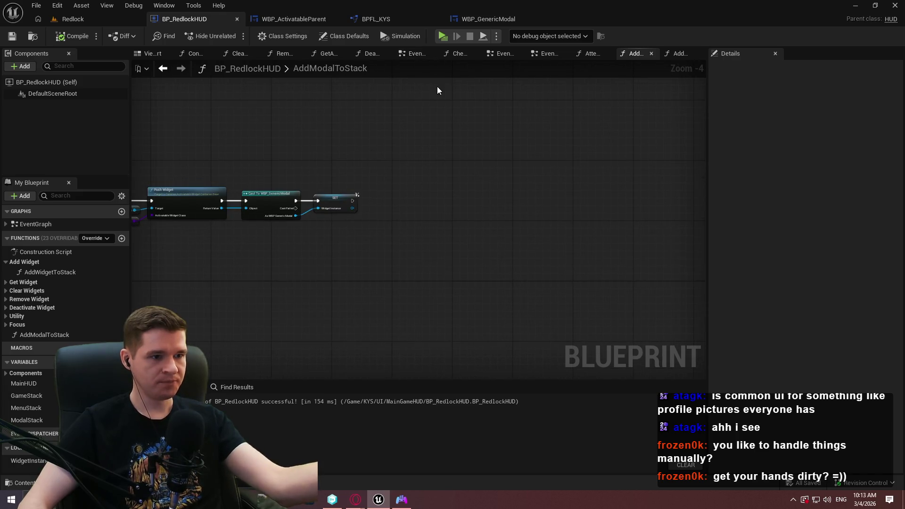
pyautogui.scroll(3, 417, 194)
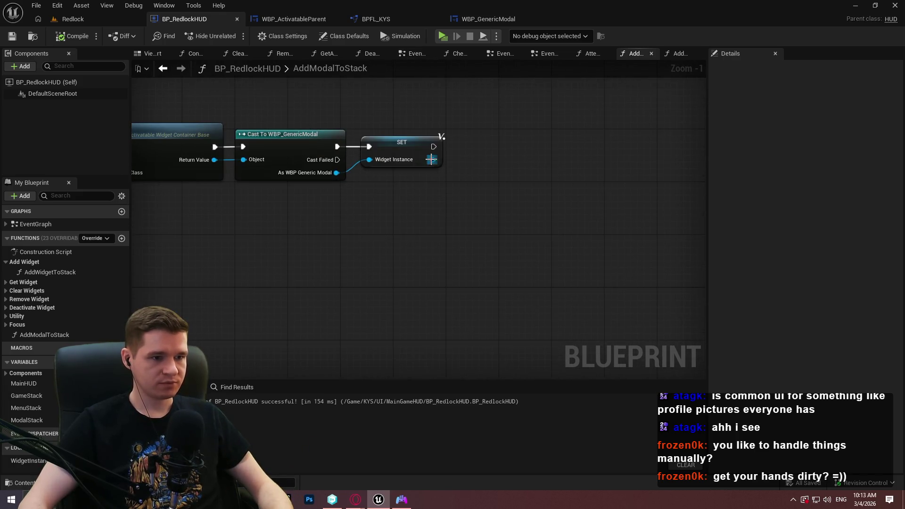
pyautogui.moveTo(432, 159); pyautogui.dragTo(471, 161)
pyautogui.write('bind')
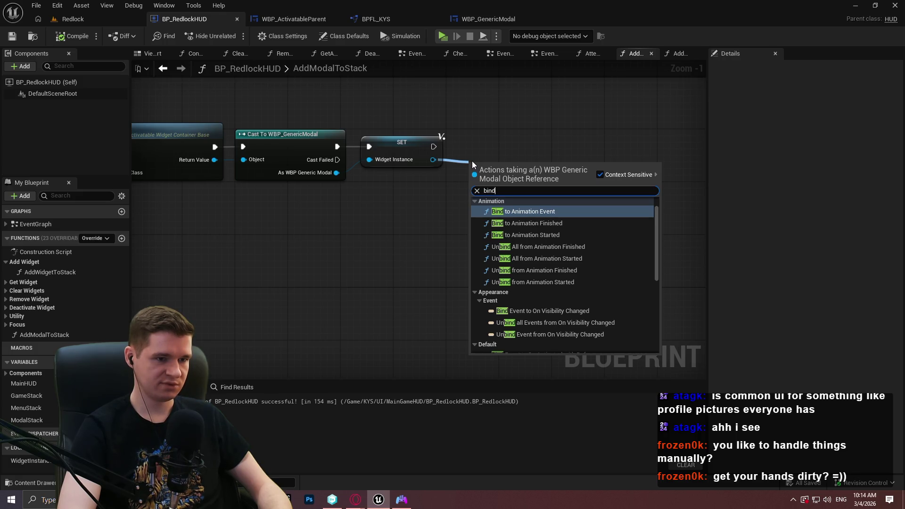
# Step: In WBP_GenericModal's graph, delete the leftover B Confirm and Bind Event nodes and NewFunction
pyautogui.press('BackSpace')
pyautogui.press('BackSpace')
pyautogui.press('BackSpace')
pyautogui.press('Escape')
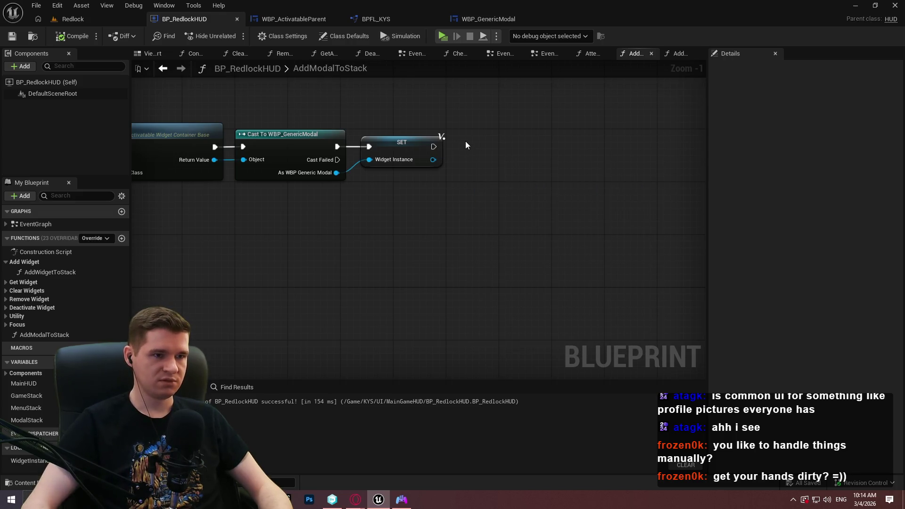
pyautogui.click(499, 19)
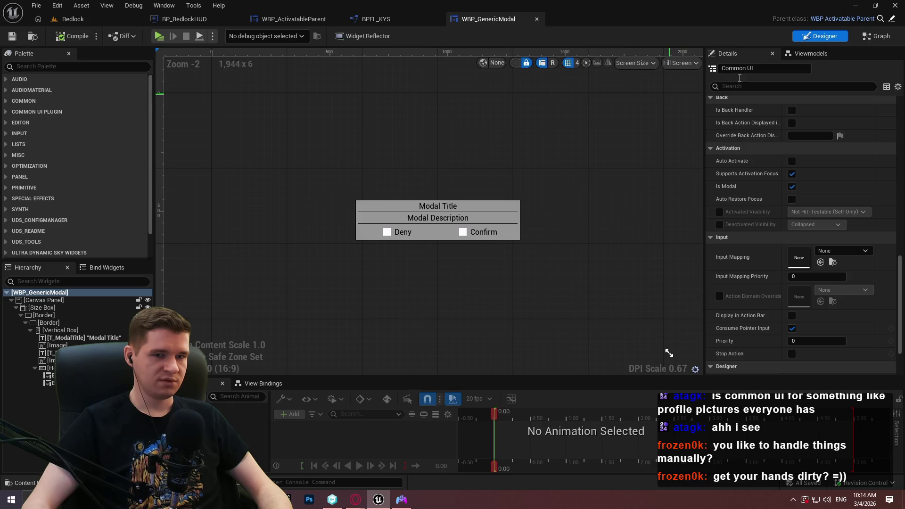
pyautogui.click(870, 36)
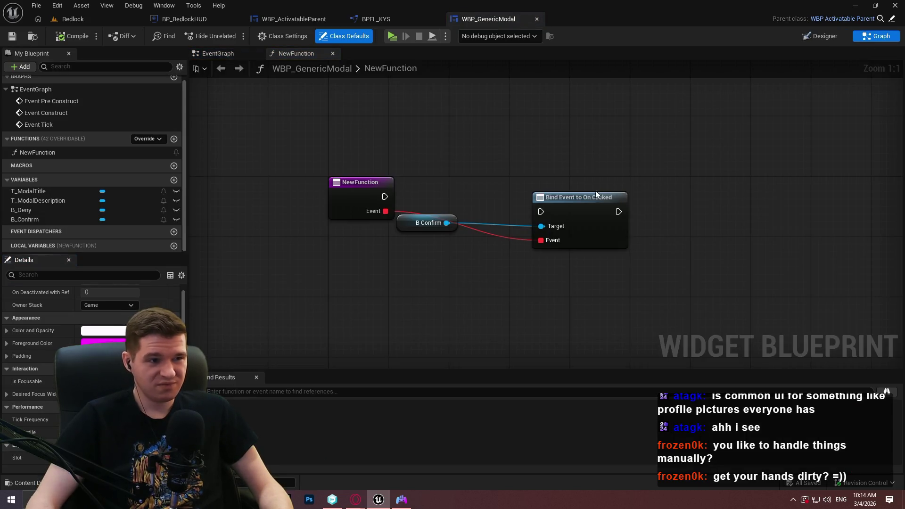
pyautogui.moveTo(636, 133); pyautogui.dragTo(315, 246)
pyautogui.press('Delete')
pyautogui.click(52, 154)
pyautogui.press('Delete')
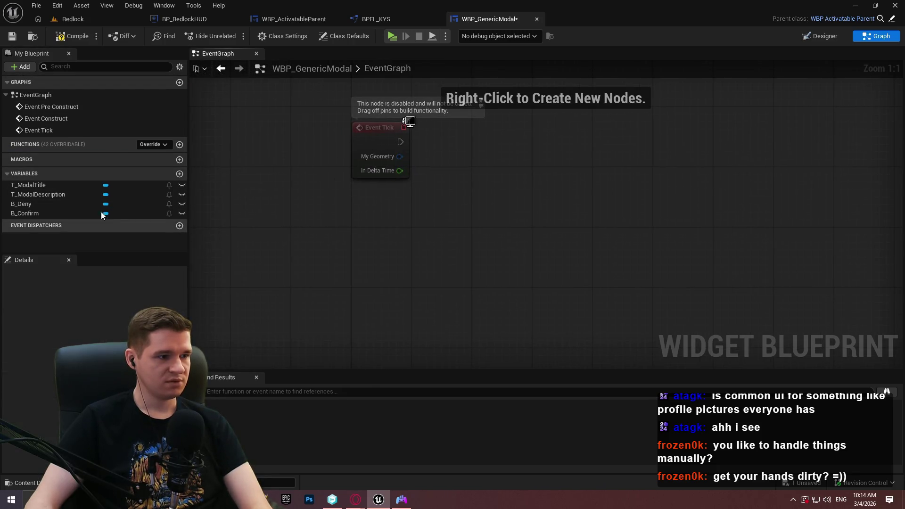
# Step: Add On Clicked events for the B_Confirm and B_Deny buttons
pyautogui.click(59, 213)
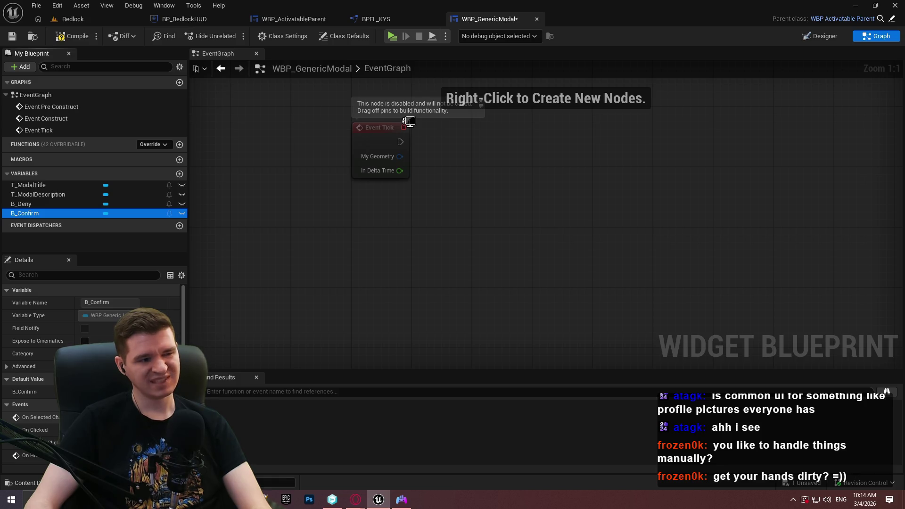
pyautogui.scroll(-2, 89, 330)
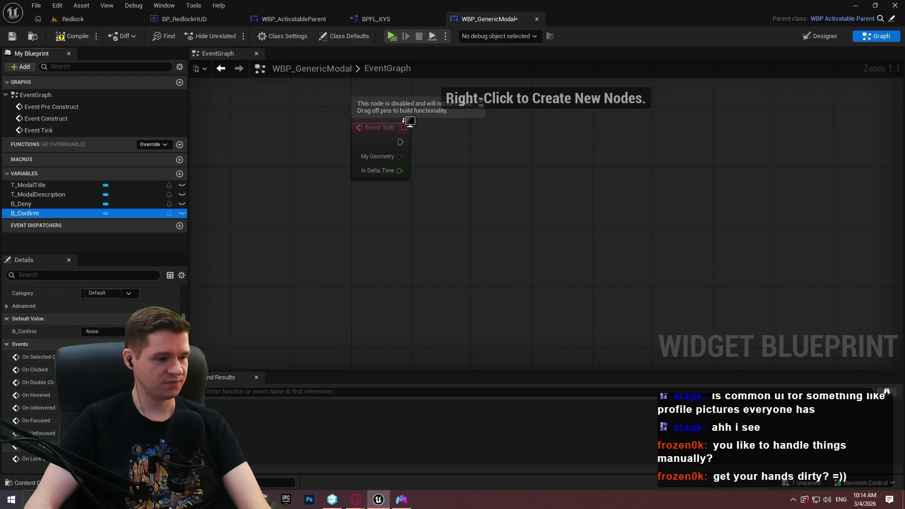
pyautogui.click(86, 370)
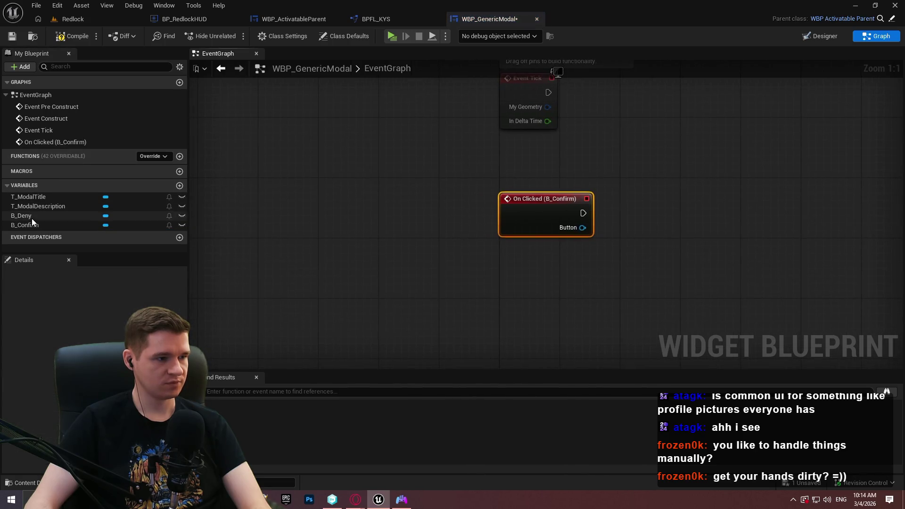
pyautogui.click(32, 216)
pyautogui.scroll(-5, 90, 353)
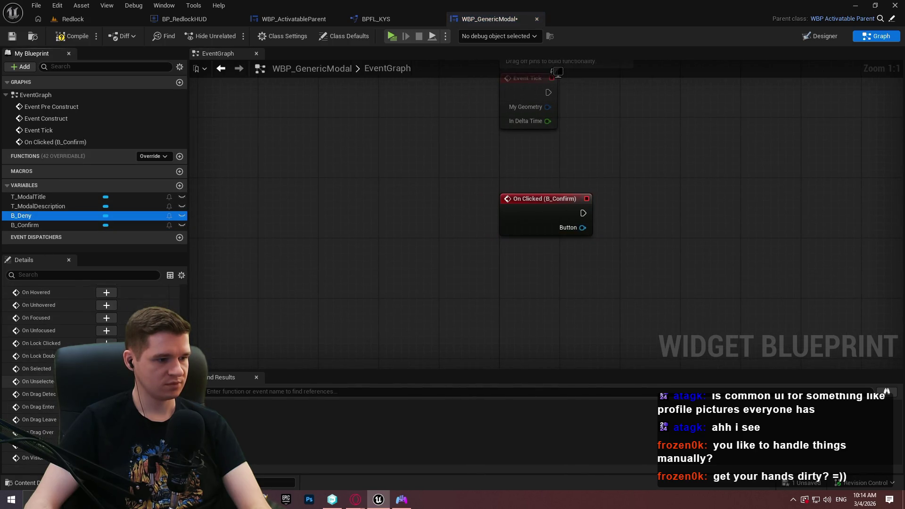
pyautogui.scroll(2, 95, 320)
pyautogui.click(106, 316)
# Step: Add a new event dispatcher to WBP_GenericModal
pyautogui.moveTo(612, 310); pyautogui.dragTo(434, 289)
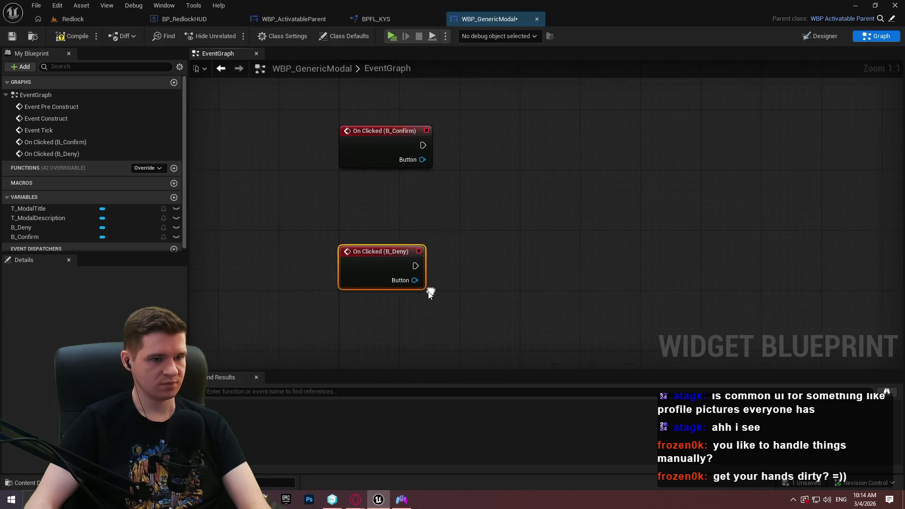
pyautogui.scroll(-1, 131, 222)
pyautogui.click(174, 246)
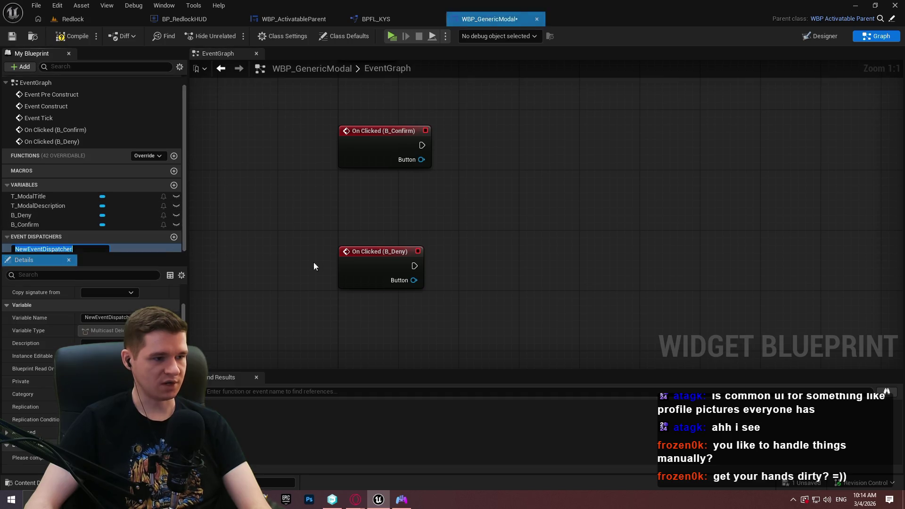
# Step: Create event dispatchers named ConfirmButtonClicked and DenyButtonClicked
pyautogui.scroll(-3, 326, 279)
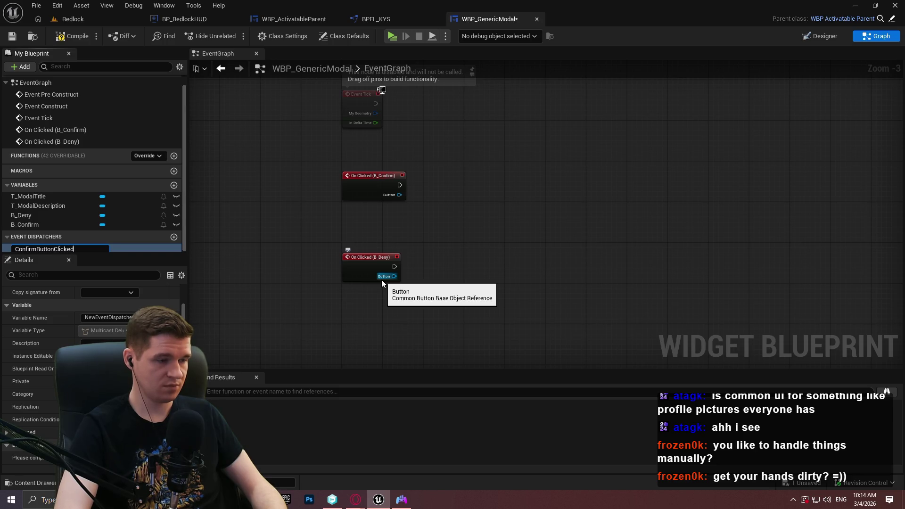
pyautogui.press('Return')
pyautogui.click(173, 236)
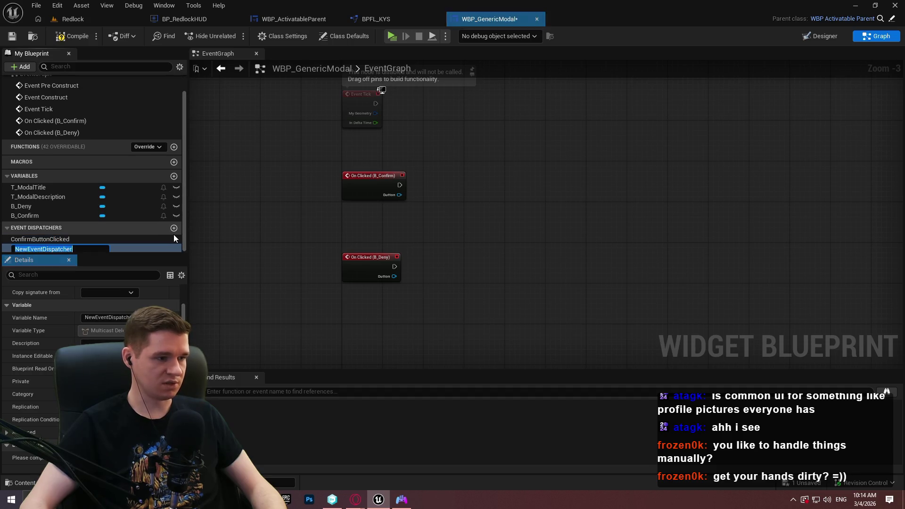
pyautogui.write('DenyButtonClicked')
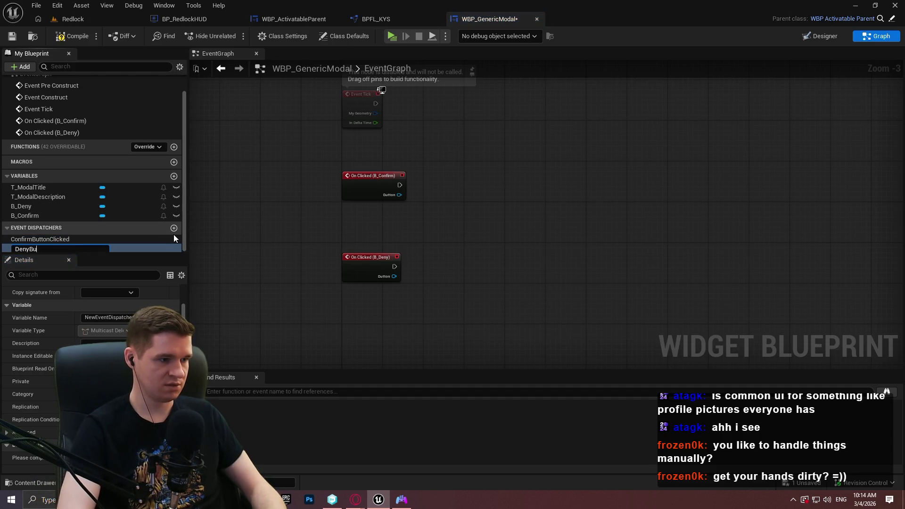
pyautogui.press('Return')
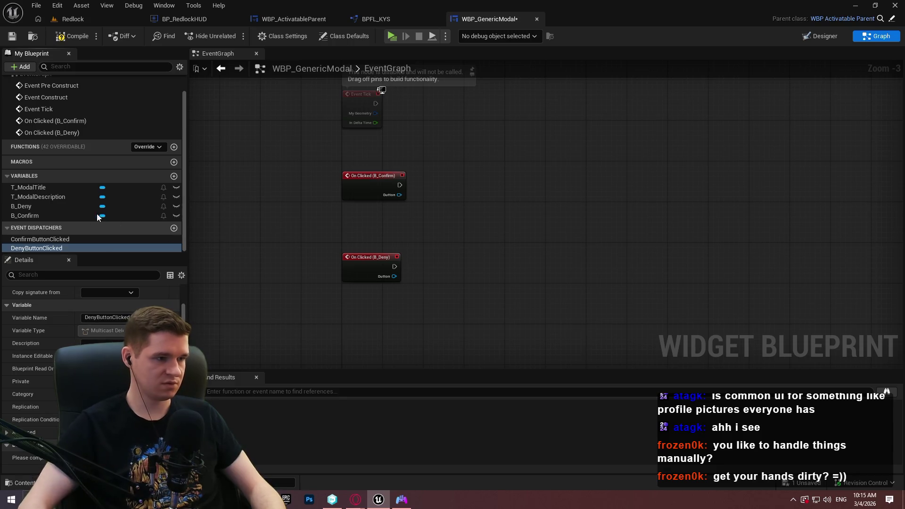
# Step: Call ConfirmButtonClicked and DenyButtonClicked from the B_Confirm and B_Deny On Clicked events
pyautogui.moveTo(51, 239)
pyautogui.mouseDown()
pyautogui.moveTo(290, 256)
pyautogui.moveTo(441, 219)
pyautogui.mouseUp()
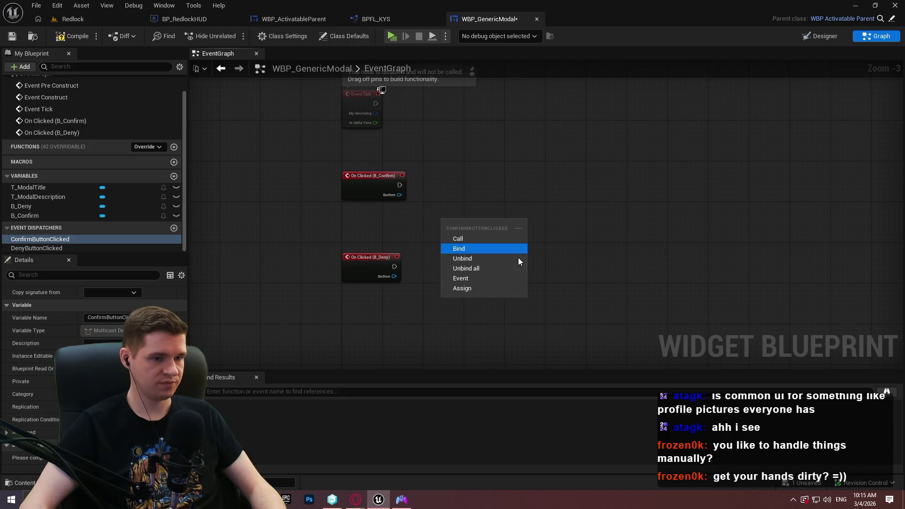
pyautogui.click(477, 241)
pyautogui.moveTo(156, 248)
pyautogui.mouseDown()
pyautogui.moveTo(65, 254)
pyautogui.moveTo(466, 287)
pyautogui.mouseUp()
pyautogui.click(479, 300)
pyautogui.moveTo(394, 266)
pyautogui.mouseDown()
pyautogui.moveTo(465, 293)
pyautogui.moveTo(456, 267)
pyautogui.mouseUp()
pyautogui.moveTo(443, 230); pyautogui.dragTo(402, 185)
pyautogui.moveTo(464, 223)
pyautogui.mouseDown()
pyautogui.moveTo(449, 171)
pyautogui.moveTo(451, 183)
pyautogui.mouseUp()
pyautogui.click(409, 239)
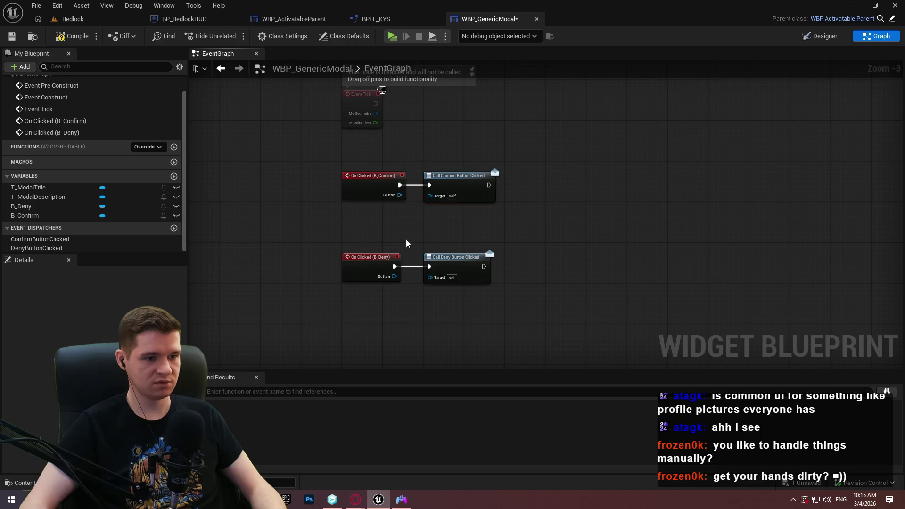
# Step: Save WBP_GenericModal and return to BP_RedlockHUD's AddModalToStack function
pyautogui.scroll(3, 400, 232)
pyautogui.click(11, 36)
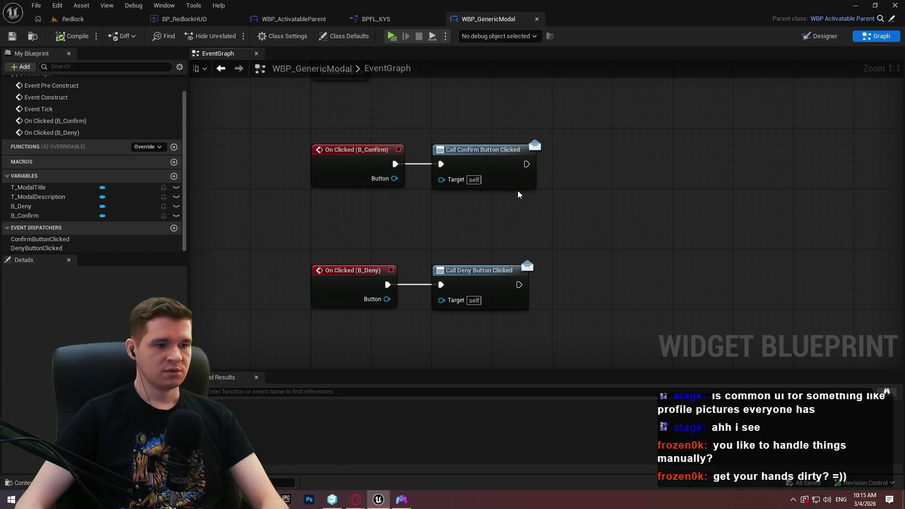
pyautogui.moveTo(496, 221)
pyautogui.mouseDown()
pyautogui.moveTo(530, 343)
pyautogui.moveTo(576, 366)
pyautogui.moveTo(512, 170)
pyautogui.mouseUp()
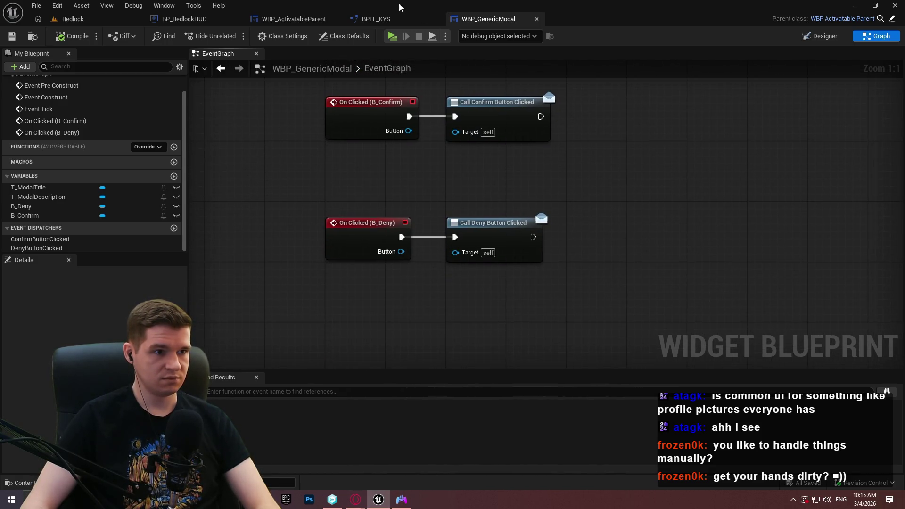
pyautogui.click(281, 22)
pyautogui.click(183, 19)
# Step: Add a Bind Event to Confirm Button Clicked node after SET, wiring its Event to the function's Event input
pyautogui.moveTo(468, 165); pyautogui.dragTo(507, 170)
pyautogui.write('bind event to con')
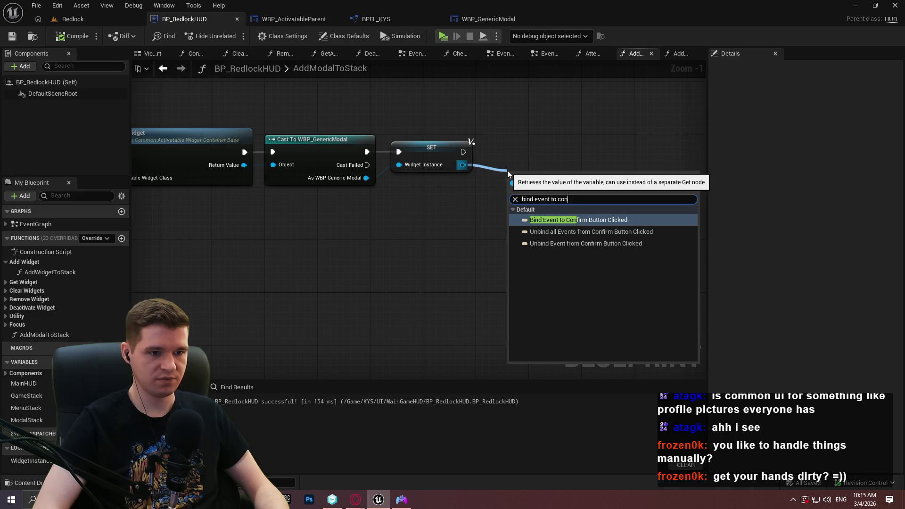
pyautogui.press('Return')
pyautogui.moveTo(512, 165); pyautogui.dragTo(507, 139)
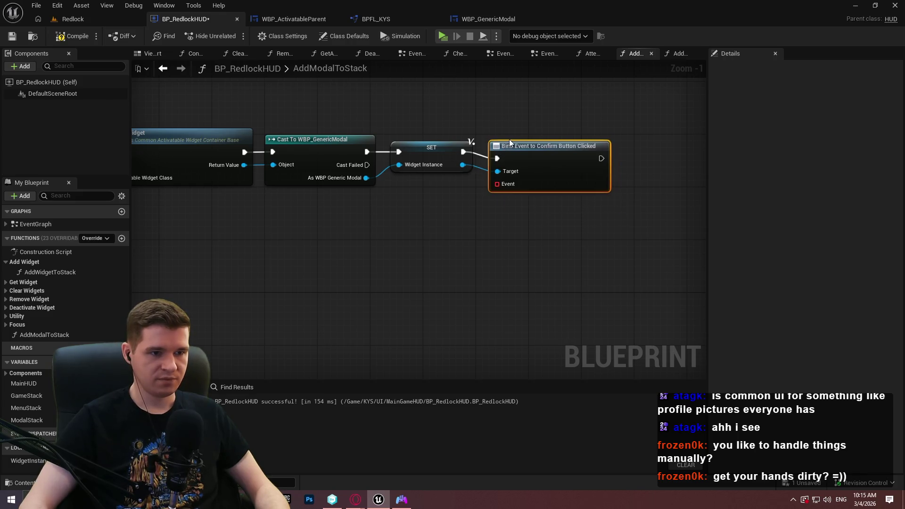
pyautogui.moveTo(503, 178); pyautogui.dragTo(479, 199)
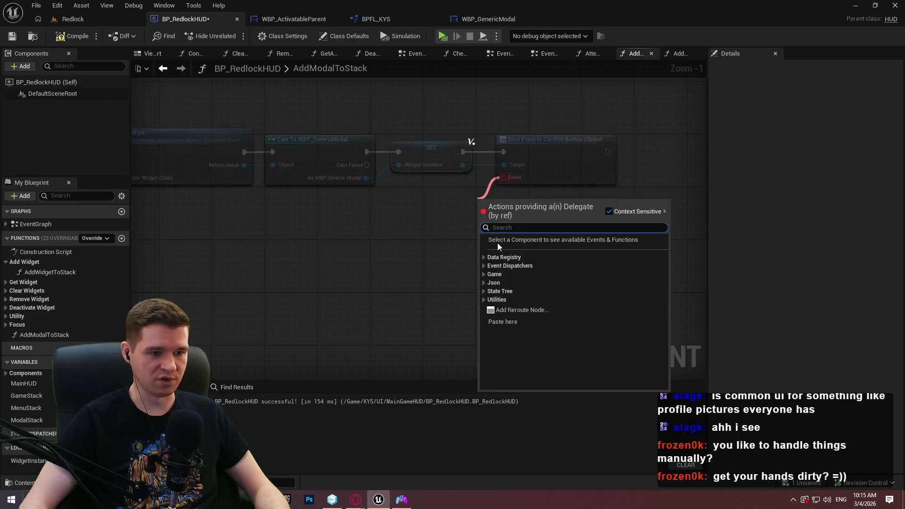
pyautogui.click(440, 253)
pyautogui.scroll(-3, 439, 253)
pyautogui.scroll(3, 422, 229)
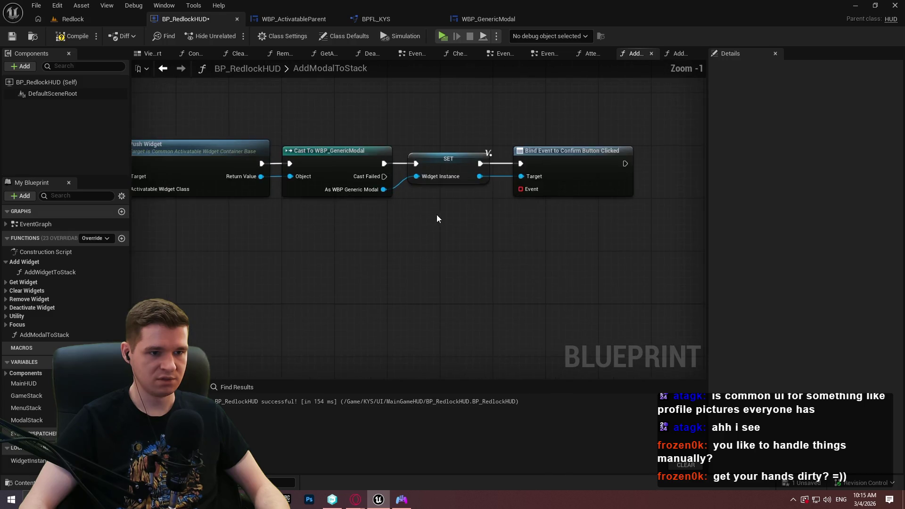
pyautogui.moveTo(520, 189)
pyautogui.mouseDown()
pyautogui.moveTo(488, 152)
pyautogui.moveTo(430, 224)
pyautogui.moveTo(518, 179)
pyautogui.moveTo(14, 201)
pyautogui.moveTo(599, 185)
pyautogui.moveTo(581, 159)
pyautogui.moveTo(575, 166)
pyautogui.mouseUp()
pyautogui.scroll(-3, 574, 166)
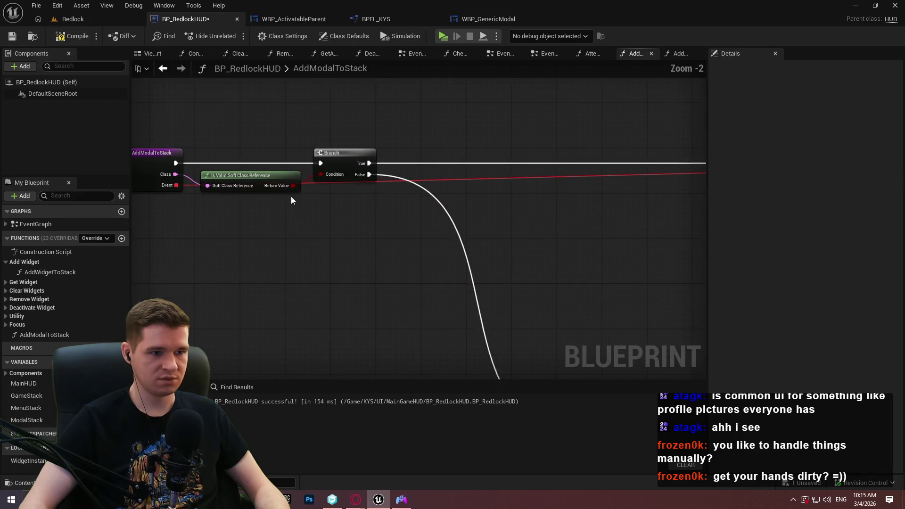
pyautogui.scroll(2, 604, 198)
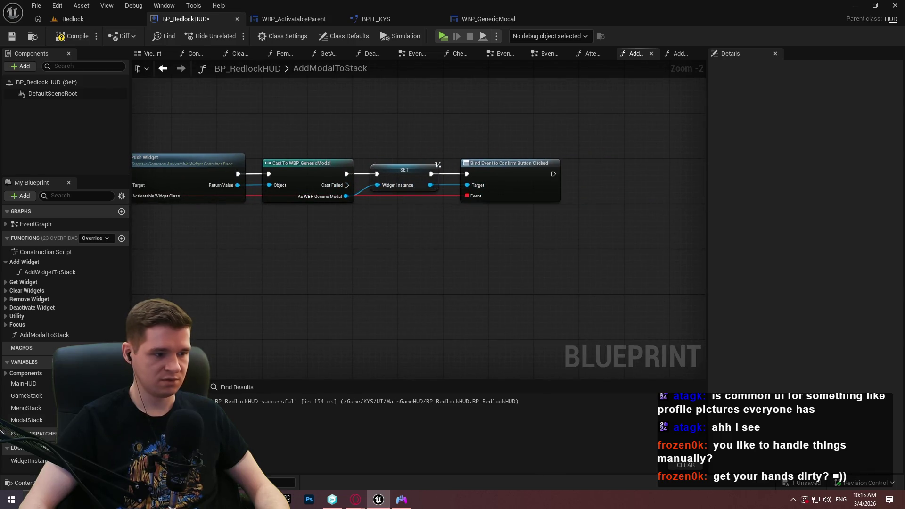
# Step: Add a Bind Event to Deny Button Clicked node on a new Widget Instance getter
pyautogui.moveTo(23, 460)
pyautogui.mouseDown()
pyautogui.moveTo(505, 234)
pyautogui.moveTo(485, 236)
pyautogui.moveTo(566, 223)
pyautogui.mouseUp()
pyautogui.click(505, 241)
pyautogui.write('deny')
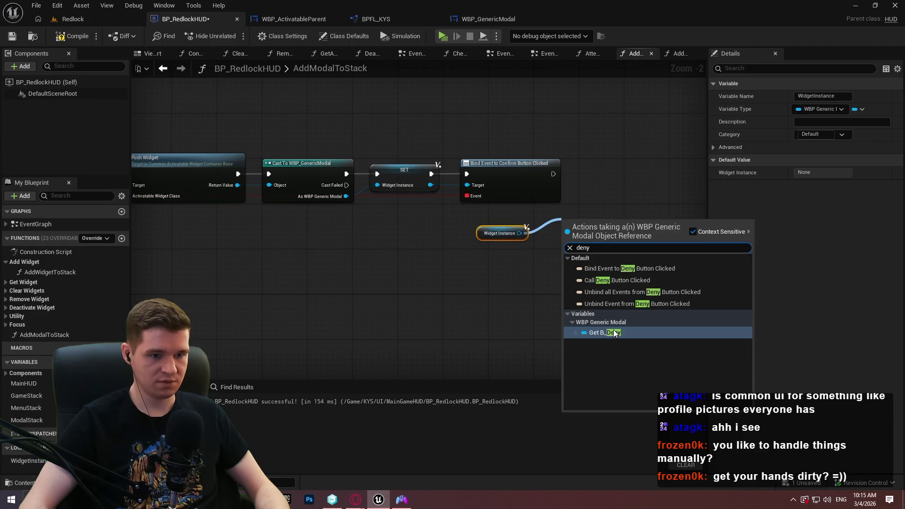
pyautogui.click(614, 333)
pyautogui.press('Delete')
pyautogui.moveTo(519, 233); pyautogui.dragTo(536, 227)
pyautogui.write('bind event to deny')
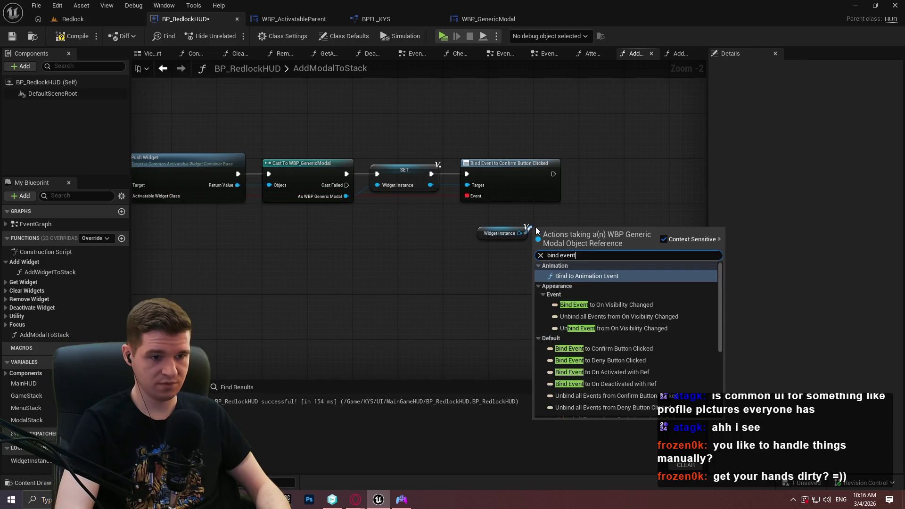
pyautogui.press('Return')
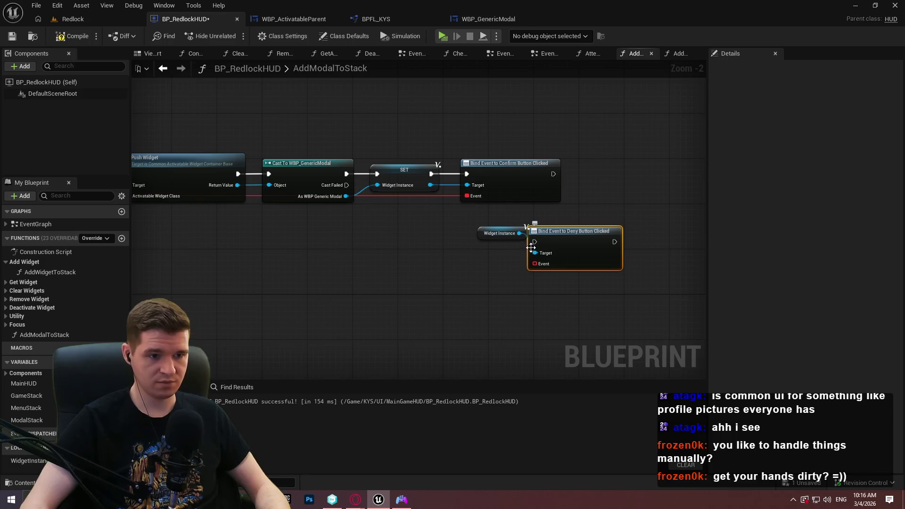
pyautogui.click(497, 184)
pyautogui.moveTo(420, 222); pyautogui.dragTo(367, 169)
# Step: Rename the function's Event input to ConfirmButtonClicked
pyautogui.click(367, 168)
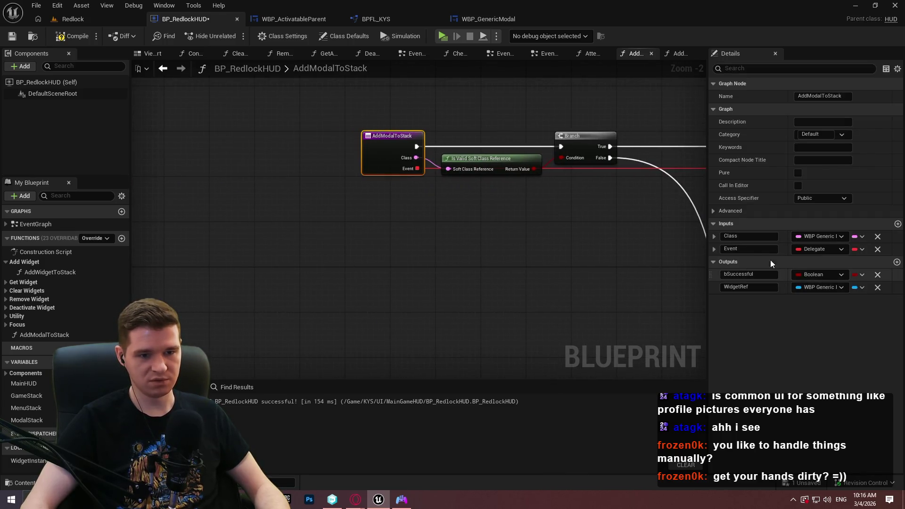
pyautogui.click(745, 249)
pyautogui.write('ConfirmButtonClic')
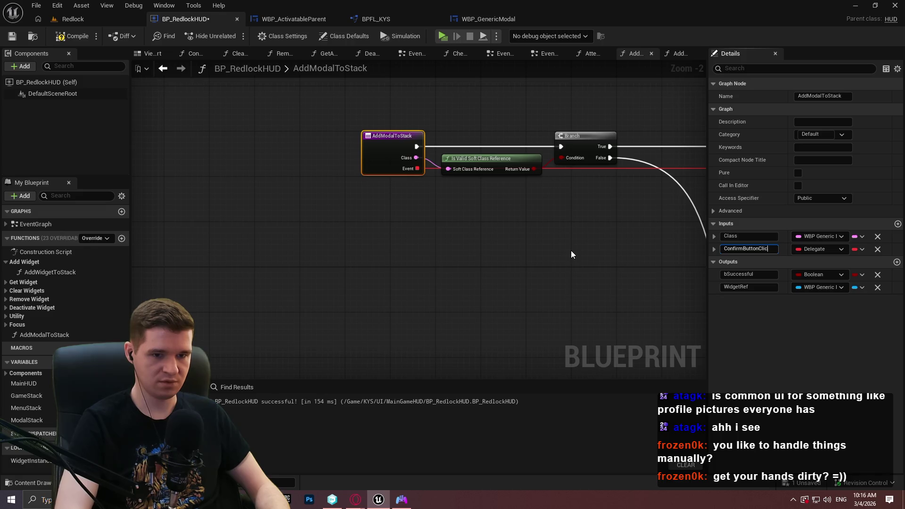
pyautogui.write('ked')
pyautogui.press('Return')
# Step: Place a Confirm Button Clicked getter next to the confirm bind node
pyautogui.moveTo(565, 254); pyautogui.dragTo(236, 252)
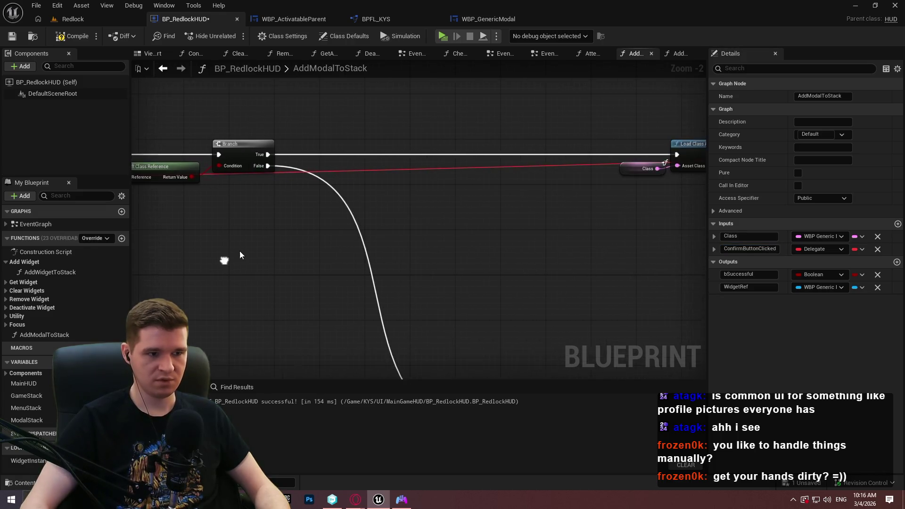
pyautogui.rightClick(242, 254)
pyautogui.write('confirm but')
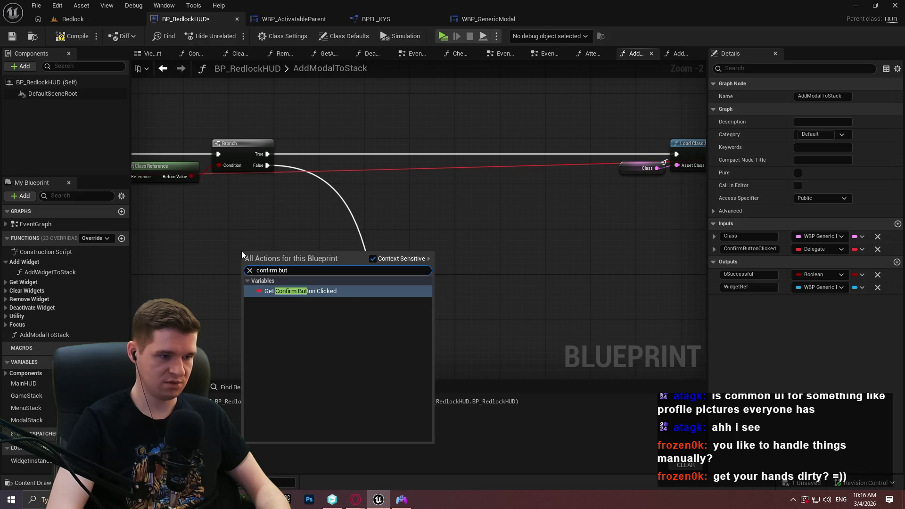
pyautogui.press('Return')
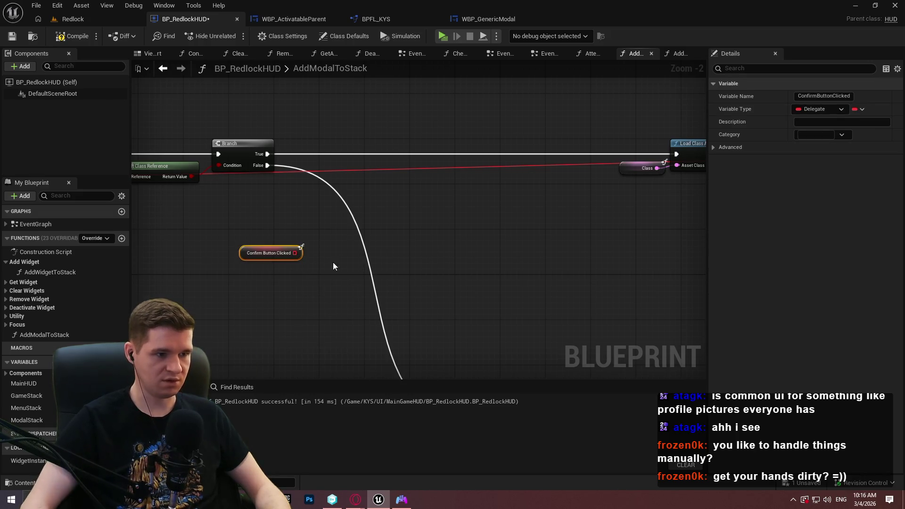
pyautogui.moveTo(300, 255)
pyautogui.mouseDown()
pyautogui.moveTo(800, 281)
pyautogui.moveTo(465, 242)
pyautogui.moveTo(677, 245)
pyautogui.moveTo(433, 214)
pyautogui.moveTo(485, 171)
pyautogui.moveTo(493, 197)
pyautogui.moveTo(521, 164)
pyautogui.mouseUp()
pyautogui.scroll(3, 432, 218)
pyautogui.moveTo(414, 219)
pyautogui.mouseDown()
pyautogui.moveTo(491, 189)
pyautogui.moveTo(482, 196)
pyautogui.moveTo(402, 181)
pyautogui.mouseUp()
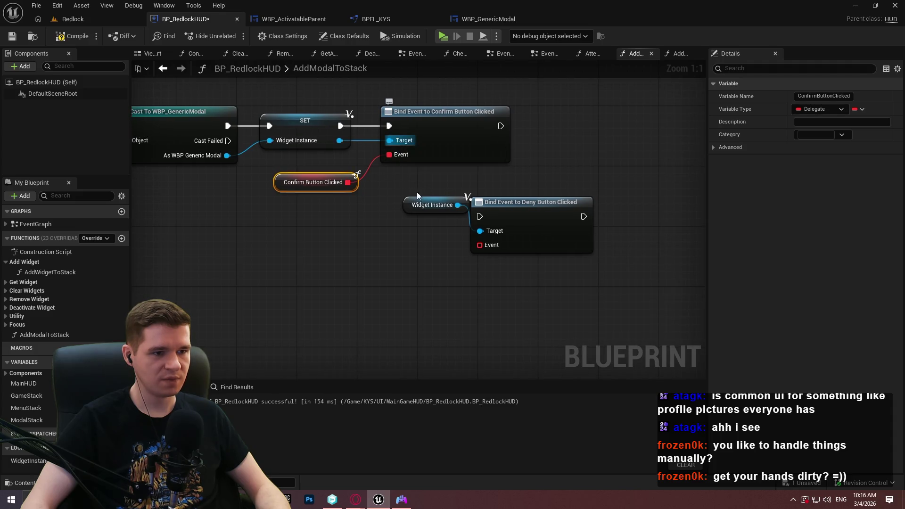
# Step: Wire Widget Instance into only the confirm bind's Target and spread out the bind nodes
pyautogui.moveTo(458, 204); pyautogui.dragTo(390, 142)
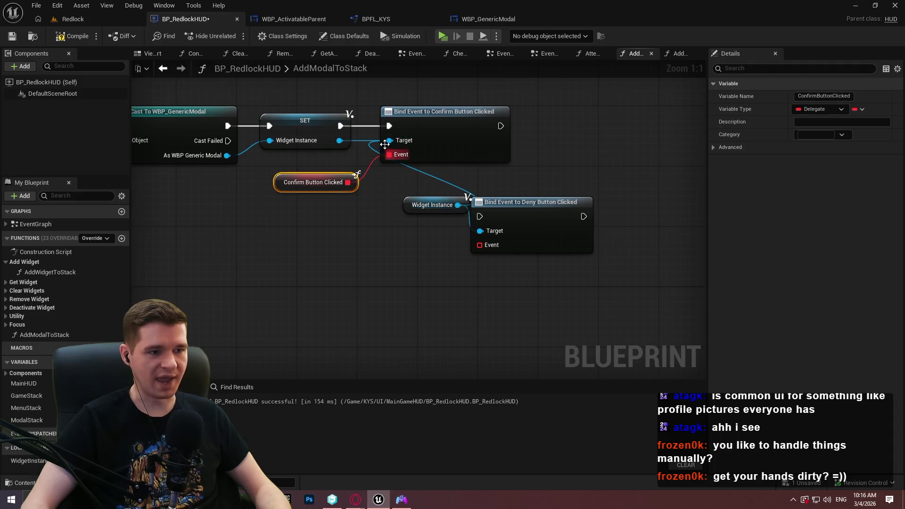
pyautogui.moveTo(458, 204); pyautogui.dragTo(398, 141)
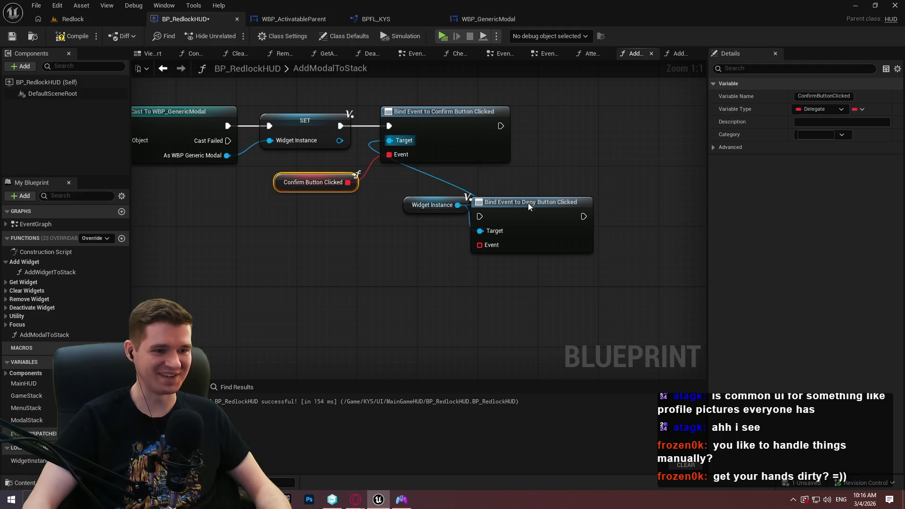
pyautogui.moveTo(519, 206); pyautogui.dragTo(595, 213)
pyautogui.moveTo(456, 124); pyautogui.dragTo(645, 129)
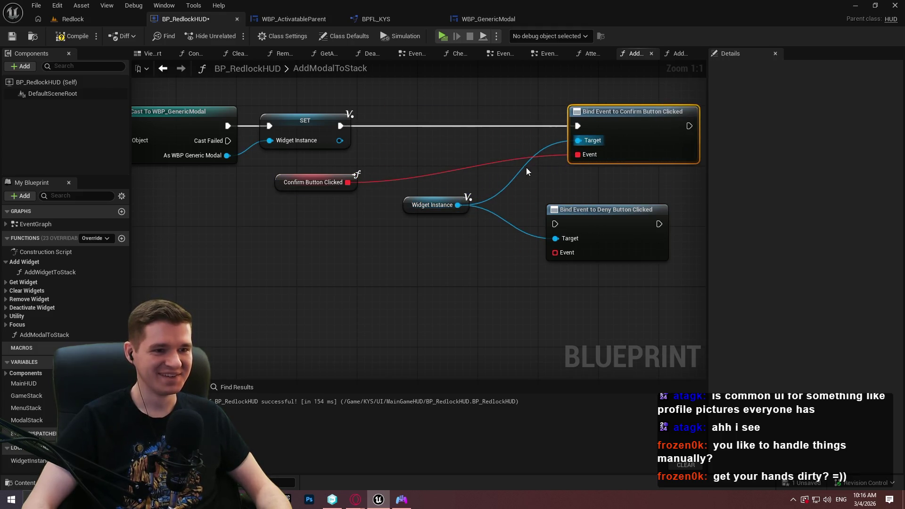
pyautogui.moveTo(468, 207)
pyautogui.mouseDown()
pyautogui.moveTo(476, 154)
pyautogui.moveTo(558, 146)
pyautogui.mouseUp()
pyautogui.keyDown('alt'); pyautogui.click(557, 238); pyautogui.keyUp('alt')
pyautogui.click(382, 198)
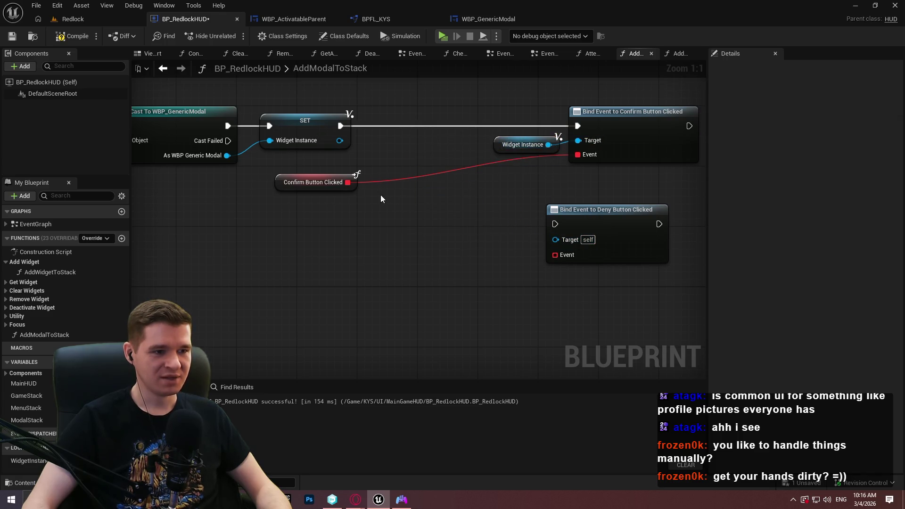
pyautogui.moveTo(355, 184); pyautogui.dragTo(559, 168)
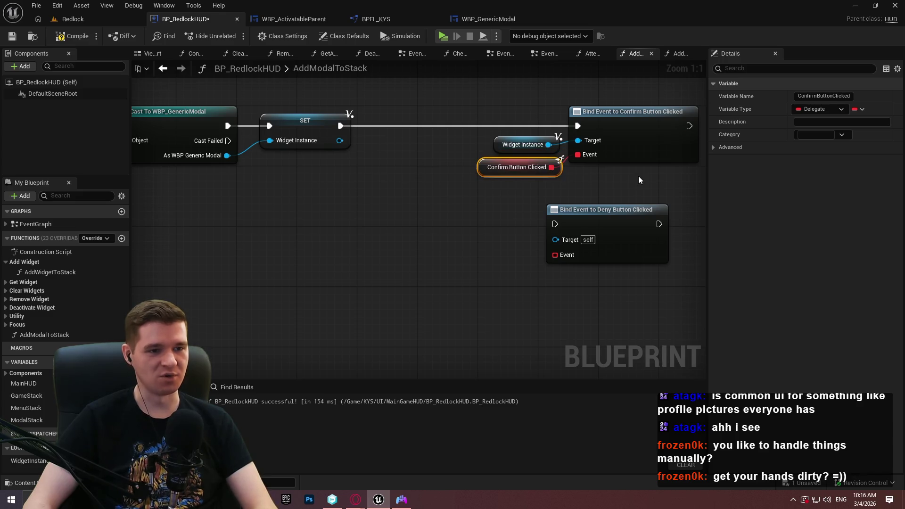
pyautogui.click(638, 175)
# Step: Chain the Deny bind after the Confirm bind and expose its Event as a new function input
pyautogui.click(540, 143)
pyautogui.moveTo(441, 221)
pyautogui.mouseDown()
pyautogui.moveTo(779, 140)
pyautogui.moveTo(528, 143)
pyautogui.moveTo(477, 133)
pyautogui.mouseUp()
pyautogui.moveTo(411, 125)
pyautogui.mouseDown()
pyautogui.moveTo(495, 125)
pyautogui.moveTo(473, 125)
pyautogui.mouseUp()
pyautogui.click(474, 172)
pyautogui.moveTo(465, 158)
pyautogui.mouseDown()
pyautogui.moveTo(94, 216)
pyautogui.moveTo(1, 213)
pyautogui.moveTo(808, 147)
pyautogui.moveTo(371, 169)
pyautogui.moveTo(299, 122)
pyautogui.mouseUp()
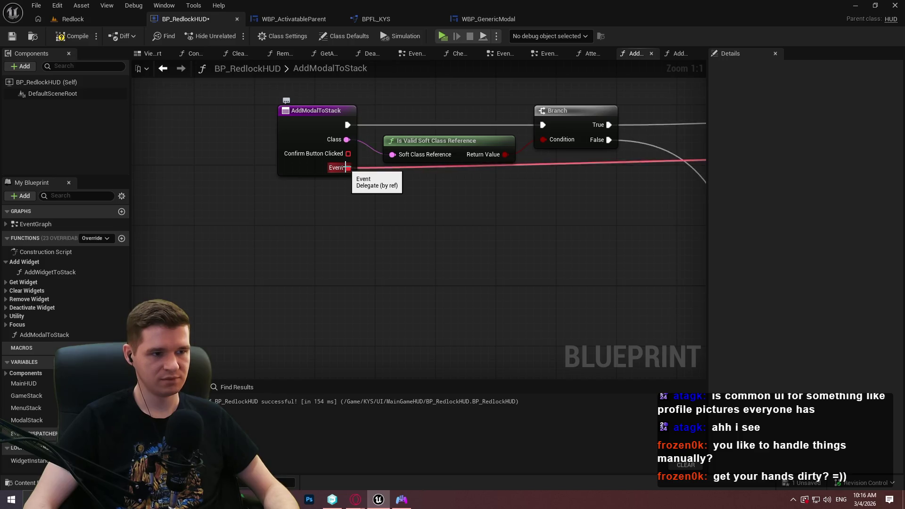
# Step: Rename the new function input to DenyButtonClicked
pyautogui.click(319, 122)
pyautogui.doubleClick(761, 261)
pyautogui.write('DenyButto')
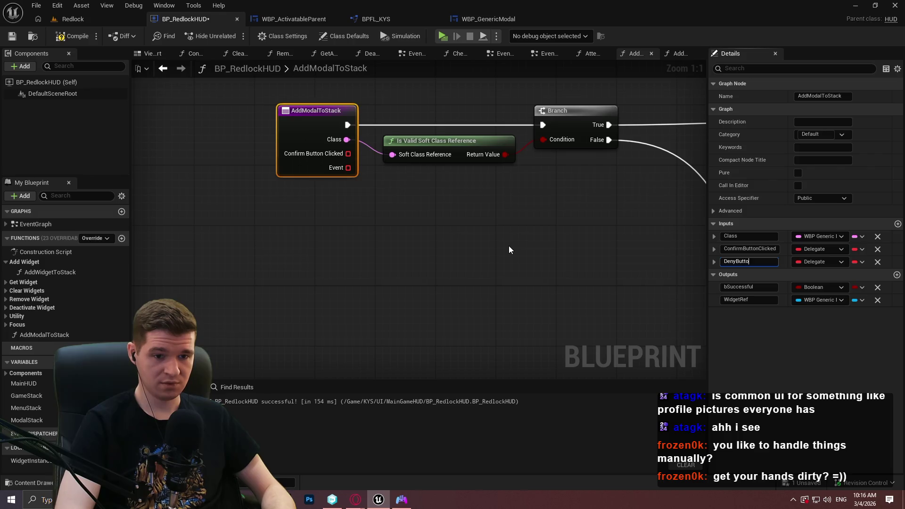
pyautogui.write('nClicked')
pyautogui.press('Return')
pyautogui.scroll(-2, 507, 230)
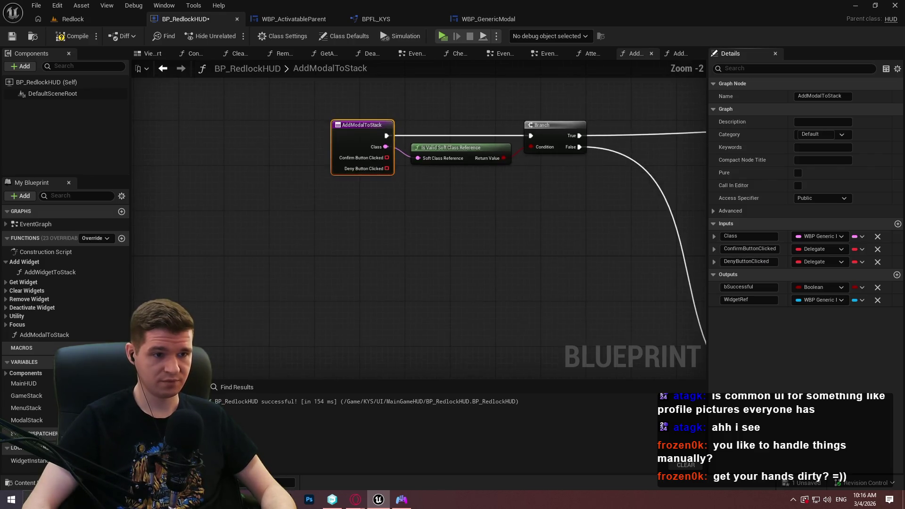
pyautogui.scroll(3, 408, 176)
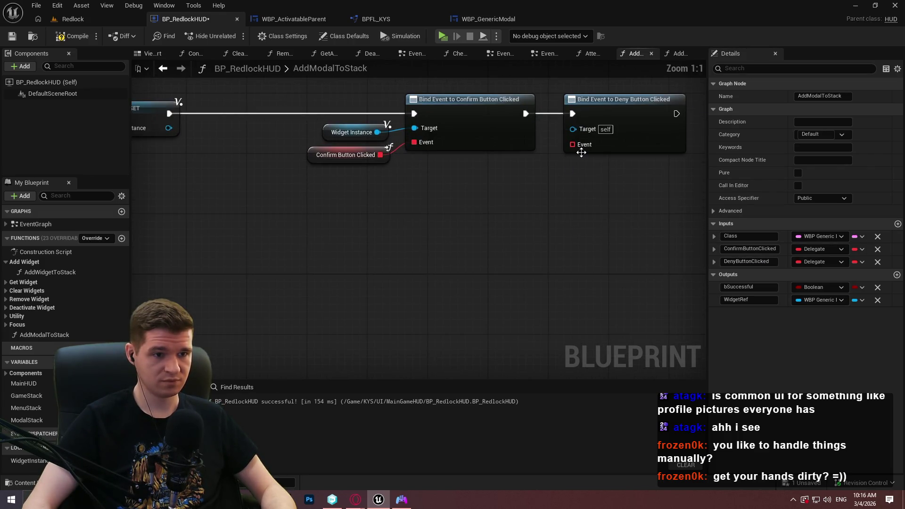
# Step: Feed Deny Button Clicked into the deny bind's Event and a copied Widget Instance into its Target
pyautogui.moveTo(581, 149); pyautogui.dragTo(539, 189)
pyautogui.write('deny')
pyautogui.click(579, 236)
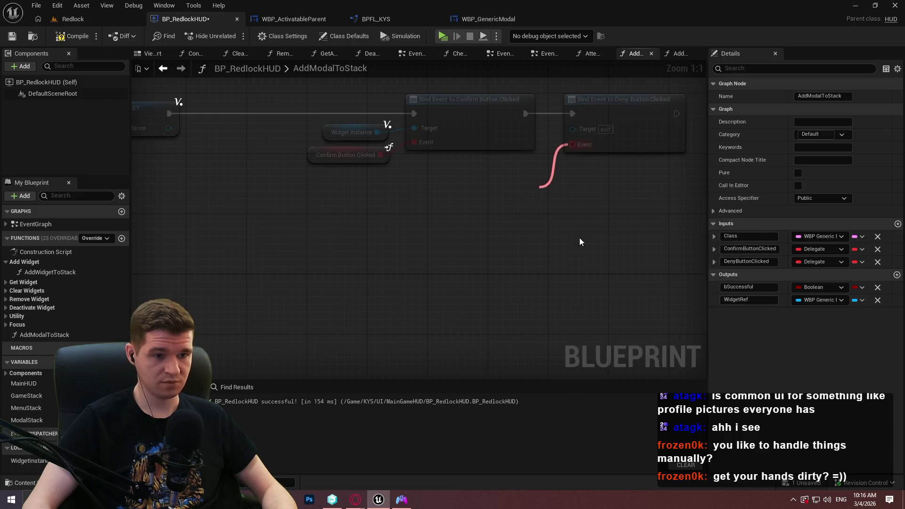
pyautogui.click(351, 132)
pyautogui.hotkey('ctrl', 'c')
pyautogui.hotkey('ctrl', 'v')
pyautogui.moveTo(505, 192); pyautogui.dragTo(573, 128)
# Step: Arrange the deny bind with its getters and compile the HUD blueprint
pyautogui.moveTo(670, 116); pyautogui.dragTo(730, 116)
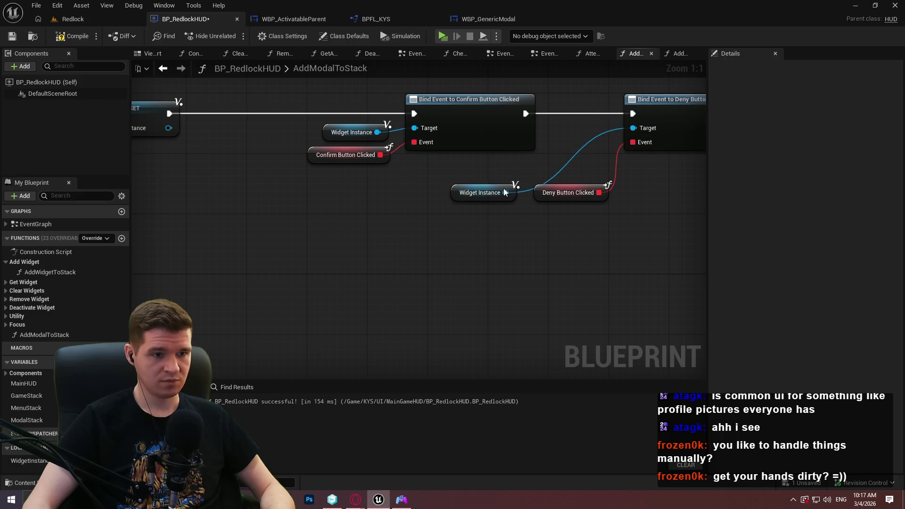
pyautogui.moveTo(518, 188); pyautogui.dragTo(615, 136)
pyautogui.moveTo(608, 186); pyautogui.dragTo(614, 160)
pyautogui.moveTo(572, 134); pyautogui.dragTo(585, 132)
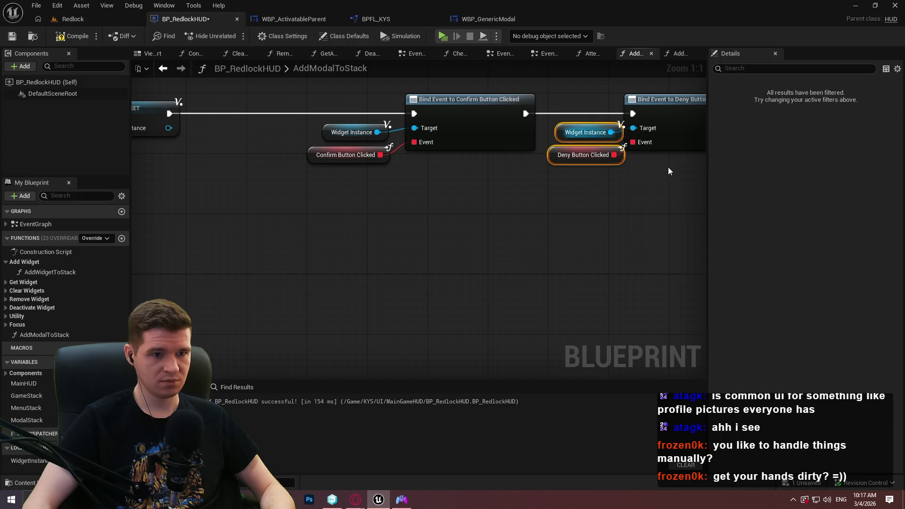
pyautogui.click(669, 147)
pyautogui.moveTo(681, 174)
pyautogui.mouseDown()
pyautogui.moveTo(519, 191)
pyautogui.moveTo(443, 136)
pyautogui.mouseUp()
pyautogui.click(446, 222)
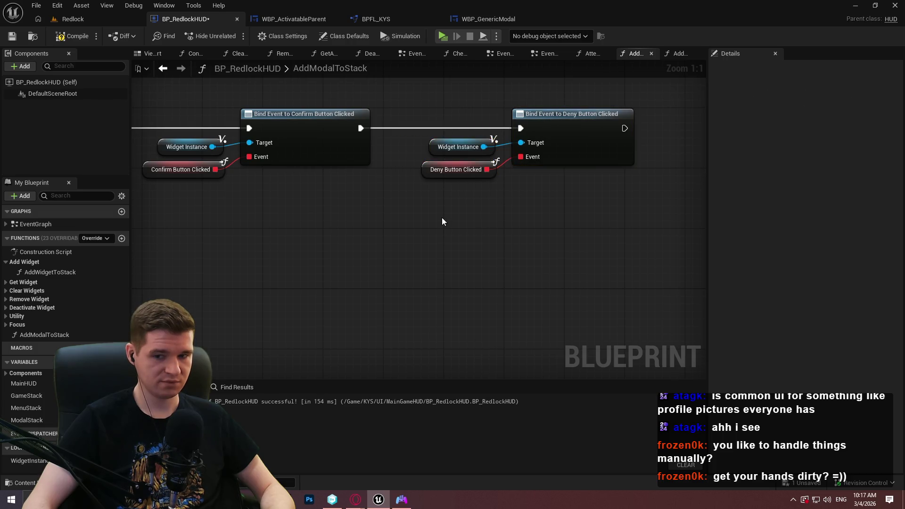
pyautogui.scroll(-1, 443, 222)
pyautogui.click(73, 36)
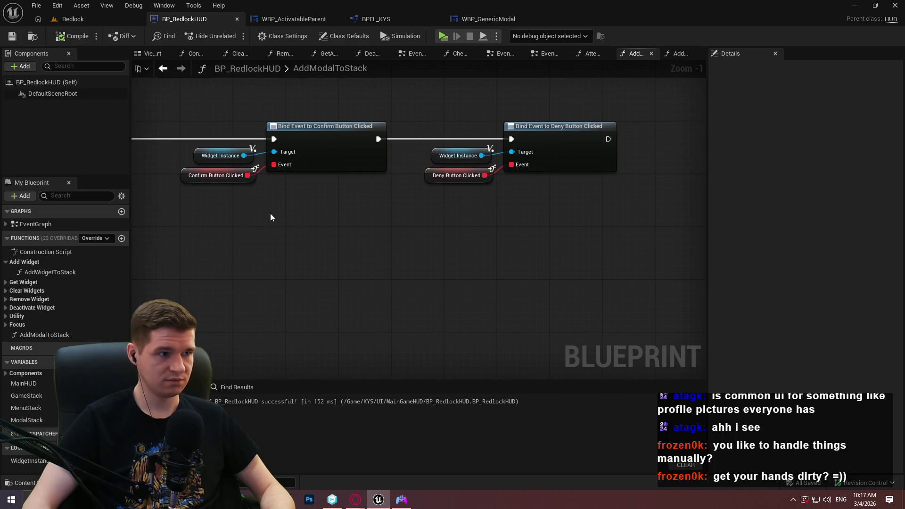
pyautogui.scroll(-1, 302, 218)
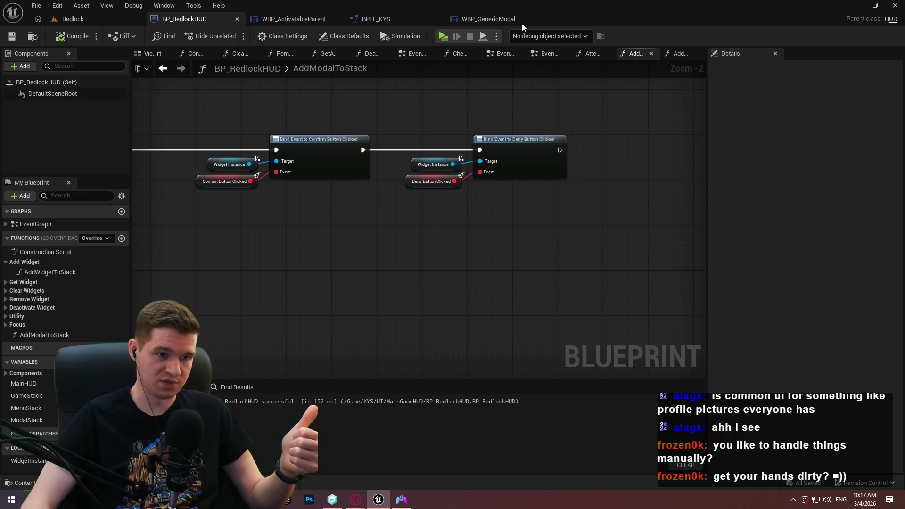
# Step: Switch to the WBP_GenericModal blueprint editor
pyautogui.click(507, 23)
pyautogui.moveTo(551, 238); pyautogui.dragTo(401, 138)
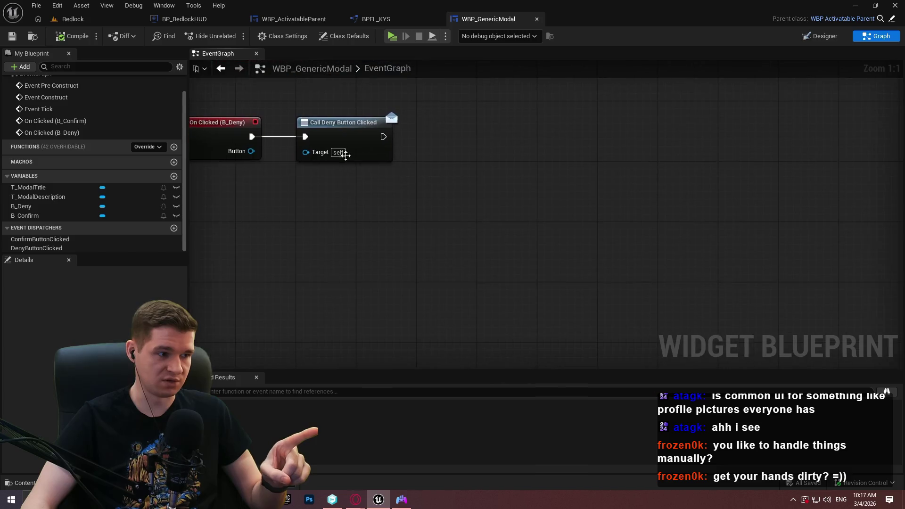
pyautogui.click(174, 176)
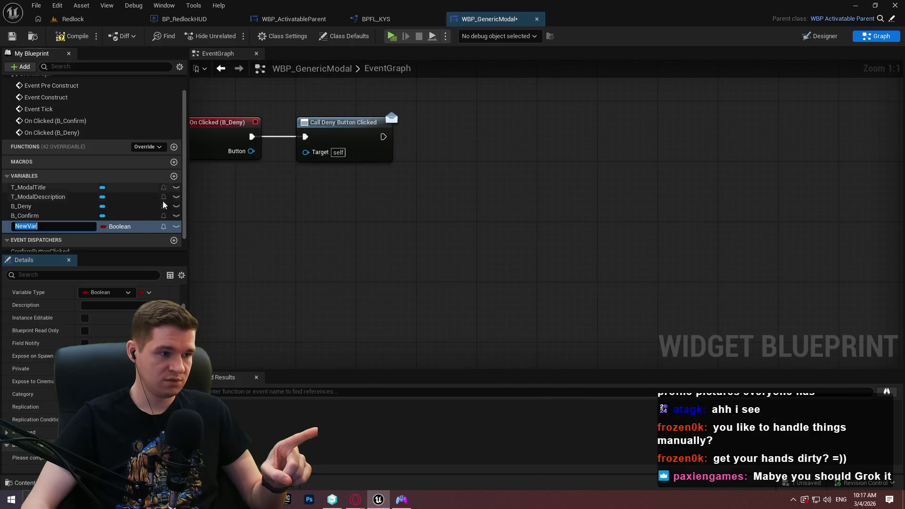
pyautogui.write('TitleText')
pyautogui.press('Return')
pyautogui.click(132, 226)
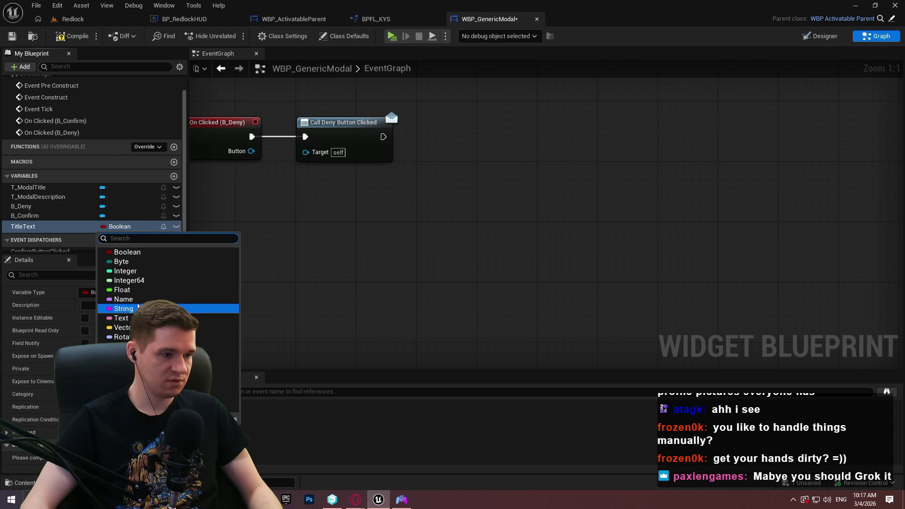
pyautogui.click(121, 319)
pyautogui.click(174, 176)
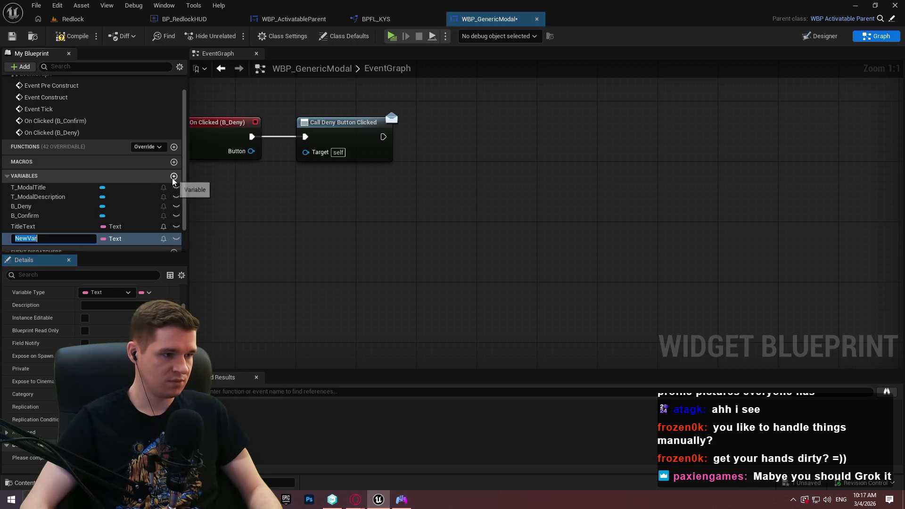
pyautogui.write('DescriptionText')
pyautogui.press('Return')
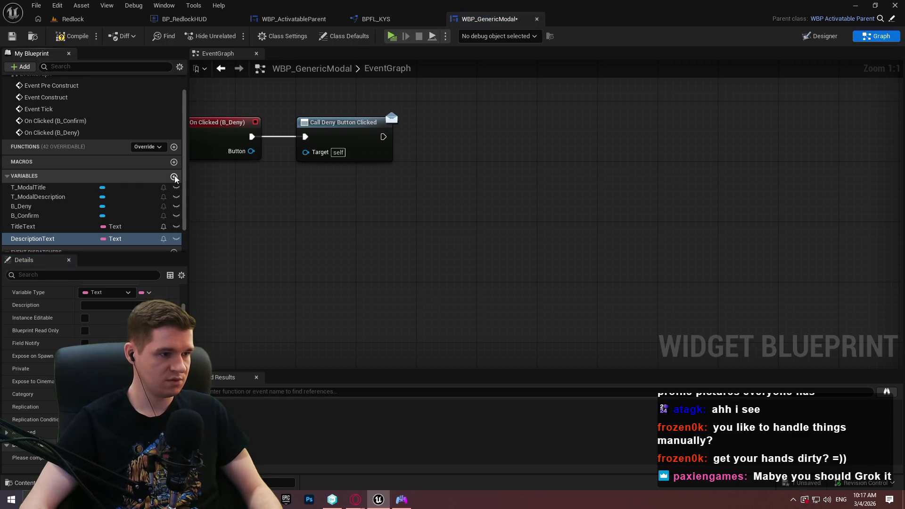
pyautogui.click(174, 176)
pyautogui.write('ConfirmButon')
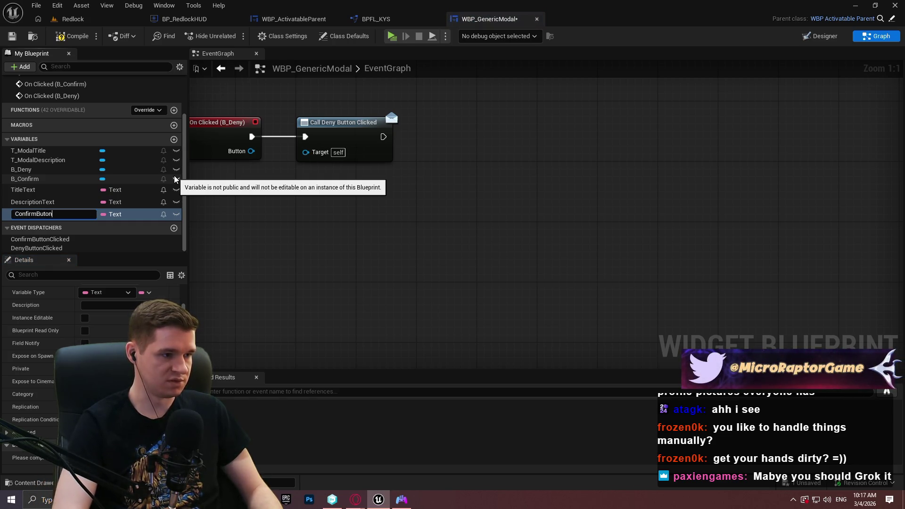
pyautogui.press('BackSpace')
pyautogui.press('BackSpace')
pyautogui.write('tonText')
pyautogui.press('Return')
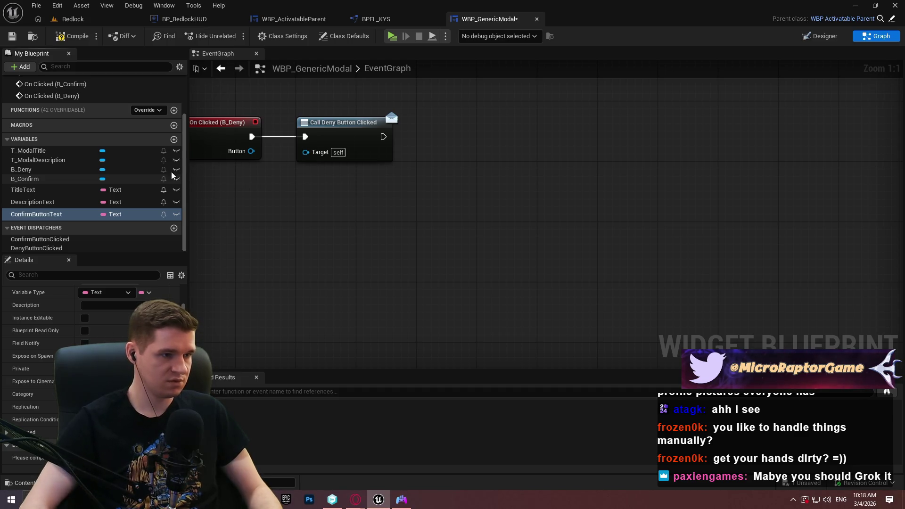
pyautogui.click(174, 139)
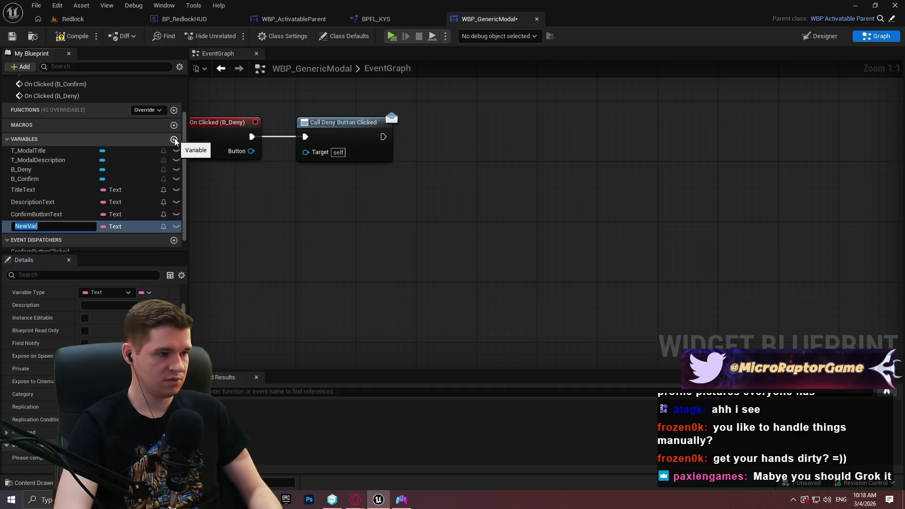
pyautogui.write('D')
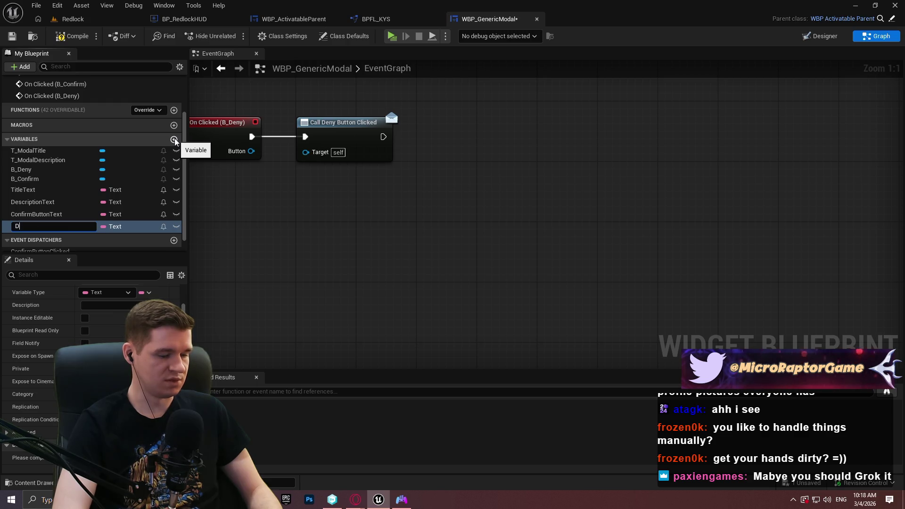
pyautogui.write('enyButtonText')
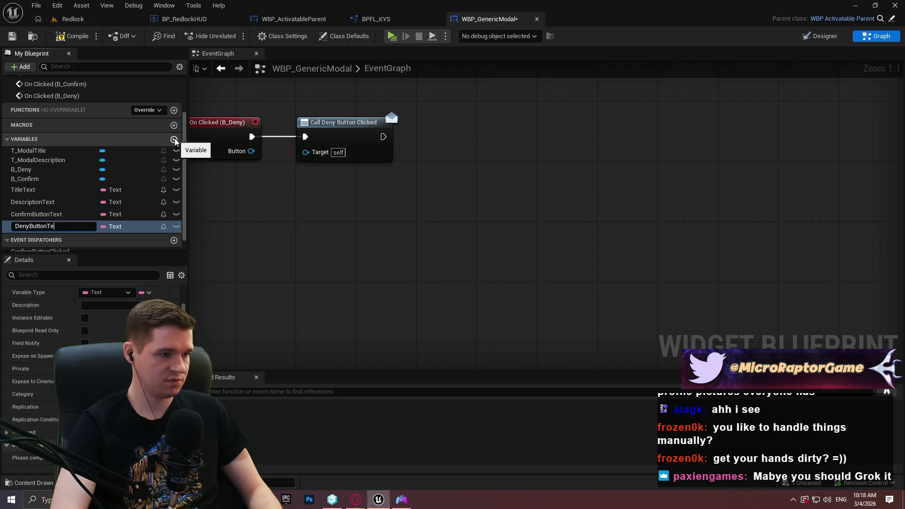
pyautogui.press('Return')
pyautogui.click(174, 139)
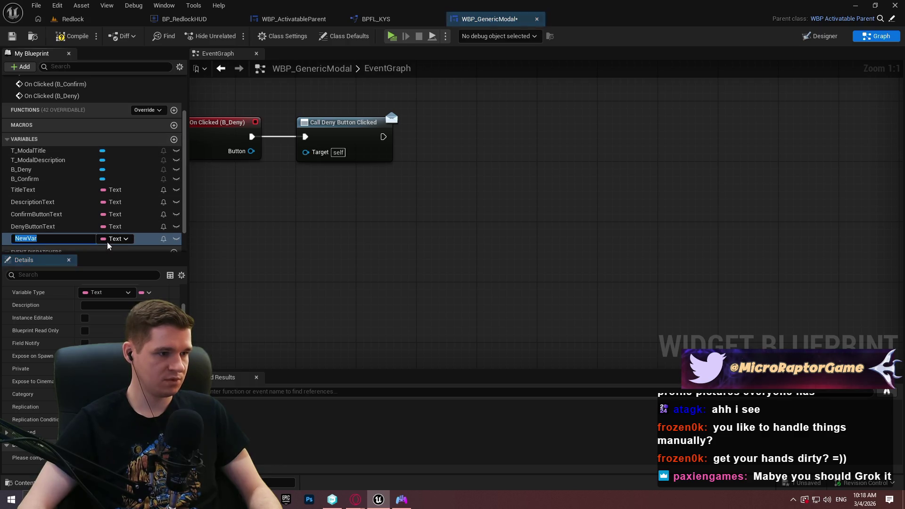
pyautogui.click(114, 239)
pyautogui.write('style')
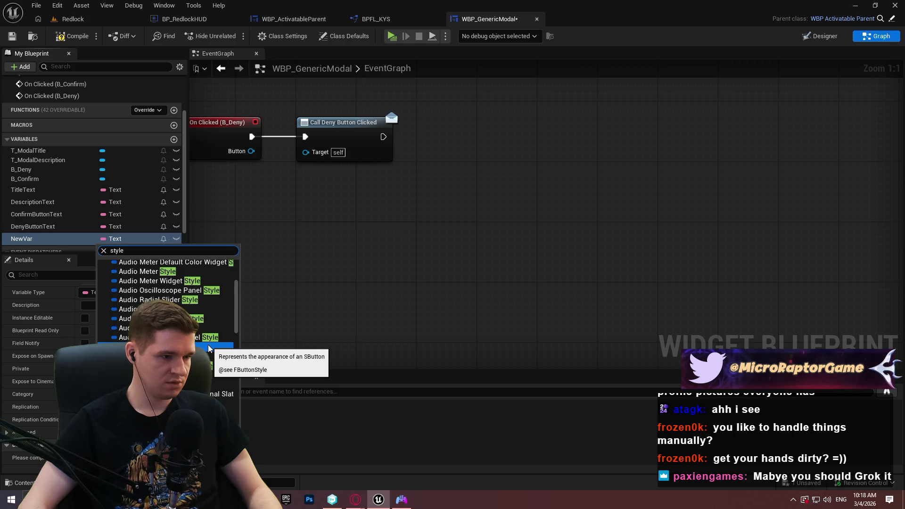
pyautogui.moveTo(237, 315)
pyautogui.mouseDown()
pyautogui.moveTo(248, 367)
pyautogui.moveTo(257, 357)
pyautogui.mouseUp()
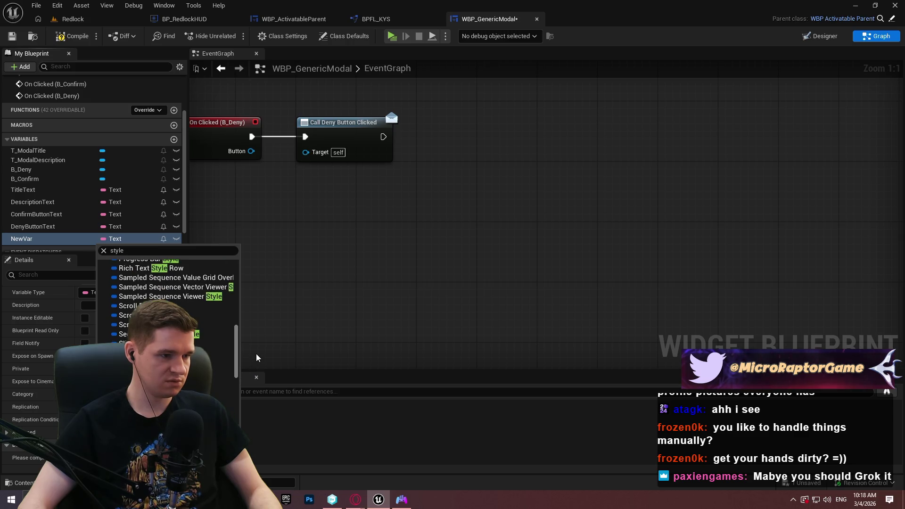
pyautogui.click(271, 337)
pyautogui.scroll(-3, 271, 260)
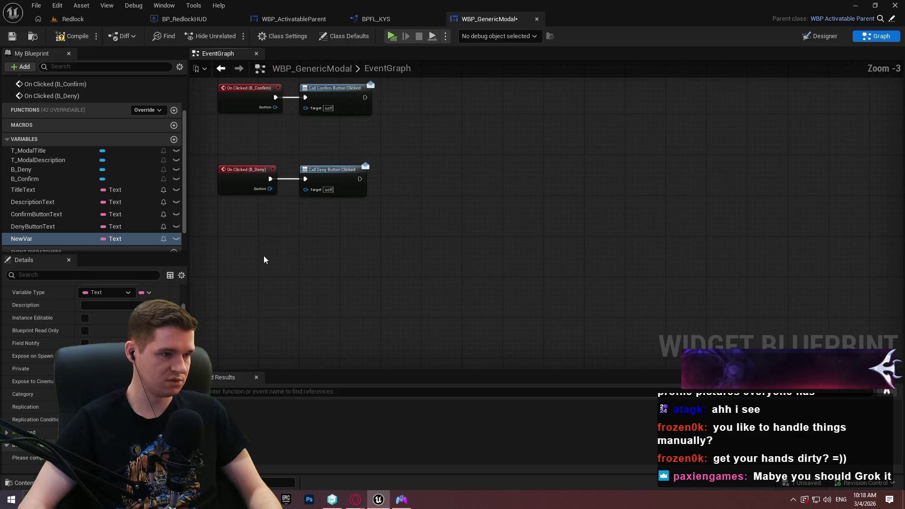
# Step: In the Designer, select the Deny button and locate its Text Style asset
pyautogui.scroll(-2, 95, 198)
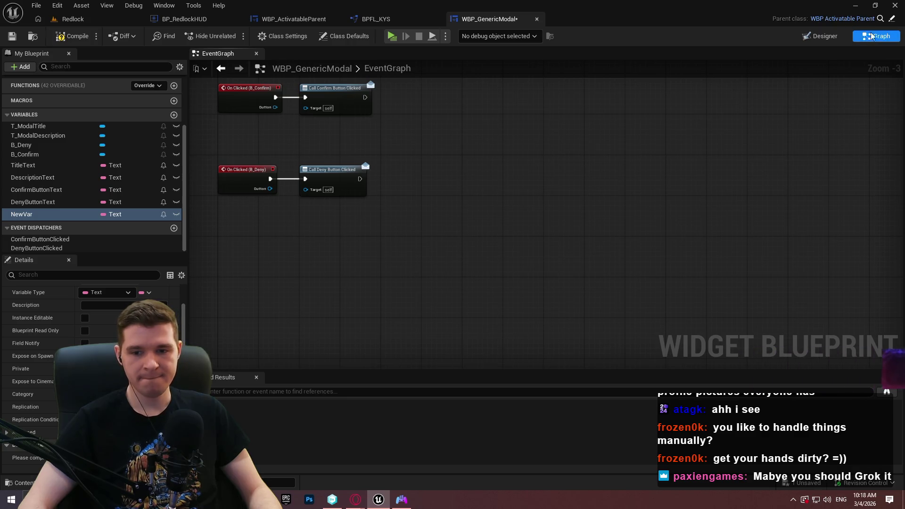
pyautogui.click(833, 37)
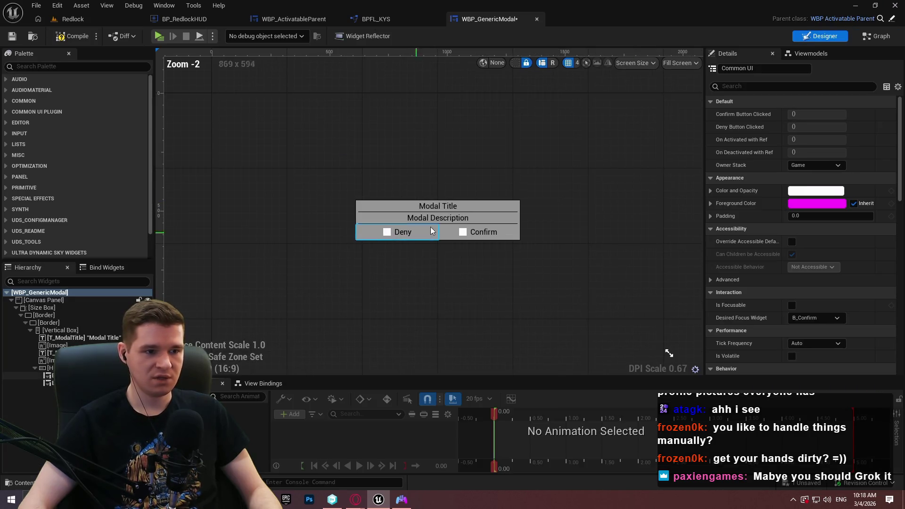
pyautogui.scroll(3, 414, 235)
pyautogui.click(414, 232)
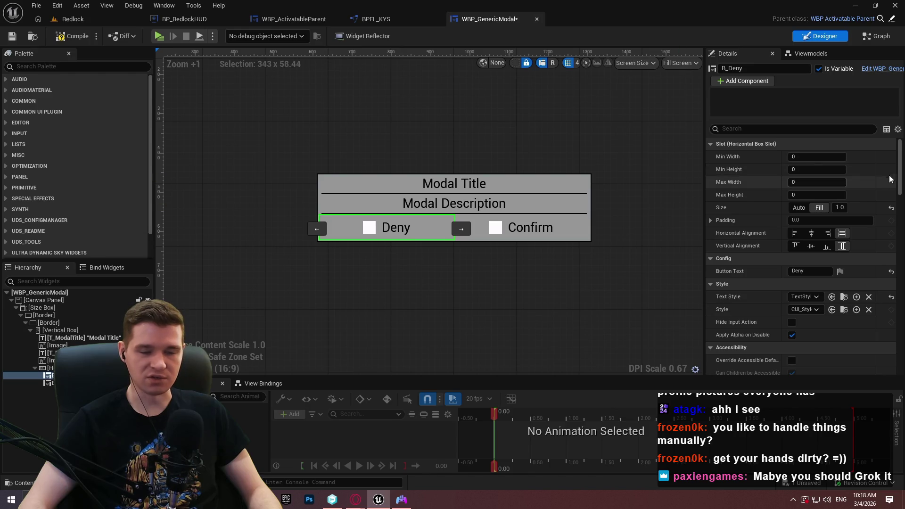
pyautogui.moveTo(901, 149)
pyautogui.mouseDown()
pyautogui.moveTo(901, 136)
pyautogui.moveTo(900, 162)
pyautogui.mouseUp()
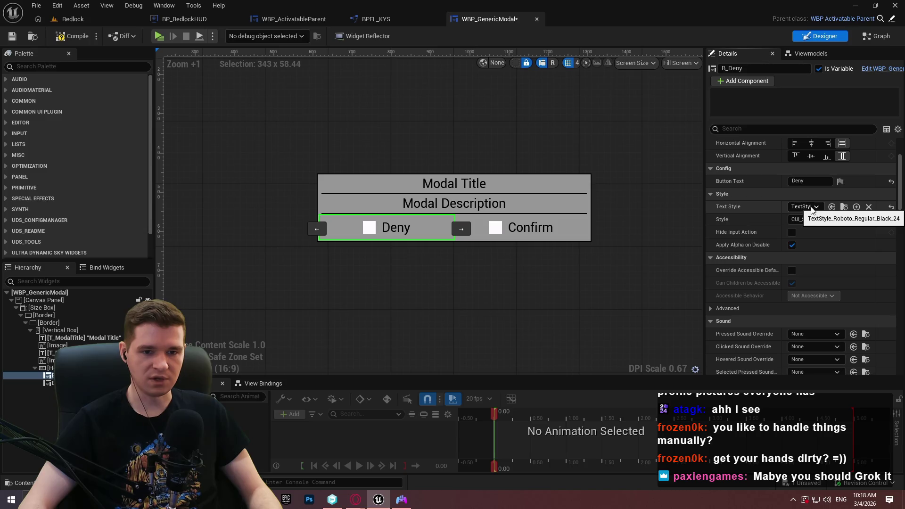
pyautogui.click(843, 207)
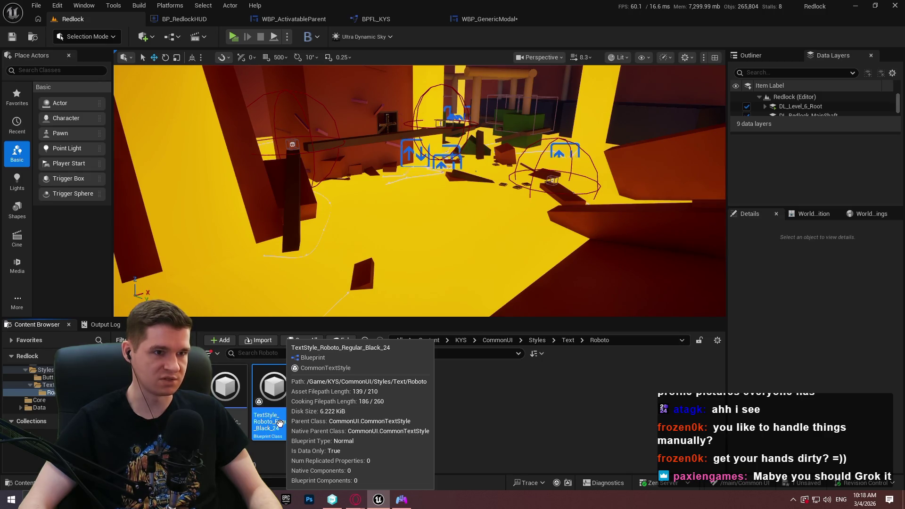
# Step: Back in the event graph, search NewVar's type list for 'commonte'
pyautogui.click(510, 23)
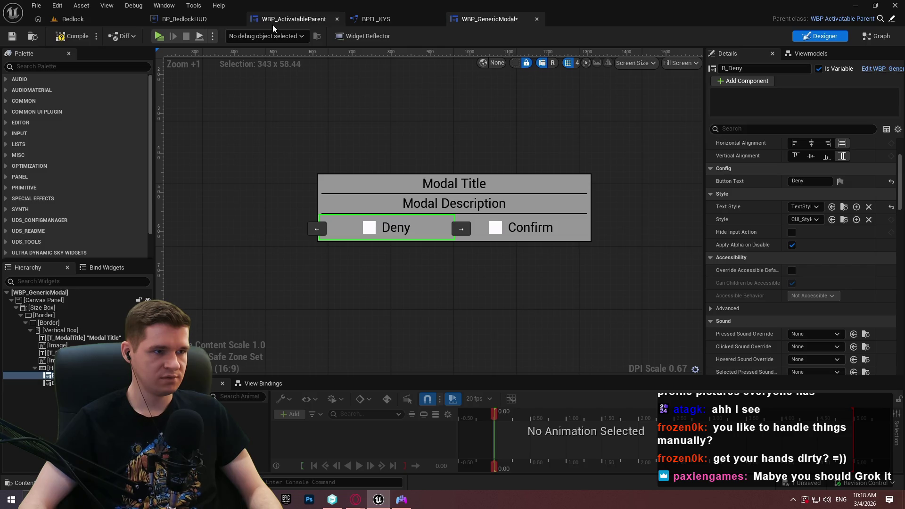
pyautogui.click(877, 36)
pyautogui.click(127, 213)
pyautogui.write('com')
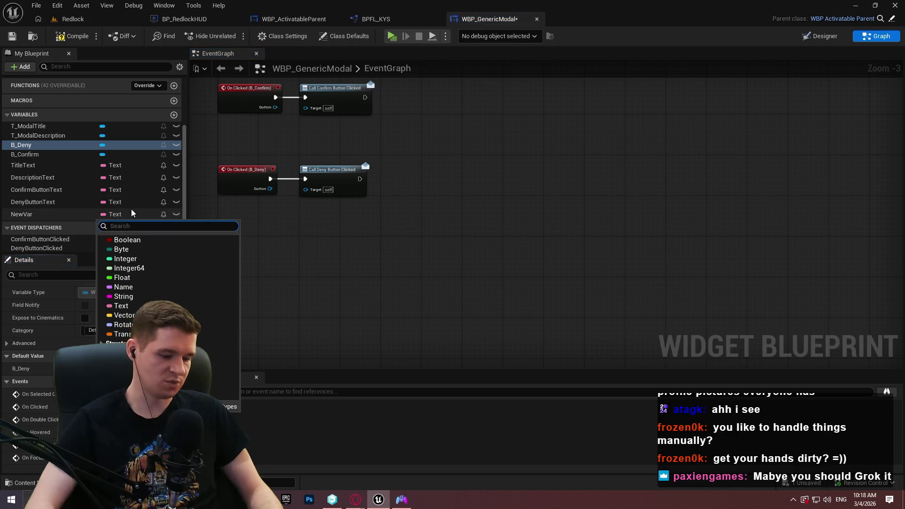
pyautogui.write('mon')
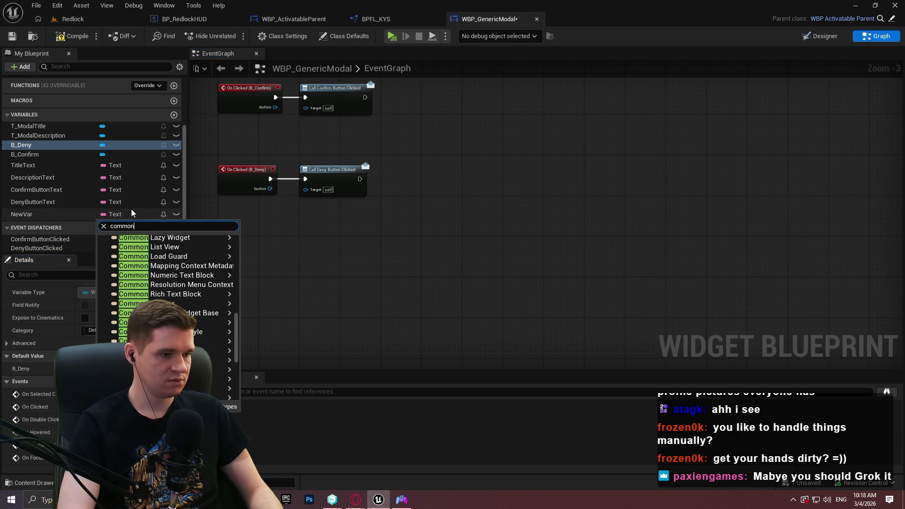
pyautogui.write('te')
# Step: Make NewVar a Common Text Style soft class reference, then compile and save
pyautogui.moveTo(187, 269)
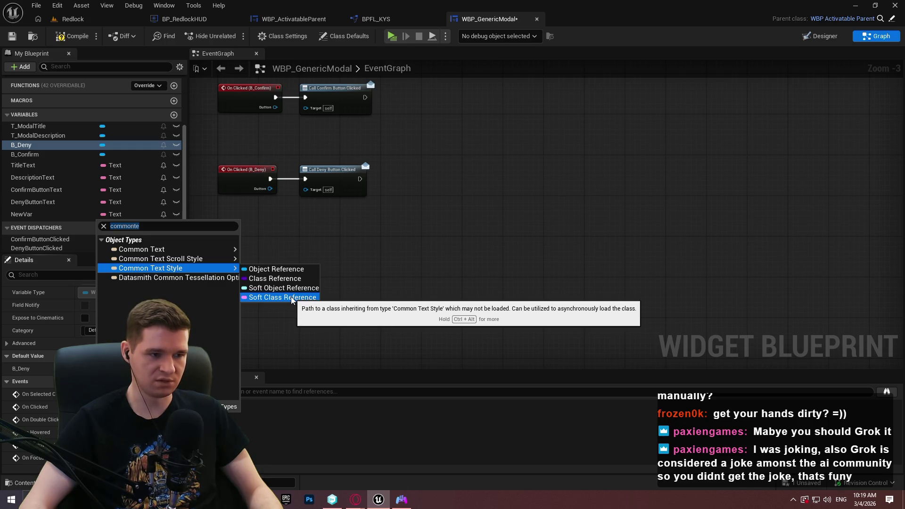
pyautogui.click(291, 297)
pyautogui.click(61, 38)
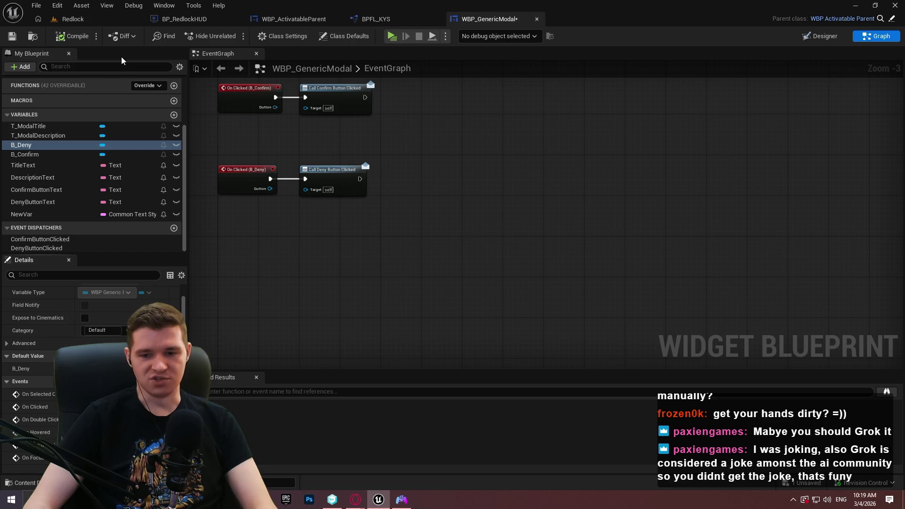
pyautogui.click(12, 36)
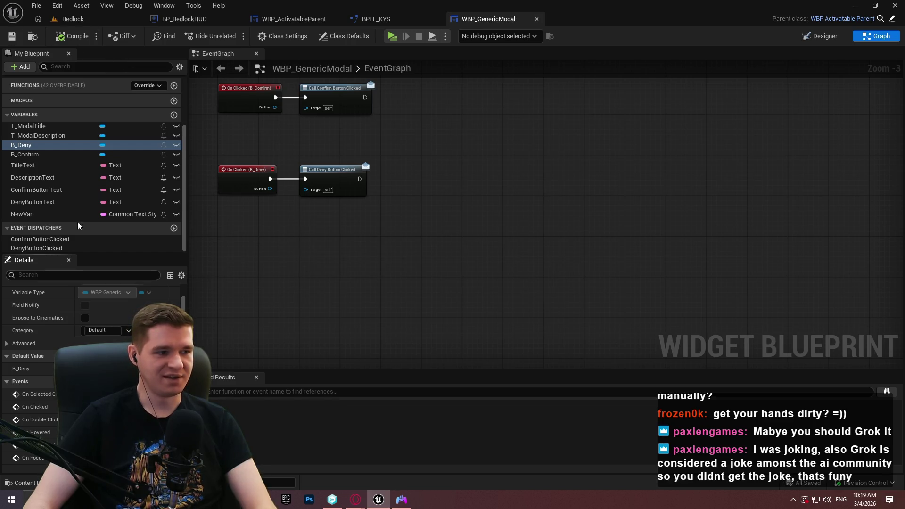
# Step: Rename NewVar to ConfirmButtonTextStyle
pyautogui.click(67, 214)
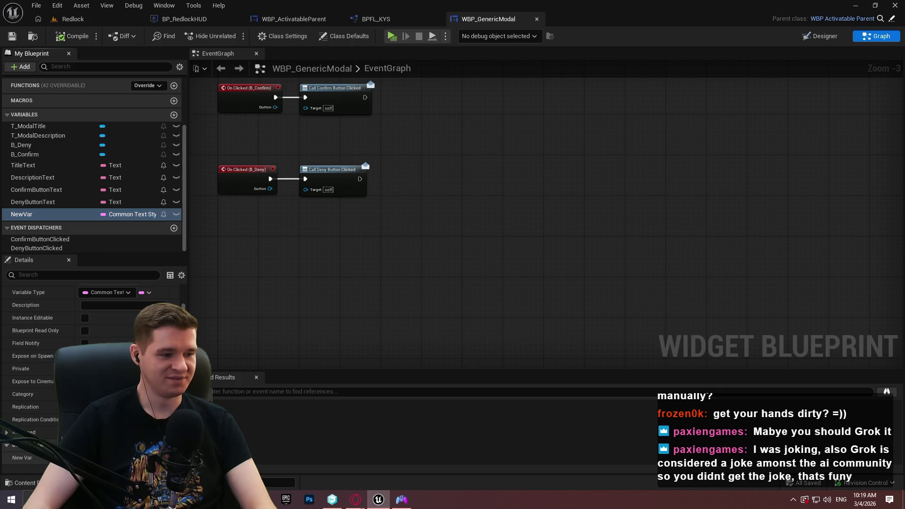
pyautogui.doubleClick(31, 214)
pyautogui.write('ConfirmButtonT')
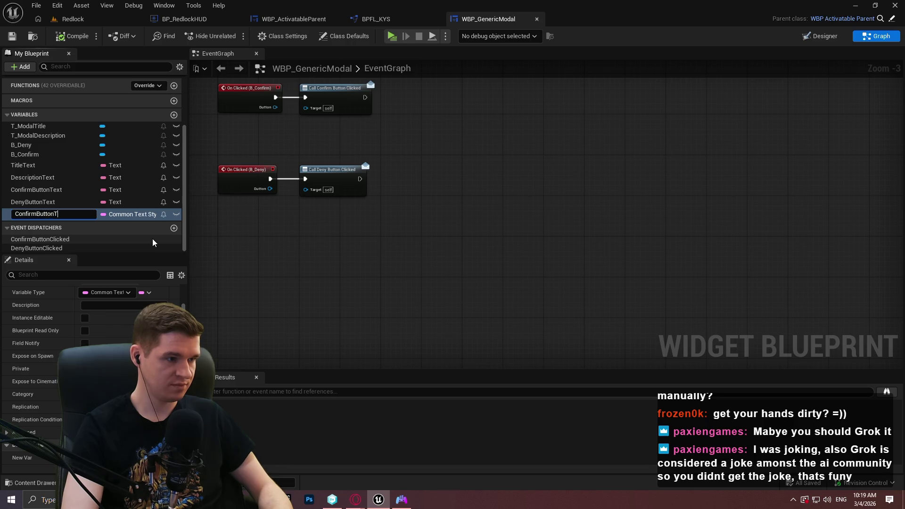
pyautogui.write('extStyle')
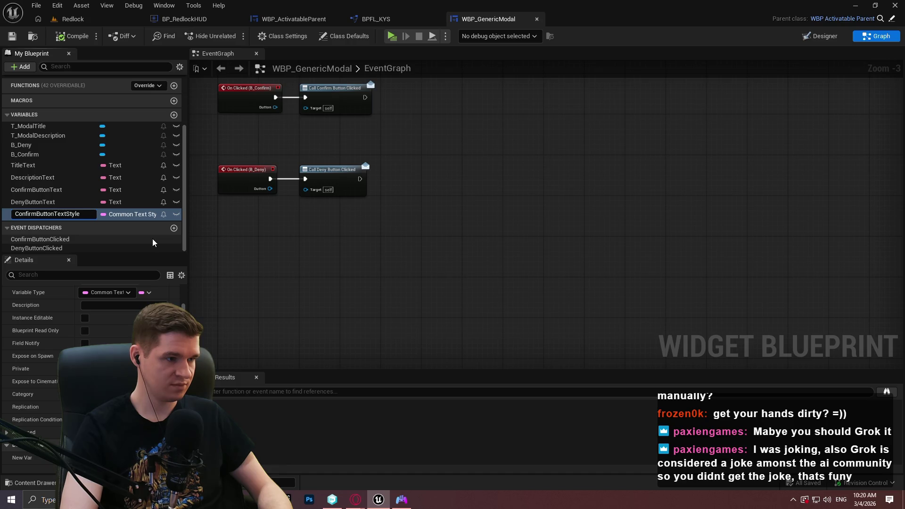
pyautogui.press('Return')
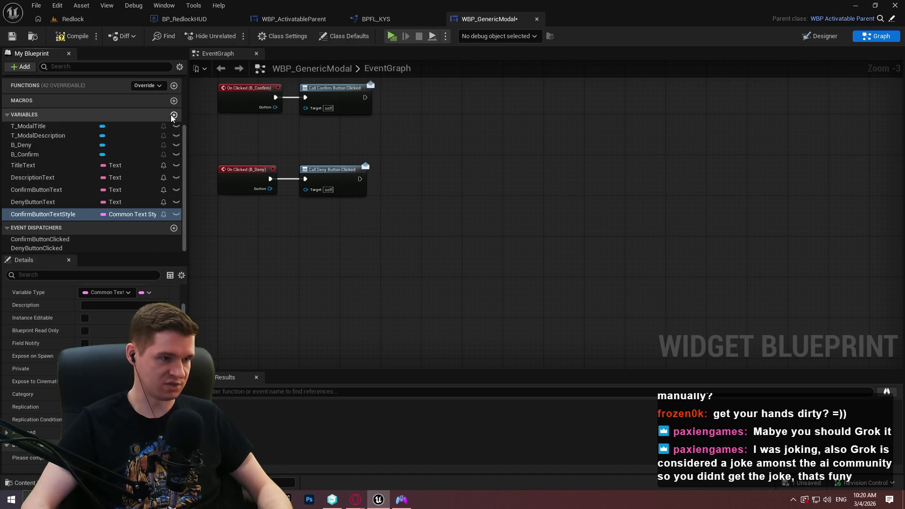
# Step: Add a DenyButtonTextStyle variable, then another new variable
pyautogui.click(173, 116)
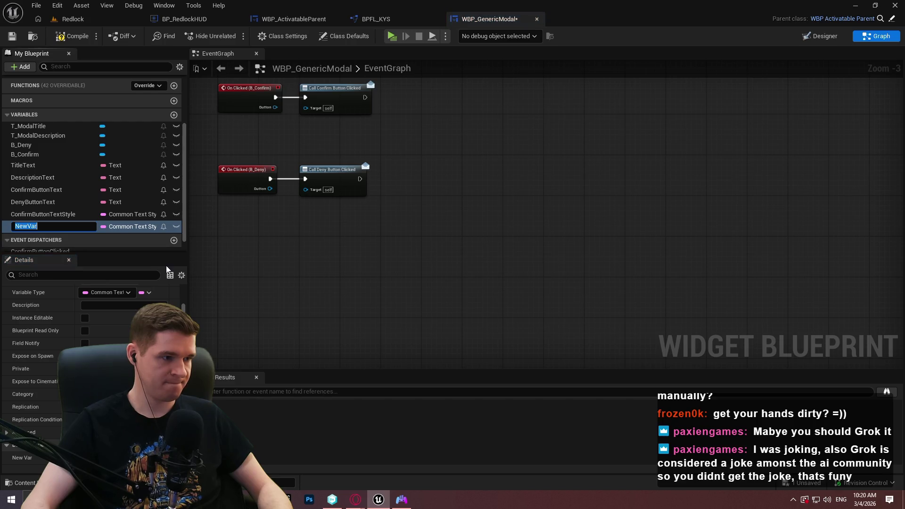
pyautogui.write('DenyBu')
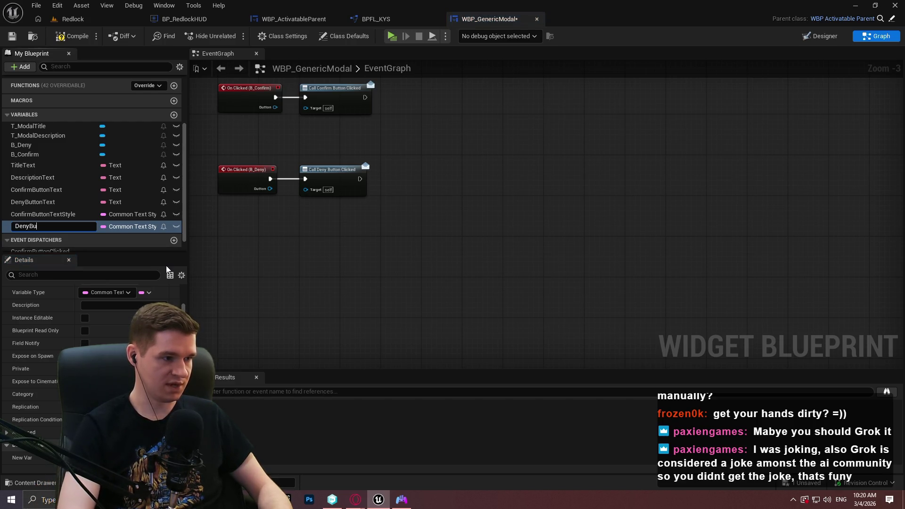
pyautogui.write('ttonTextStyle')
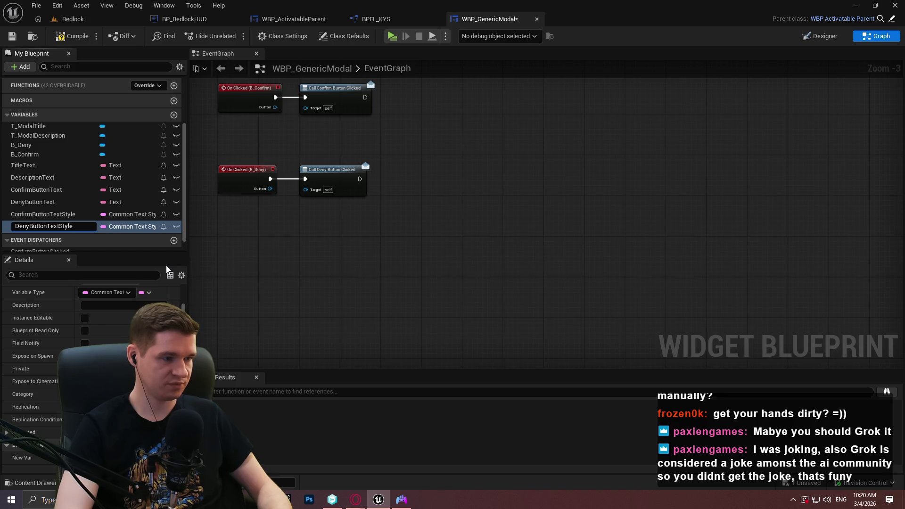
pyautogui.press('Return')
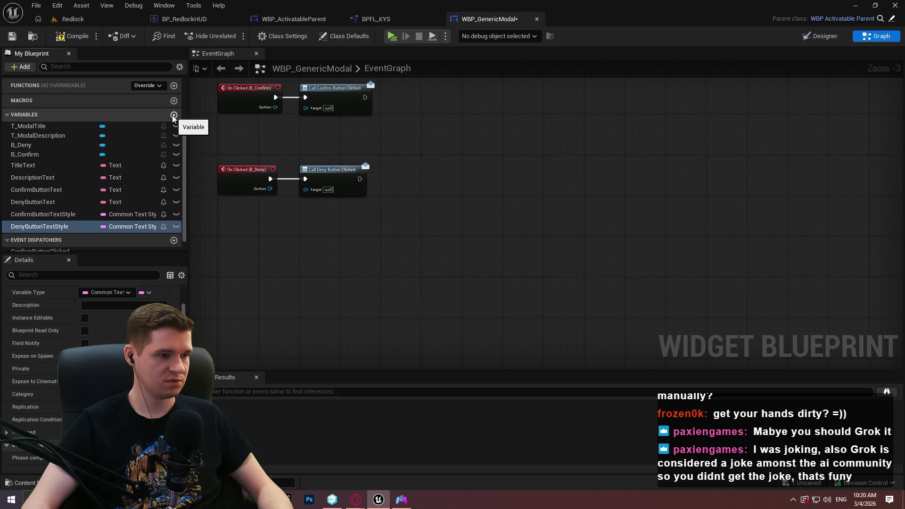
pyautogui.click(173, 115)
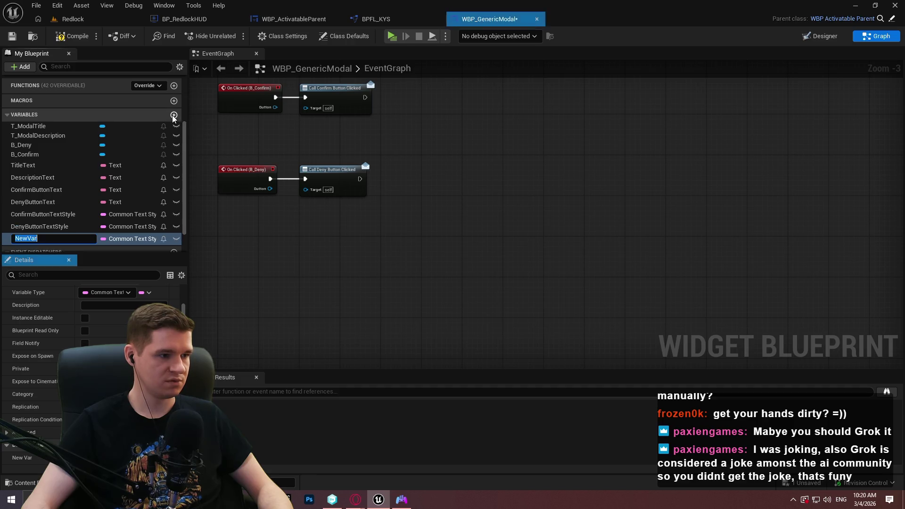
# Step: Make the new variable a Common Button Style soft class named ConfirmButtonStyle
pyautogui.click(140, 240)
pyautogui.write('buttonst')
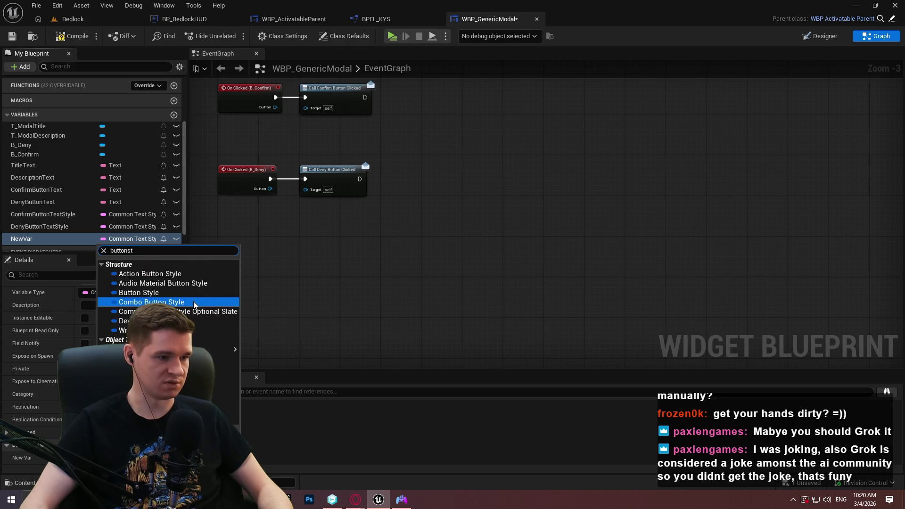
pyautogui.moveTo(231, 349)
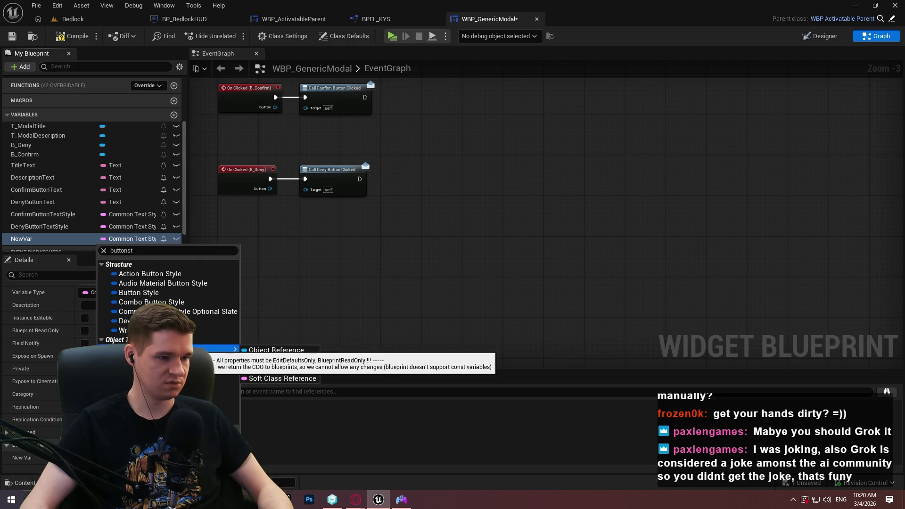
pyautogui.click(303, 380)
pyautogui.click(26, 239)
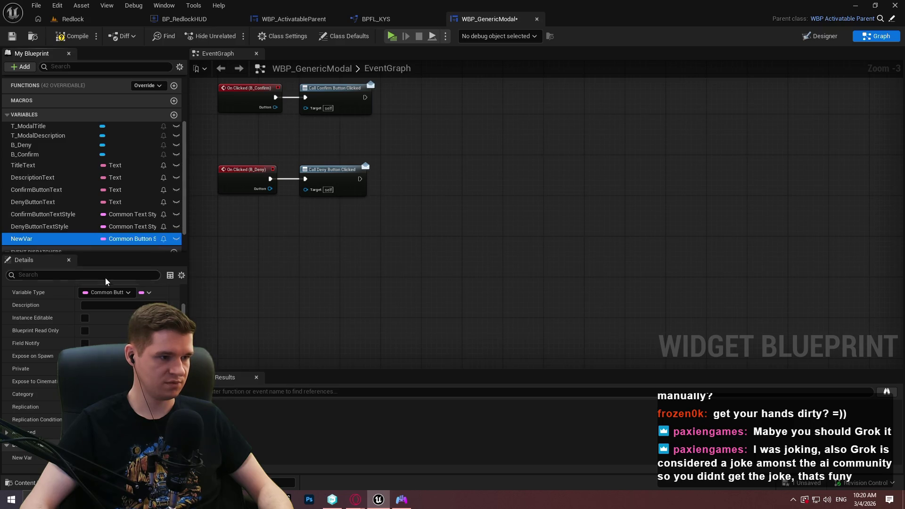
pyautogui.write('Con')
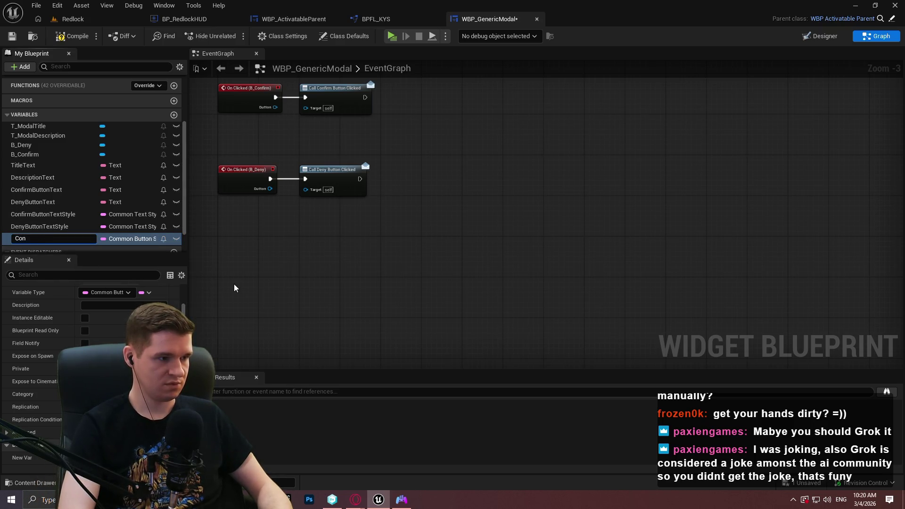
pyautogui.write('firmButton')
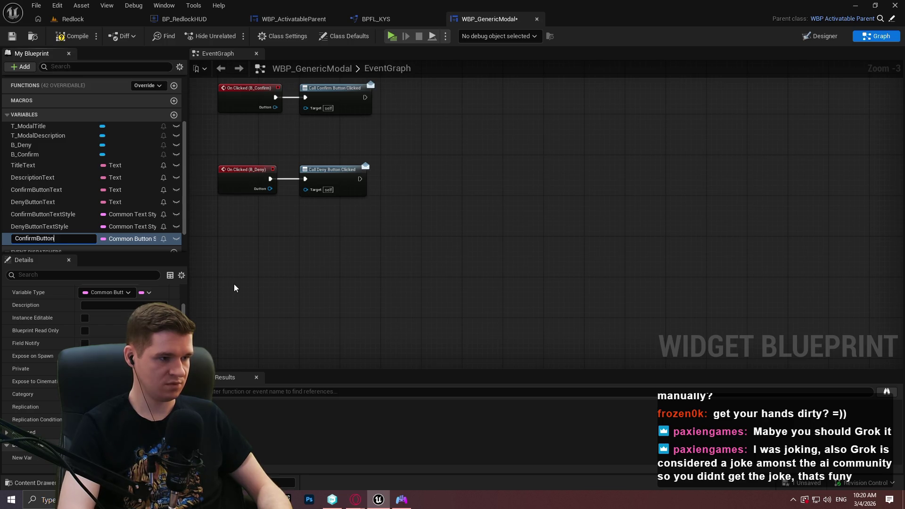
pyautogui.write('Style')
pyautogui.press('Return')
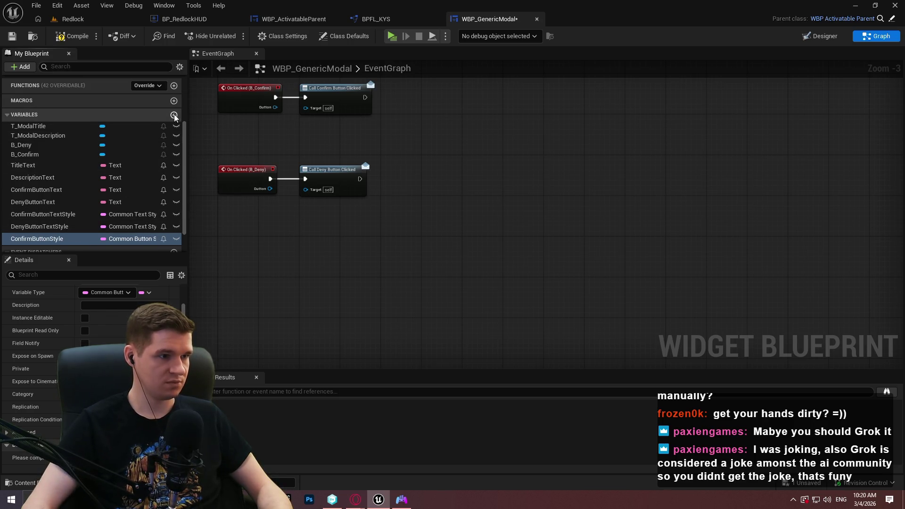
# Step: Add a DenyButtonStyle variable
pyautogui.click(173, 114)
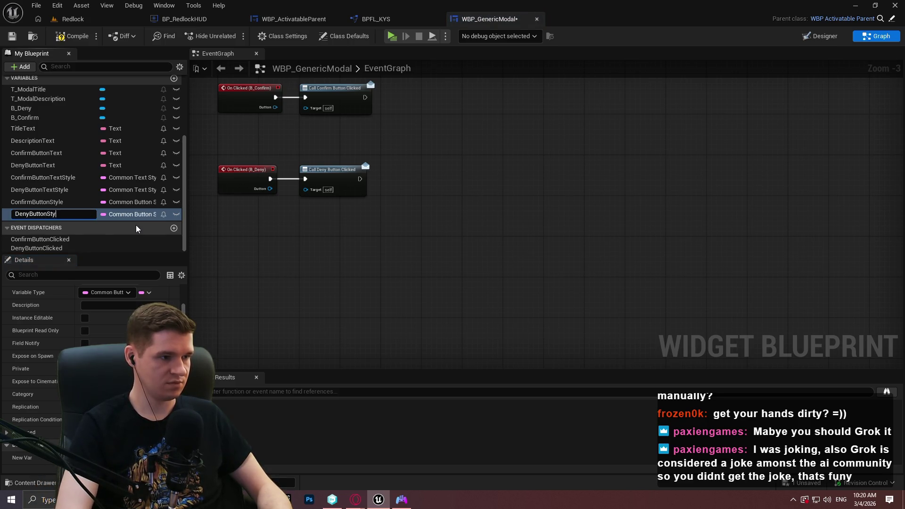
pyautogui.write('le')
pyautogui.press('Return')
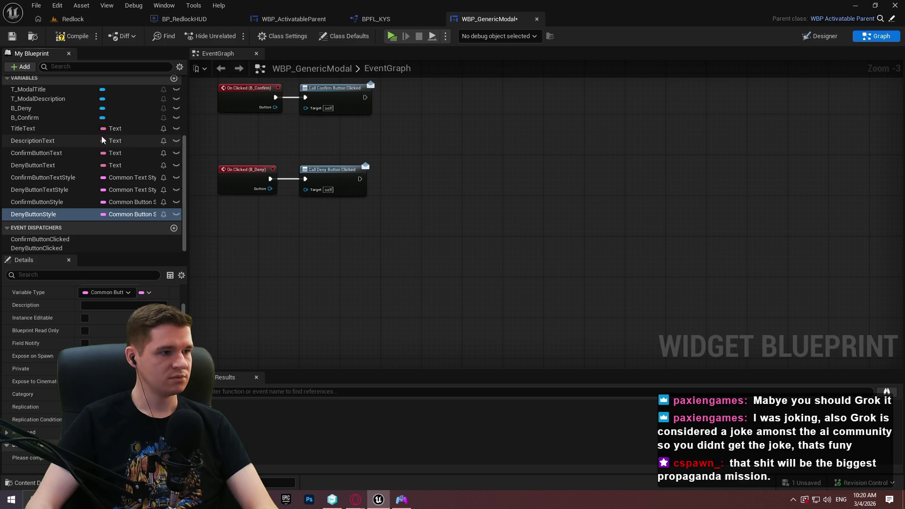
pyautogui.click(45, 129)
# Step: Put TitleText, DescriptionText and ConfirmButtonText into a Config (Text) category
pyautogui.scroll(1, 54, 150)
pyautogui.scroll(-1, 55, 158)
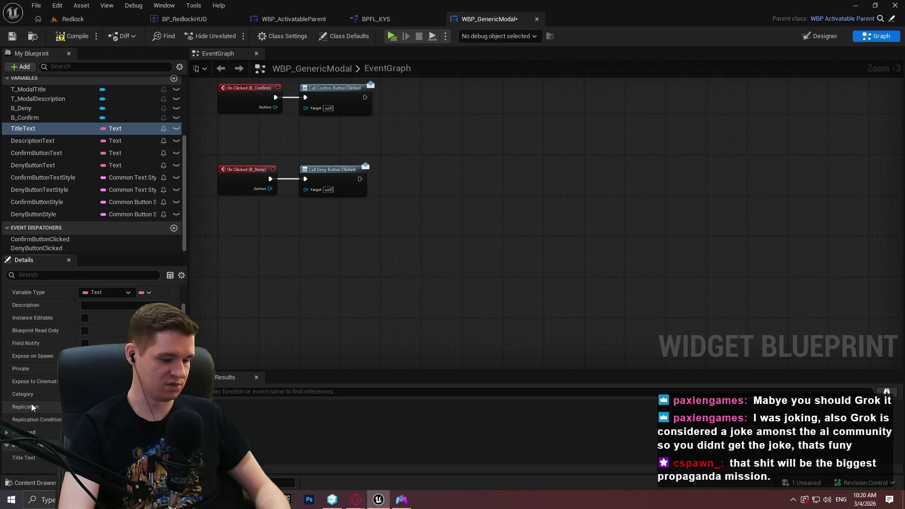
pyautogui.press('Return')
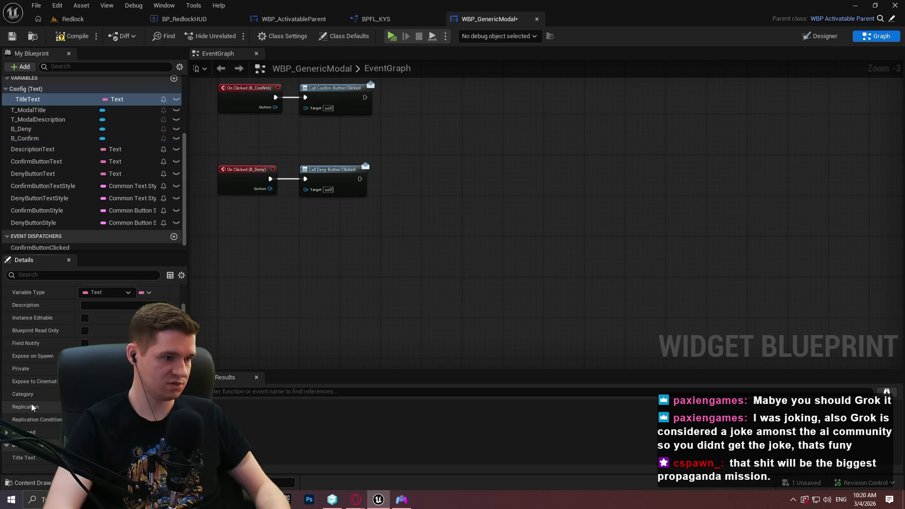
pyautogui.moveTo(28, 147)
pyautogui.mouseDown()
pyautogui.moveTo(19, 90)
pyautogui.moveTo(31, 91)
pyautogui.mouseUp()
pyautogui.moveTo(33, 173); pyautogui.dragTo(31, 91)
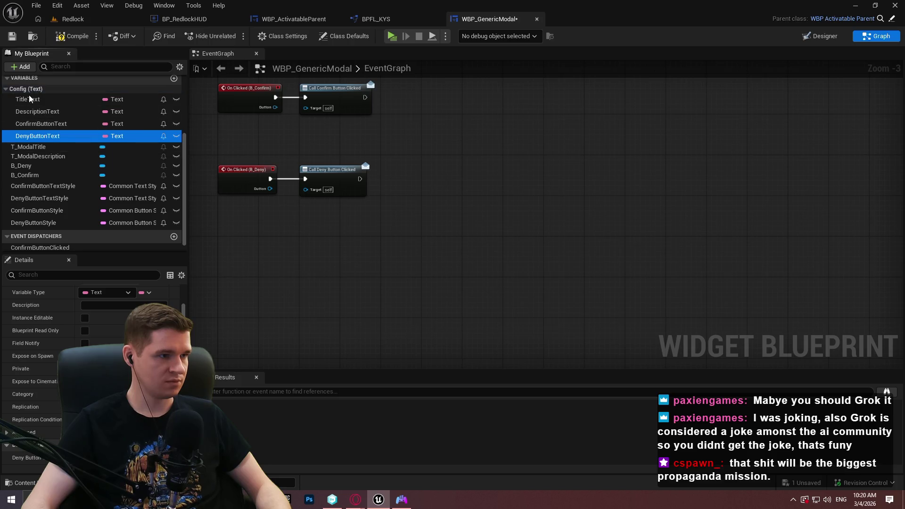
# Step: Put ConfirmButtonTextStyle, DenyButtonTextStyle and ConfirmButtonStyle into a Config (Style) category
pyautogui.click(42, 186)
pyautogui.click(33, 383)
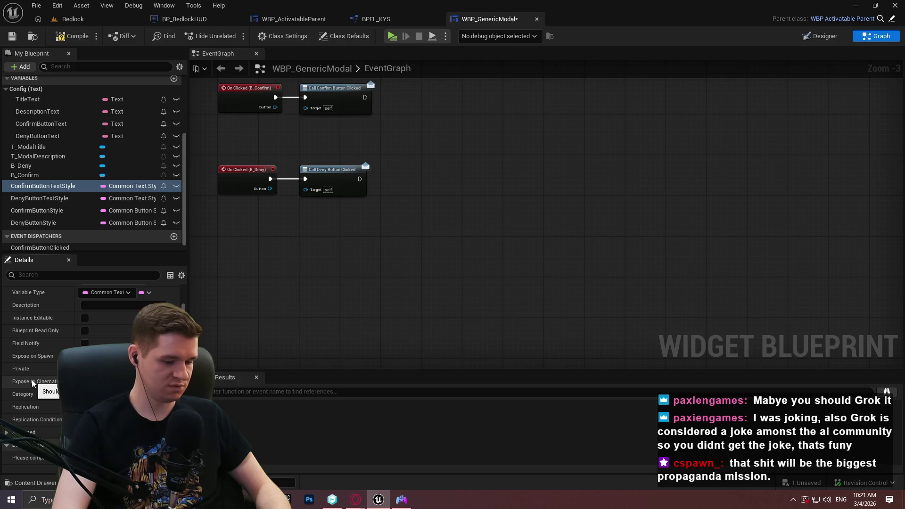
pyautogui.press('Return')
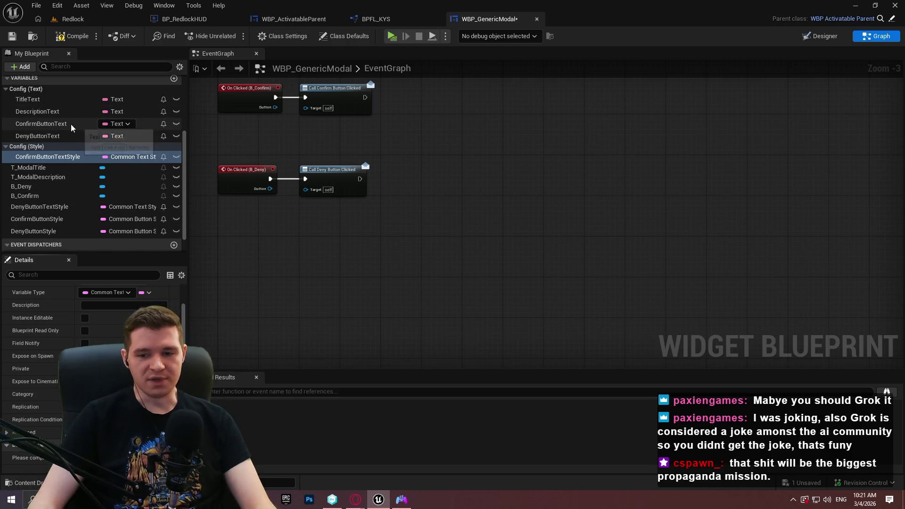
pyautogui.moveTo(24, 206)
pyautogui.mouseDown()
pyautogui.moveTo(26, 147)
pyautogui.moveTo(36, 216)
pyautogui.moveTo(32, 148)
pyautogui.mouseUp()
pyautogui.moveTo(45, 230)
pyautogui.mouseDown()
pyautogui.moveTo(27, 149)
pyautogui.moveTo(9, 150)
pyautogui.mouseUp()
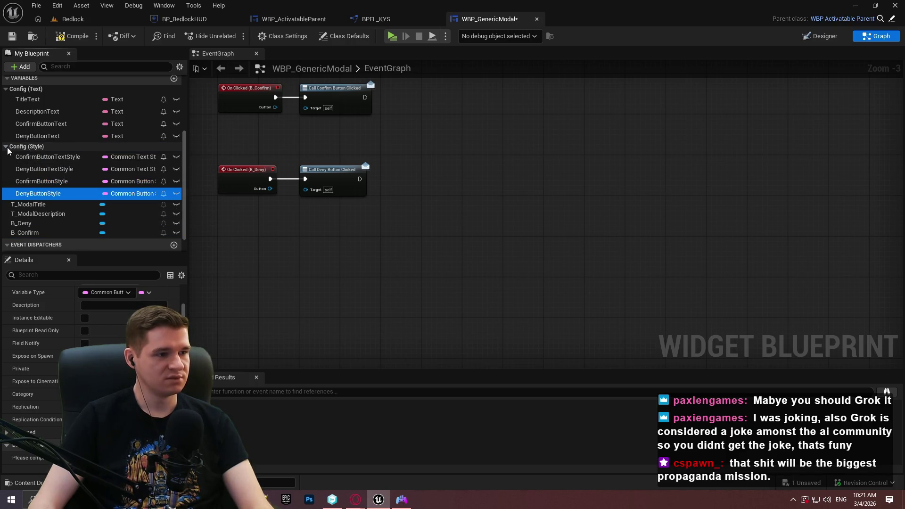
pyautogui.scroll(5, 330, 236)
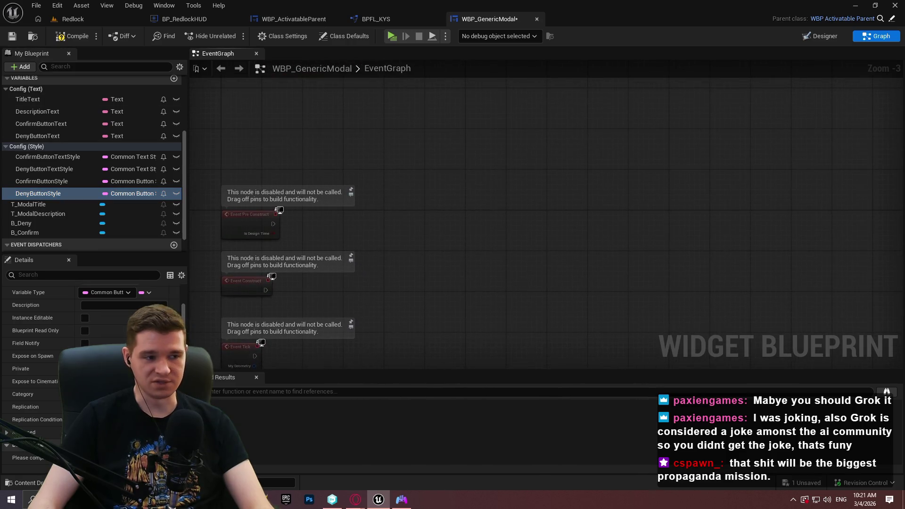
# Step: Delete the unused Event Construct and Event Tick nodes
pyautogui.moveTo(333, 351); pyautogui.dragTo(269, 245)
pyautogui.press('Delete')
pyautogui.scroll(2, 264, 234)
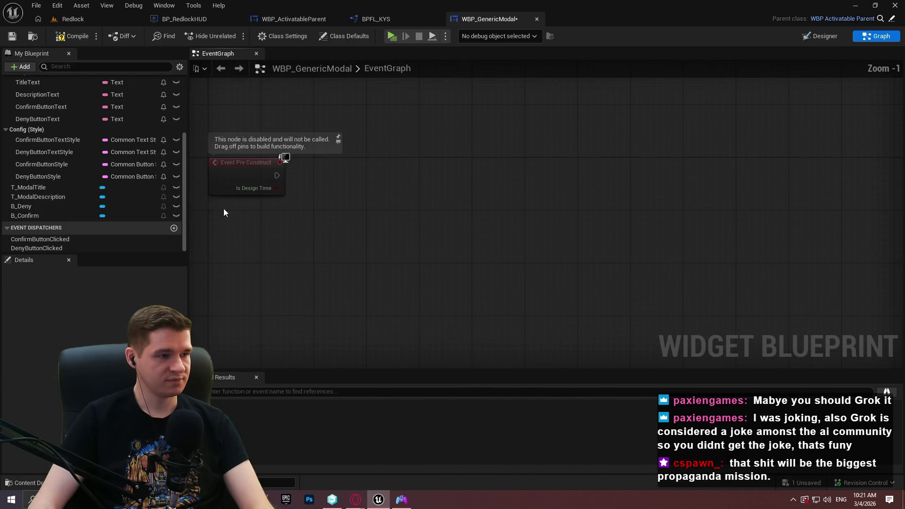
pyautogui.scroll(1, 52, 136)
pyautogui.moveTo(427, 231); pyautogui.dragTo(453, 169)
pyautogui.scroll(3, 107, 142)
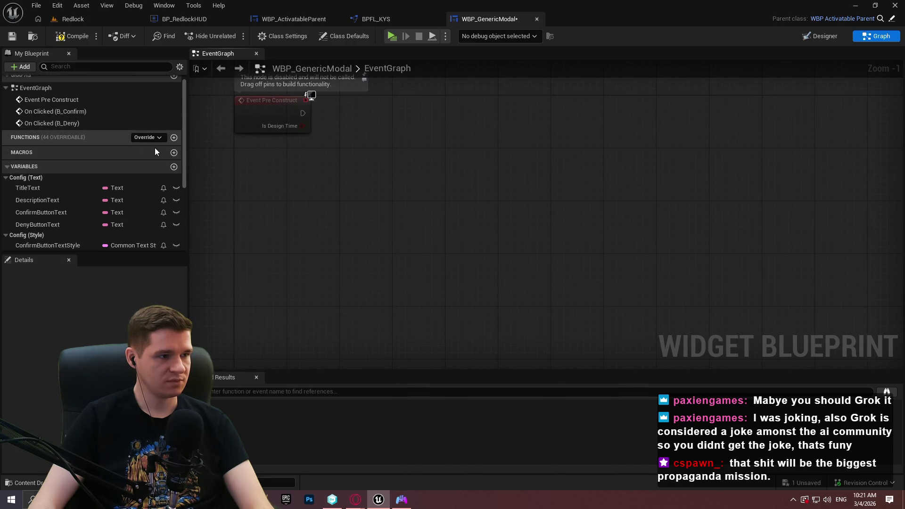
# Step: Add a new function named SetupModal
pyautogui.click(176, 138)
pyautogui.write('SetupModal')
pyautogui.press('Return')
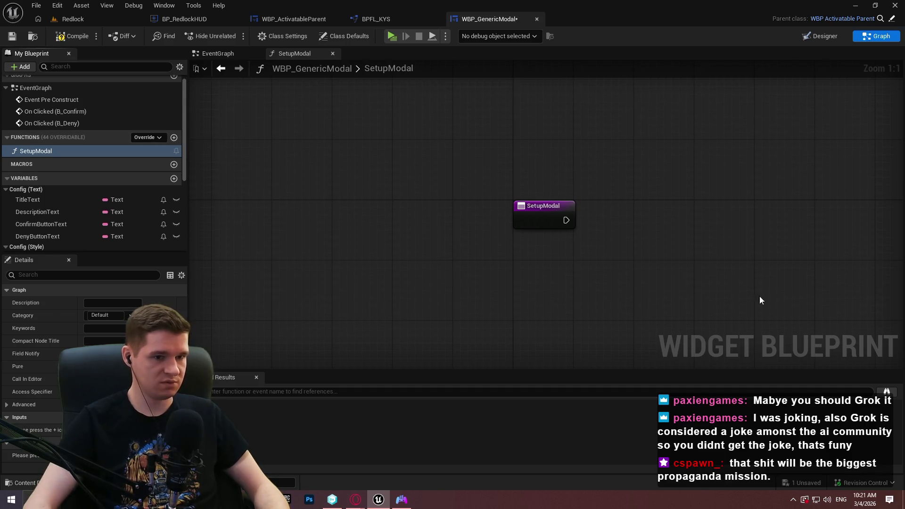
pyautogui.scroll(-3, 75, 206)
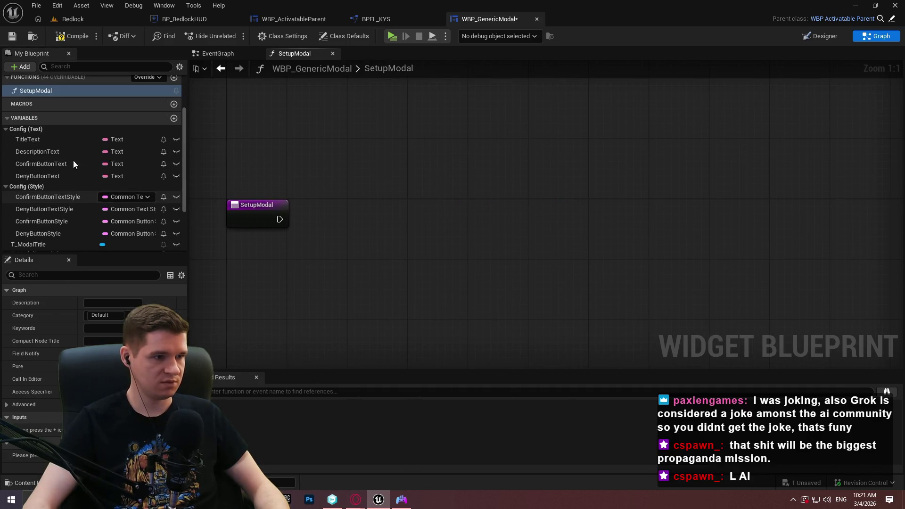
# Step: Make all eight Config variables instance editable, then compile and save the widget blueprint
pyautogui.click(47, 138)
pyautogui.click(176, 139)
pyautogui.click(176, 151)
pyautogui.click(176, 164)
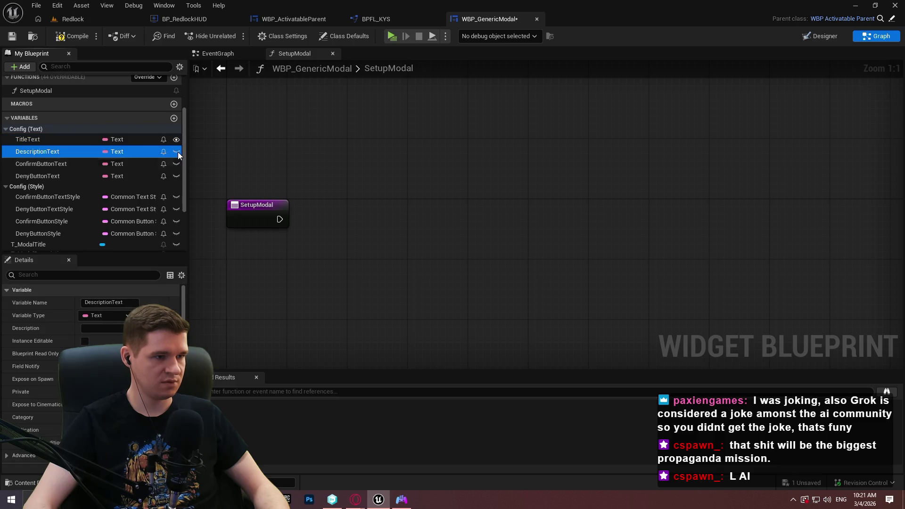
pyautogui.click(177, 176)
pyautogui.click(176, 177)
pyautogui.click(176, 197)
pyautogui.click(176, 209)
pyautogui.click(176, 221)
pyautogui.click(176, 233)
pyautogui.scroll(-2, 92, 217)
pyautogui.click(71, 35)
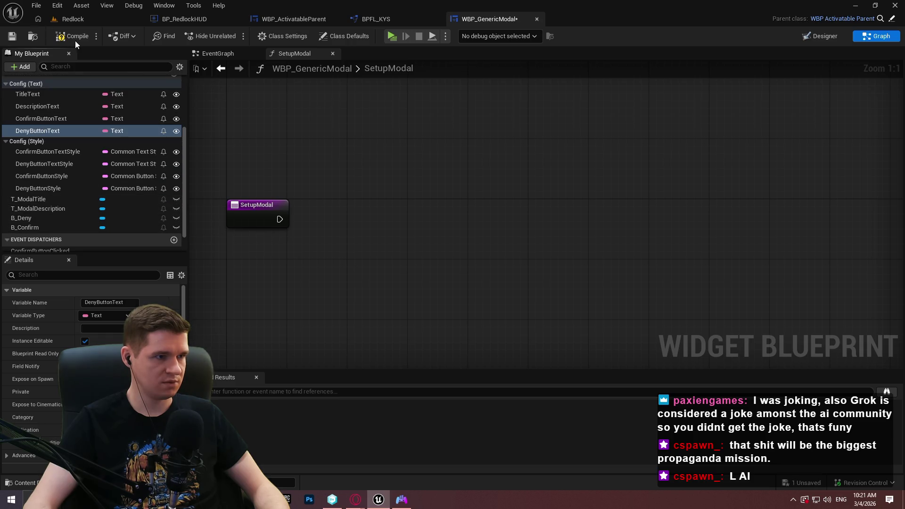
pyautogui.click(11, 36)
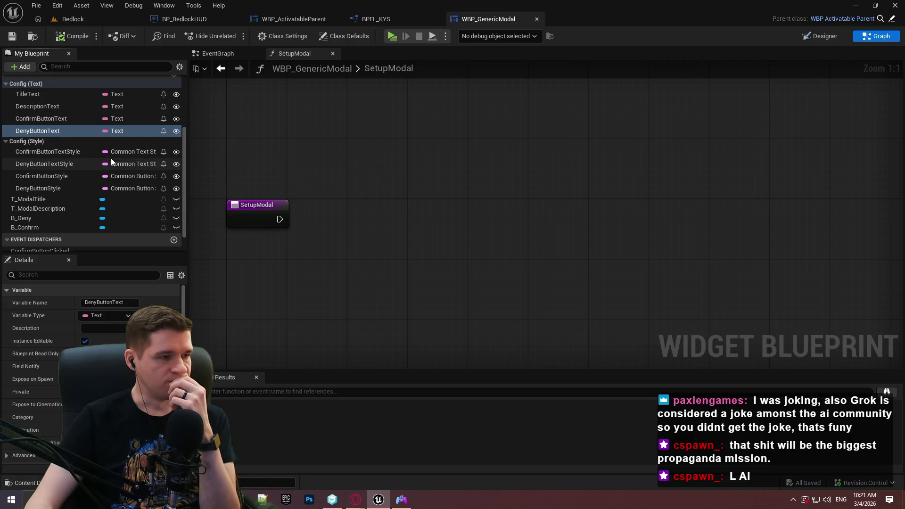
pyautogui.scroll(1, 111, 158)
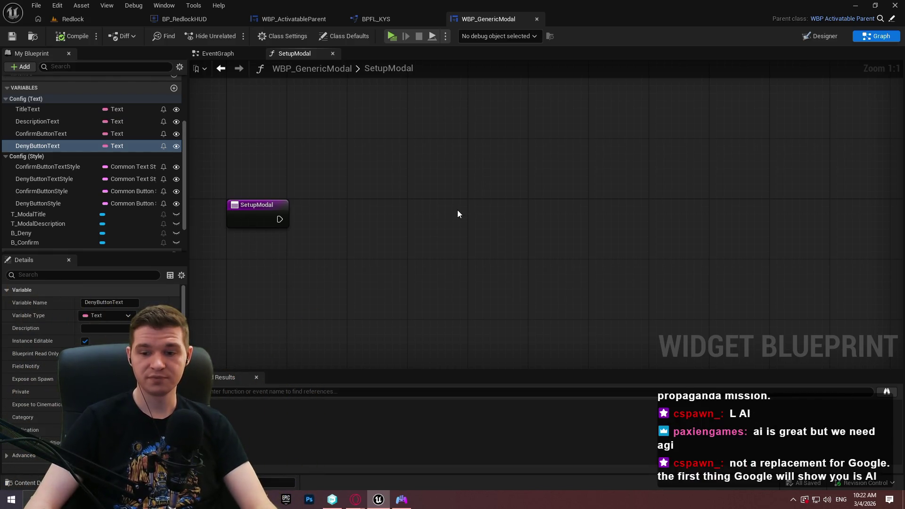
pyautogui.moveTo(415, 191); pyautogui.dragTo(468, 231)
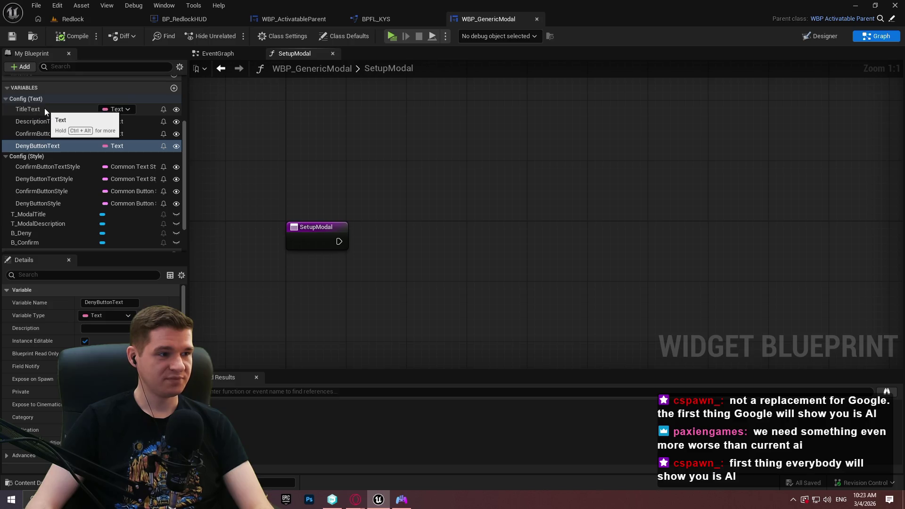
# Step: Add getter nodes for TitleText, DescriptionText, ConfirmButtonText and DenyButtonText to SetupModal
pyautogui.moveTo(43, 109)
pyautogui.mouseDown()
pyautogui.moveTo(337, 208)
pyautogui.moveTo(321, 265)
pyautogui.moveTo(327, 280)
pyautogui.mouseUp()
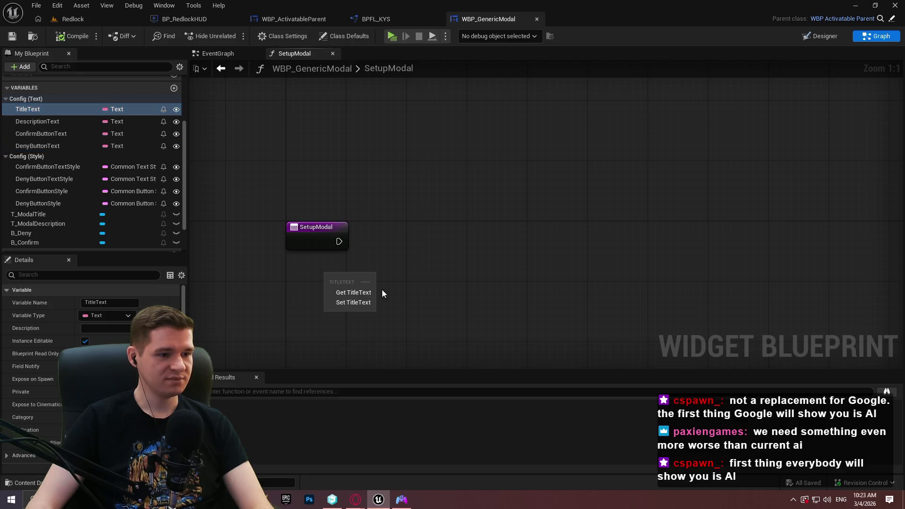
pyautogui.click(350, 288)
pyautogui.moveTo(38, 121)
pyautogui.mouseDown()
pyautogui.moveTo(323, 313)
pyautogui.moveTo(336, 306)
pyautogui.mouseUp()
pyautogui.click(349, 312)
pyautogui.moveTo(41, 134); pyautogui.dragTo(334, 330)
pyautogui.click(335, 338)
pyautogui.moveTo(38, 145)
pyautogui.mouseDown()
pyautogui.moveTo(317, 312)
pyautogui.moveTo(332, 340)
pyautogui.mouseUp()
pyautogui.click(335, 345)
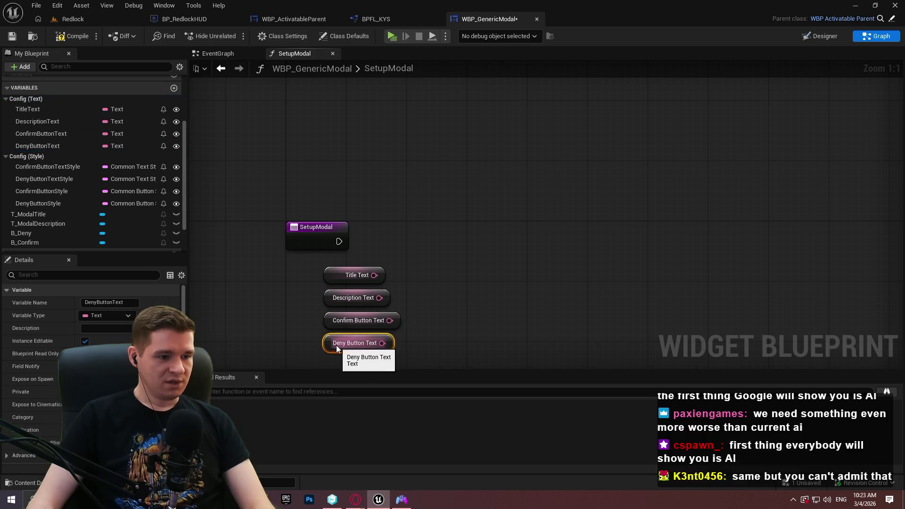
# Step: Add a T_ModalTitle getter and a SetText node targeting it
pyautogui.moveTo(447, 264); pyautogui.dragTo(439, 208)
pyautogui.scroll(-2, 50, 208)
pyautogui.moveTo(44, 173); pyautogui.dragTo(539, 188)
pyautogui.click(492, 206)
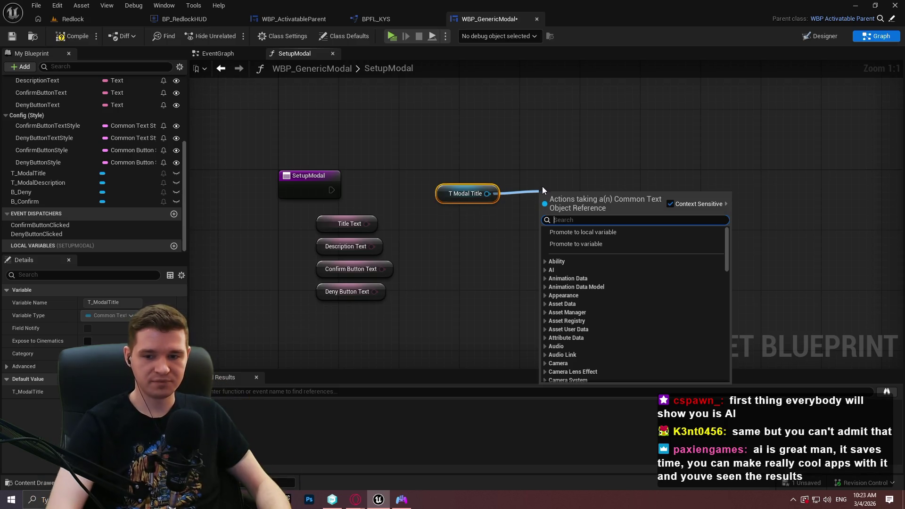
pyautogui.write('set text')
pyautogui.scroll(-2, 660, 306)
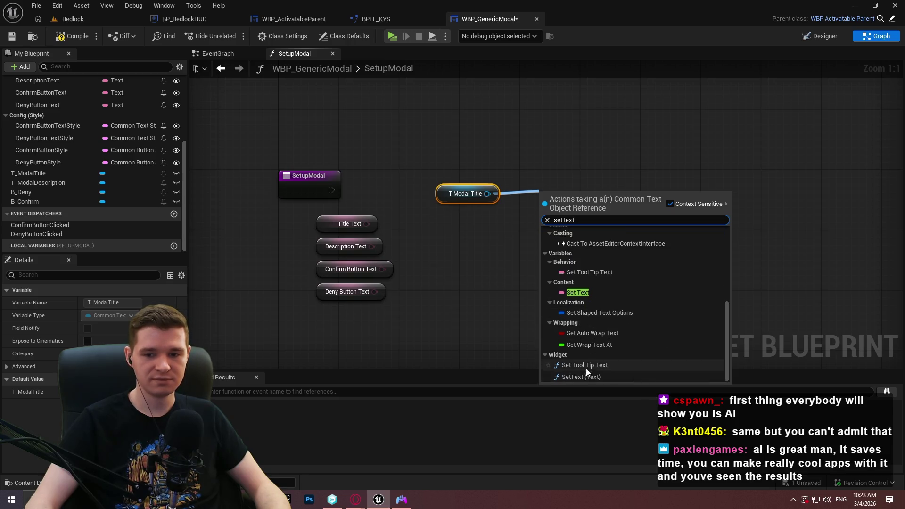
pyautogui.click(602, 376)
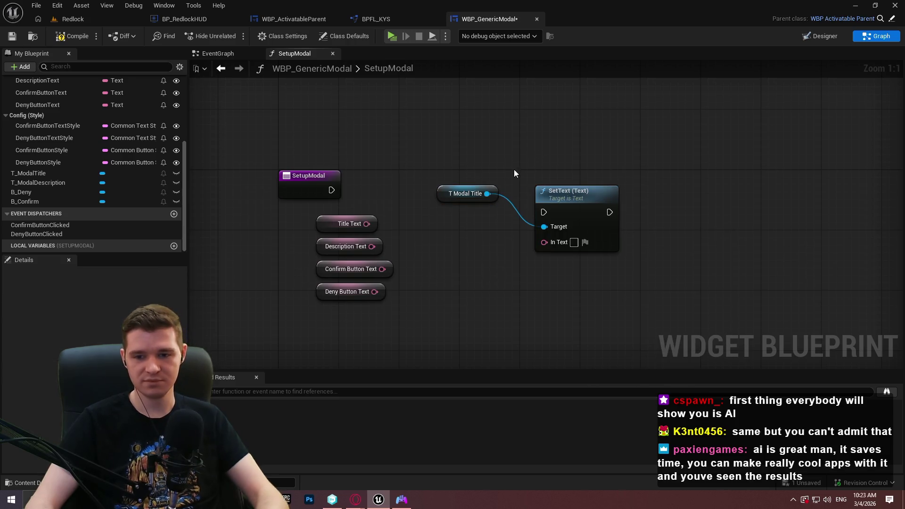
# Step: Wire SetupModal's execution and Title Text into the title SetText, then compile
pyautogui.moveTo(544, 212); pyautogui.dragTo(332, 190)
pyautogui.moveTo(561, 201); pyautogui.dragTo(582, 178)
pyautogui.moveTo(495, 193); pyautogui.dragTo(547, 208)
pyautogui.click(502, 283)
pyautogui.moveTo(497, 268); pyautogui.dragTo(558, 254)
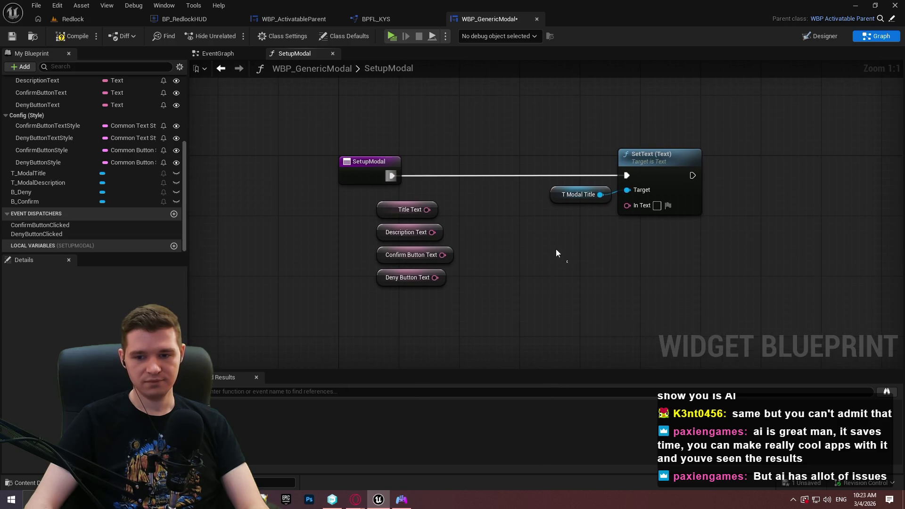
pyautogui.moveTo(427, 209)
pyautogui.mouseDown()
pyautogui.moveTo(636, 208)
pyautogui.moveTo(555, 231)
pyautogui.moveTo(613, 213)
pyautogui.mouseUp()
pyautogui.moveTo(655, 174); pyautogui.dragTo(663, 174)
pyautogui.click(431, 164)
pyautogui.click(65, 38)
# Step: Move the remaining text getters aside and add a SetText node targeting T_ModalDescription
pyautogui.moveTo(727, 260); pyautogui.dragTo(547, 137)
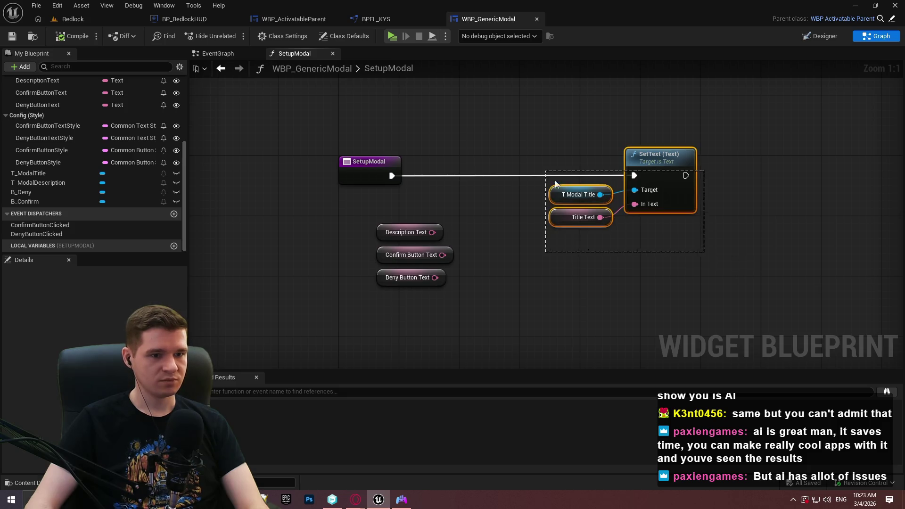
pyautogui.moveTo(396, 279)
pyautogui.mouseDown()
pyautogui.moveTo(319, 216)
pyautogui.moveTo(547, 264)
pyautogui.mouseUp()
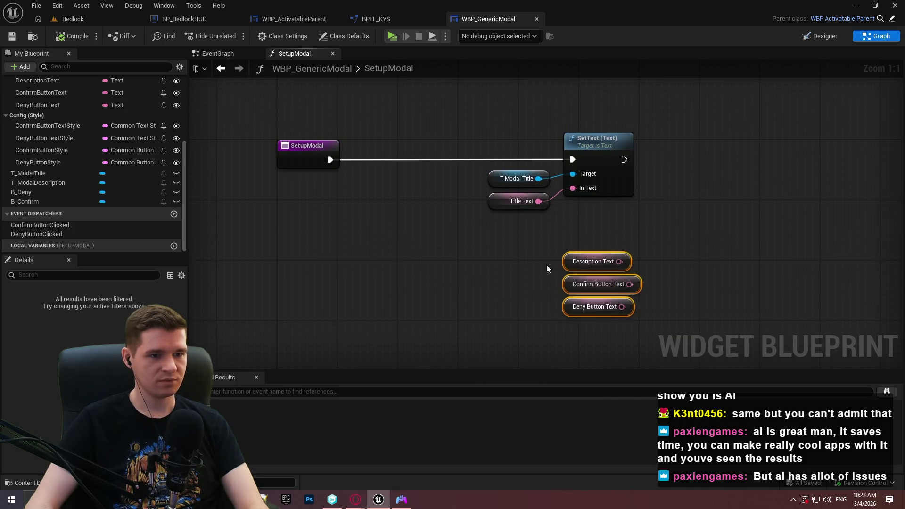
pyautogui.click(683, 244)
pyautogui.moveTo(683, 244); pyautogui.dragTo(539, 239)
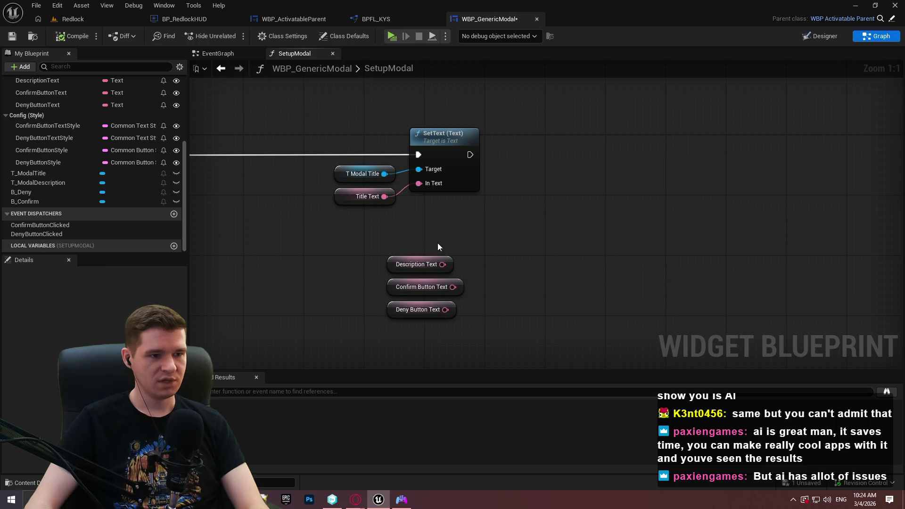
pyautogui.moveTo(44, 183); pyautogui.dragTo(512, 216)
pyautogui.click(538, 225)
pyautogui.moveTo(573, 219); pyautogui.dragTo(620, 211)
pyautogui.write('set text')
pyautogui.click(669, 383)
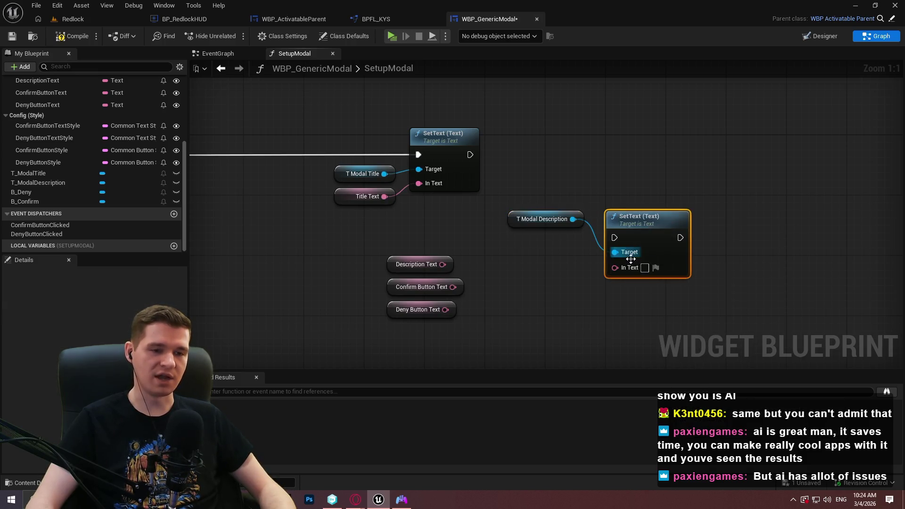
# Step: Chain the description SetText after the title one and feed it Description Text
pyautogui.moveTo(615, 238)
pyautogui.mouseDown()
pyautogui.moveTo(470, 154)
pyautogui.moveTo(685, 157)
pyautogui.moveTo(685, 164)
pyautogui.moveTo(672, 130)
pyautogui.mouseUp()
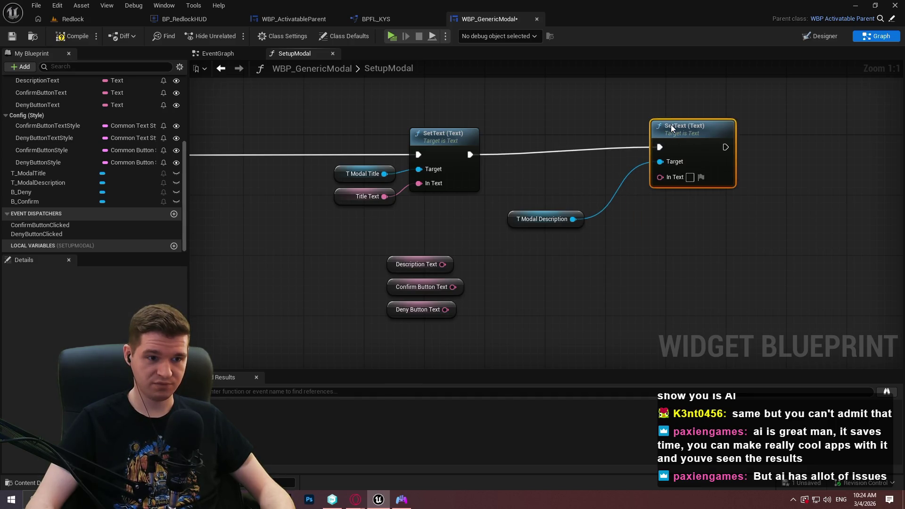
pyautogui.moveTo(582, 222); pyautogui.dragTo(643, 174)
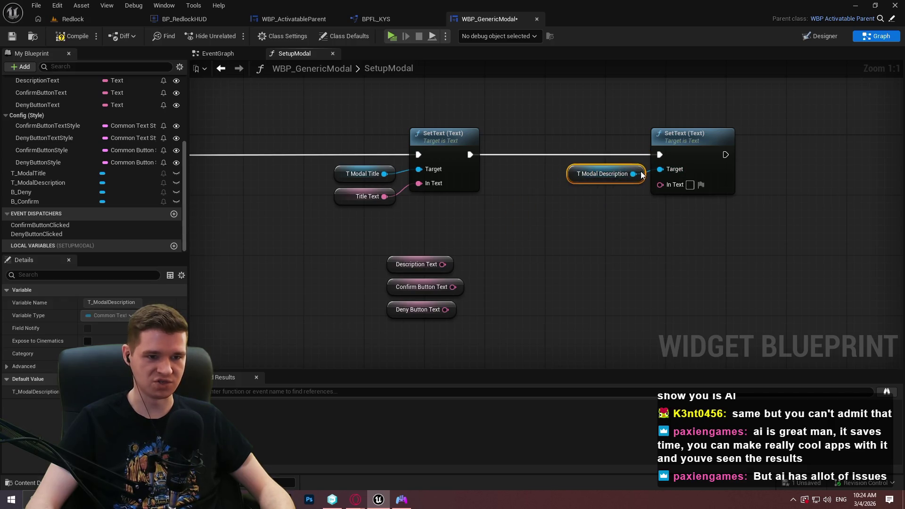
pyautogui.click(527, 251)
pyautogui.moveTo(446, 264)
pyautogui.mouseDown()
pyautogui.moveTo(708, 179)
pyautogui.moveTo(660, 183)
pyautogui.mouseUp()
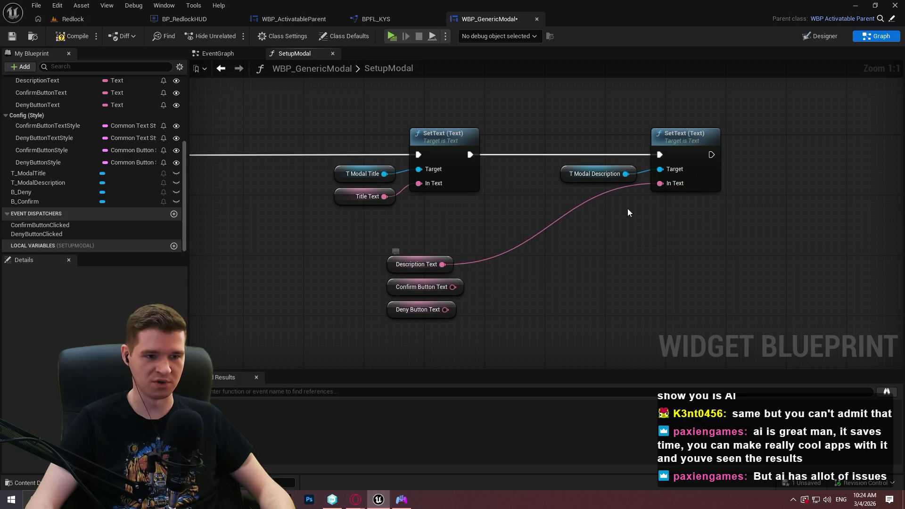
pyautogui.moveTo(445, 269); pyautogui.dragTo(629, 203)
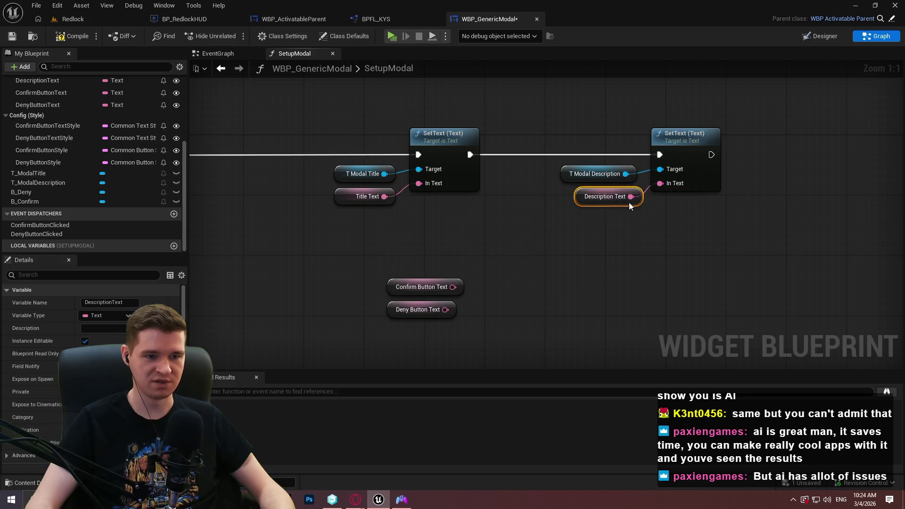
pyautogui.click(645, 226)
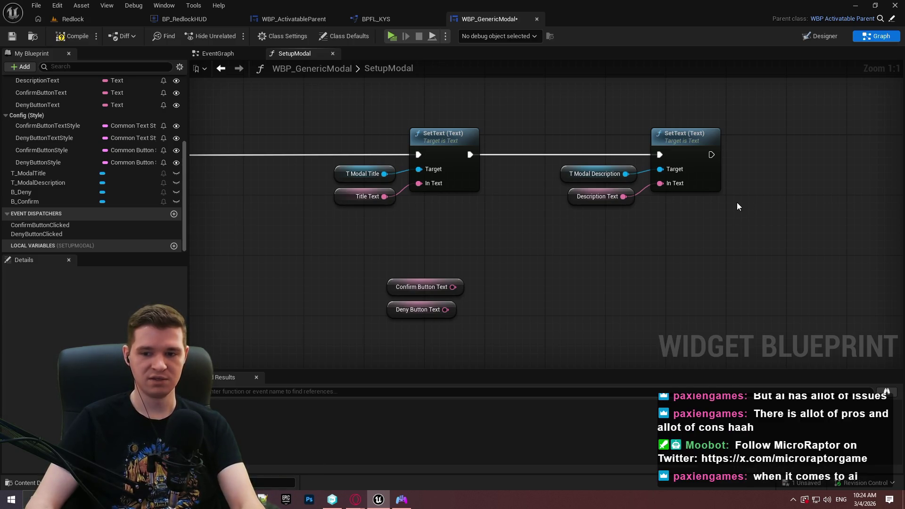
# Step: Inspect the B_Confirm variable, then go back to the Redlock level editor
pyautogui.scroll(-1, 704, 211)
pyautogui.scroll(-1, 665, 243)
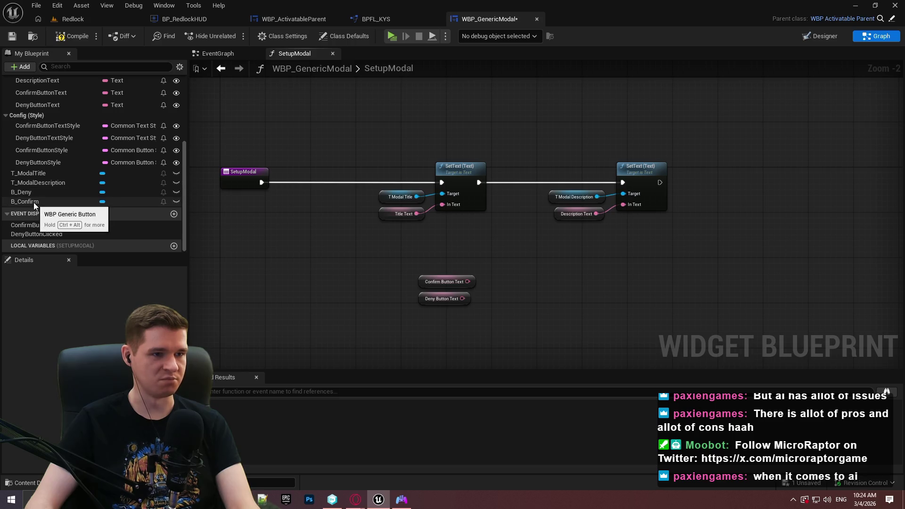
pyautogui.click(33, 202)
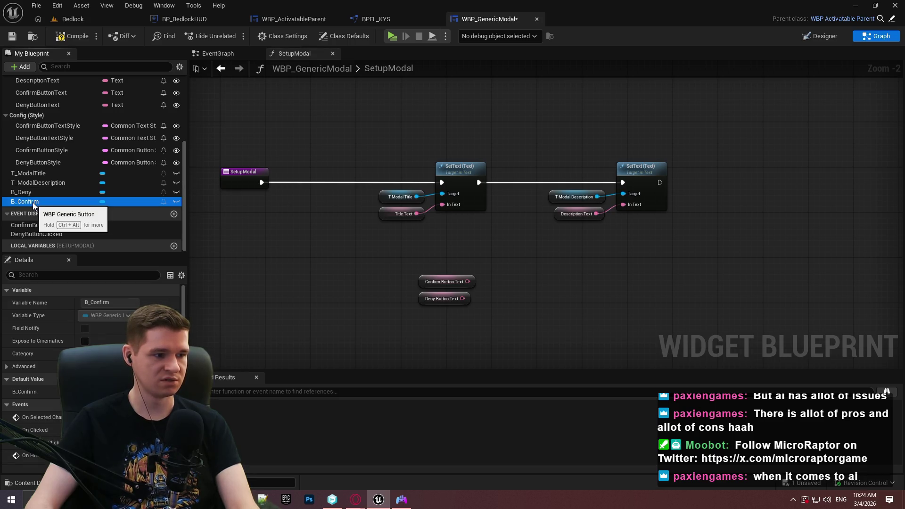
pyautogui.click(71, 19)
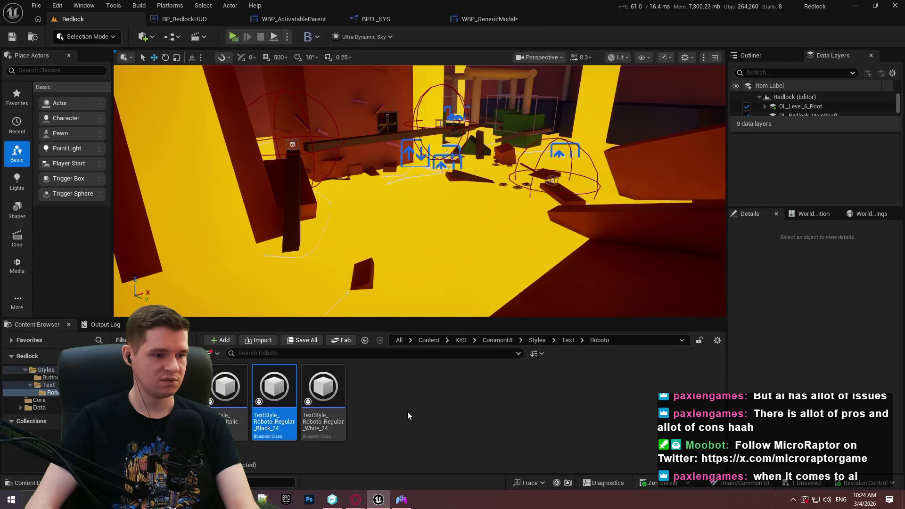
# Step: Browse to KYS > UI > Core > CommonWidgetBases and open WBP_GenericButton's event graph
pyautogui.click(538, 340)
pyautogui.click(497, 341)
pyautogui.click(460, 341)
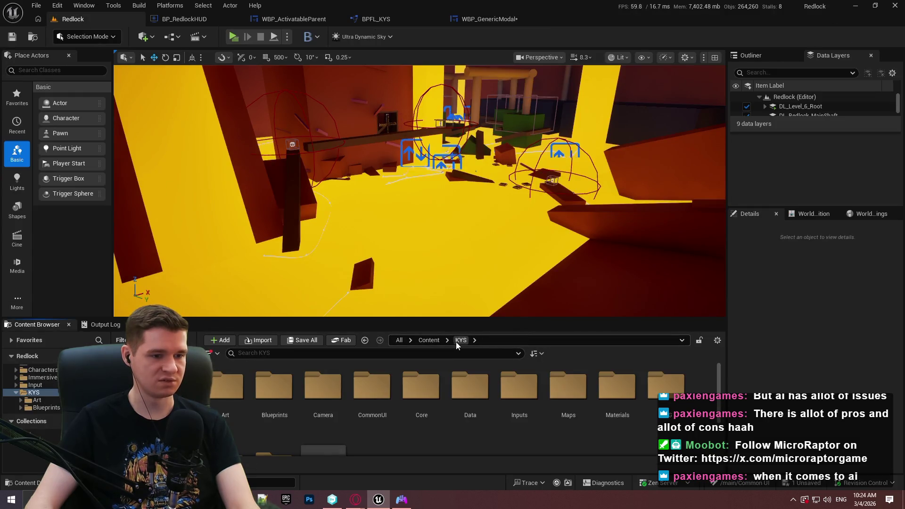
pyautogui.scroll(-2, 323, 415)
pyautogui.click(290, 433)
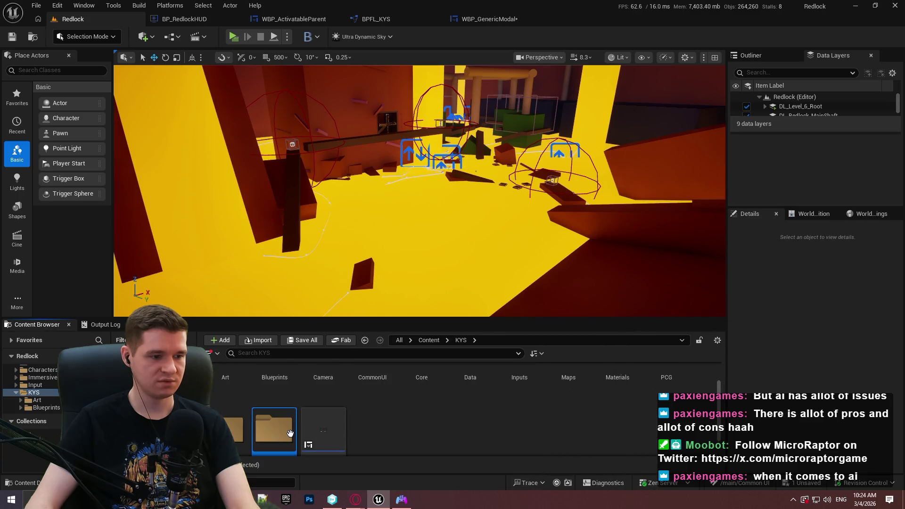
pyautogui.doubleClick(290, 434)
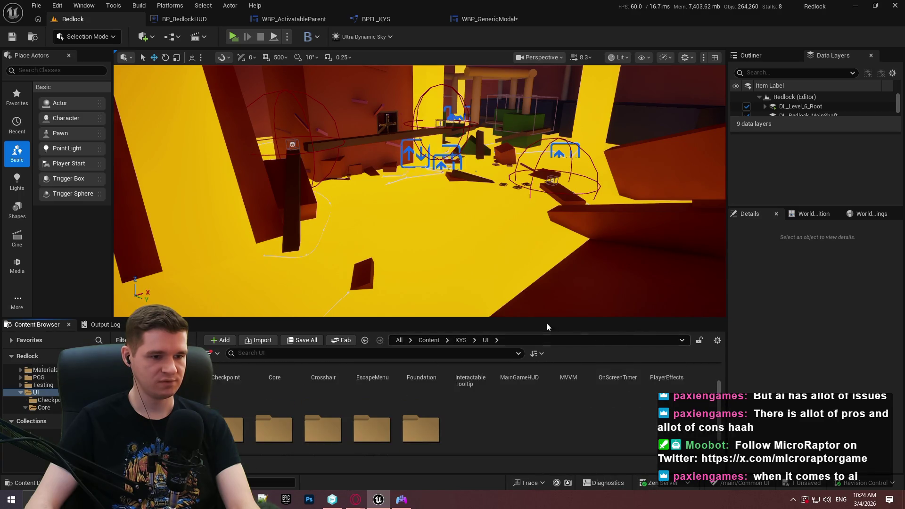
pyautogui.moveTo(535, 280); pyautogui.dragTo(525, 188)
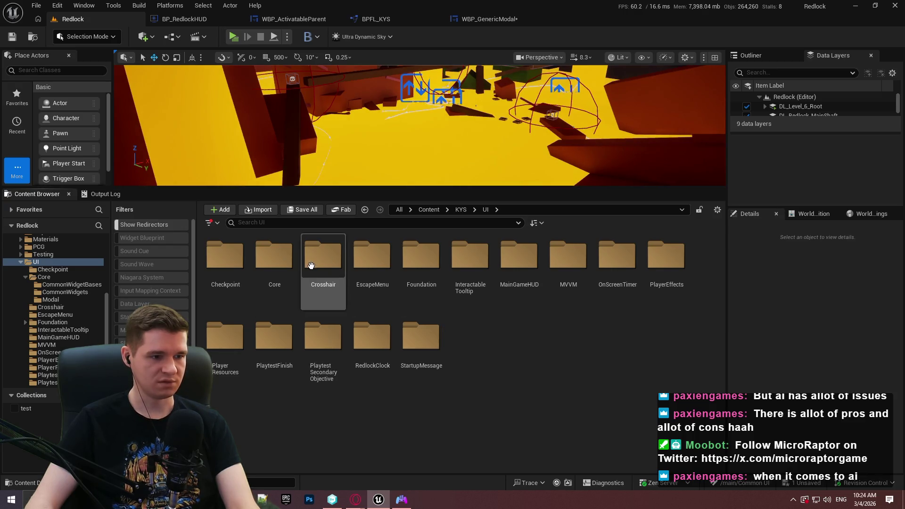
pyautogui.doubleClick(274, 257)
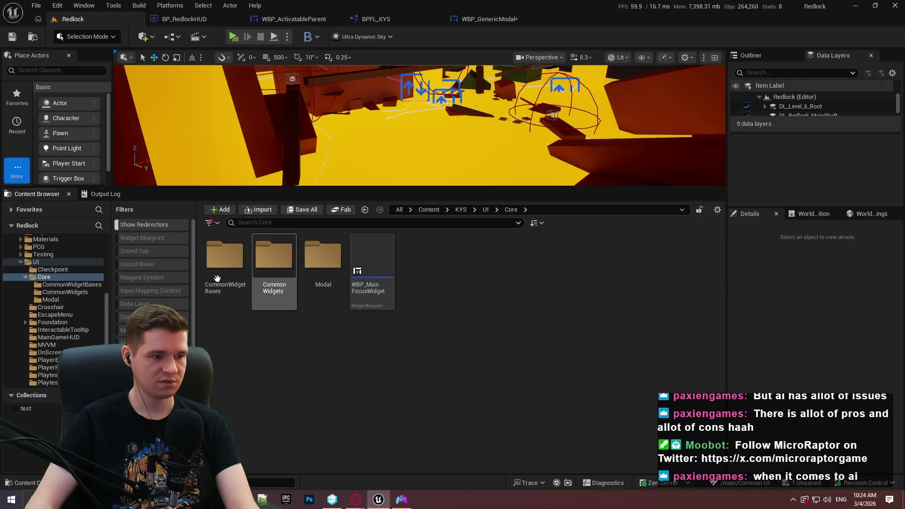
pyautogui.doubleClick(219, 278)
pyautogui.doubleClick(282, 292)
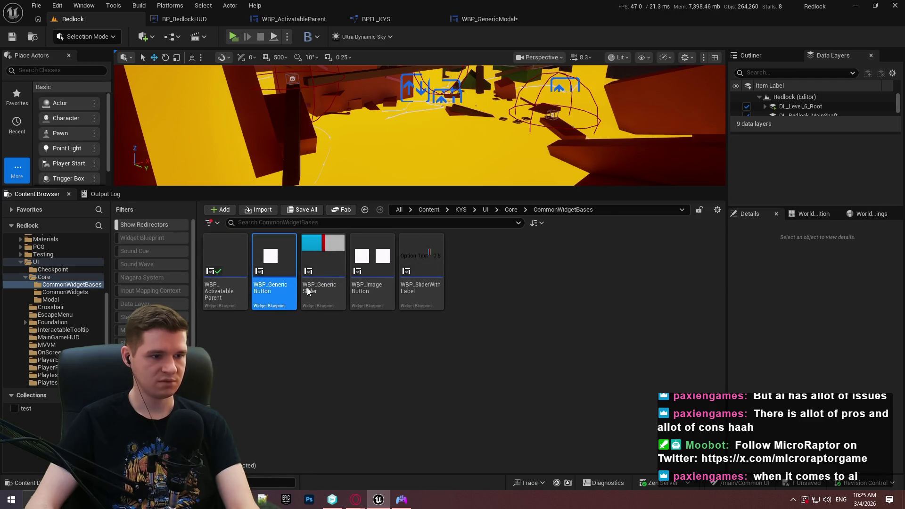
pyautogui.click(877, 36)
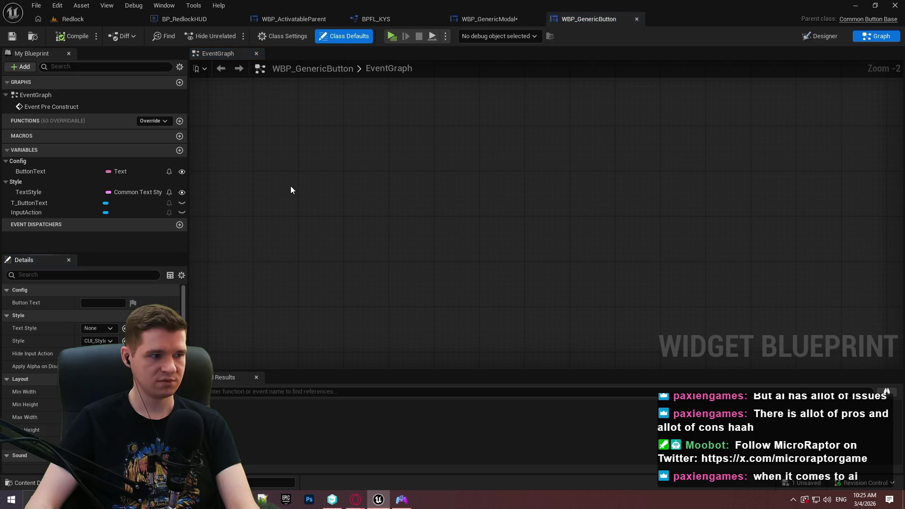
pyautogui.scroll(3, 544, 198)
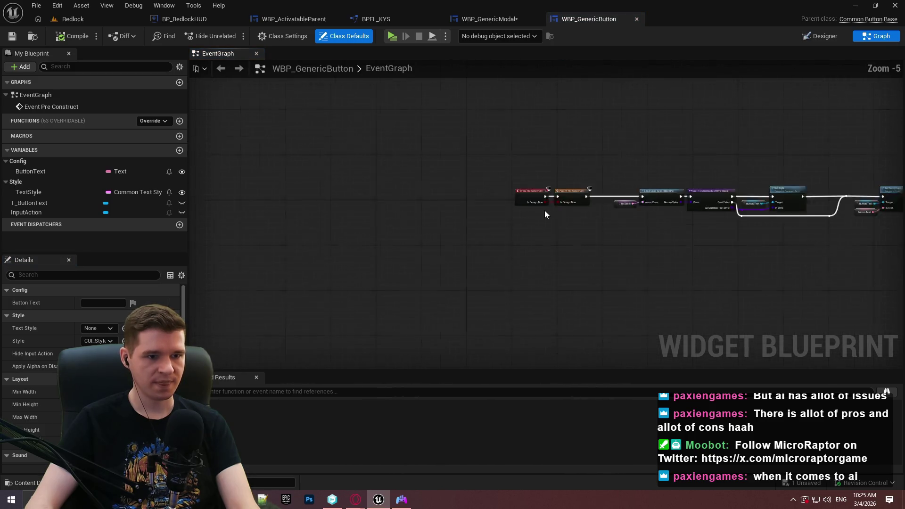
pyautogui.scroll(2, 542, 208)
pyautogui.moveTo(626, 257); pyautogui.dragTo(429, 256)
pyautogui.scroll(-2, 744, 268)
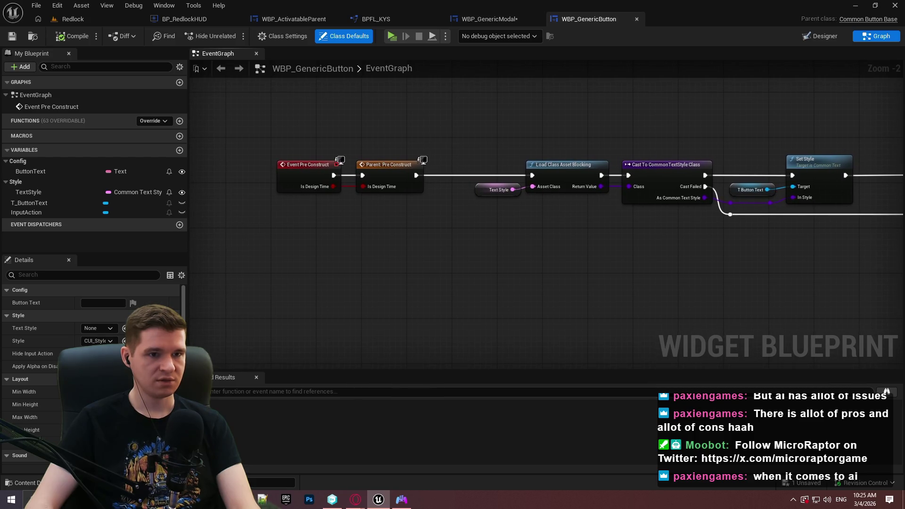
pyautogui.moveTo(892, 255); pyautogui.dragTo(777, 250)
pyautogui.moveTo(892, 255); pyautogui.dragTo(720, 246)
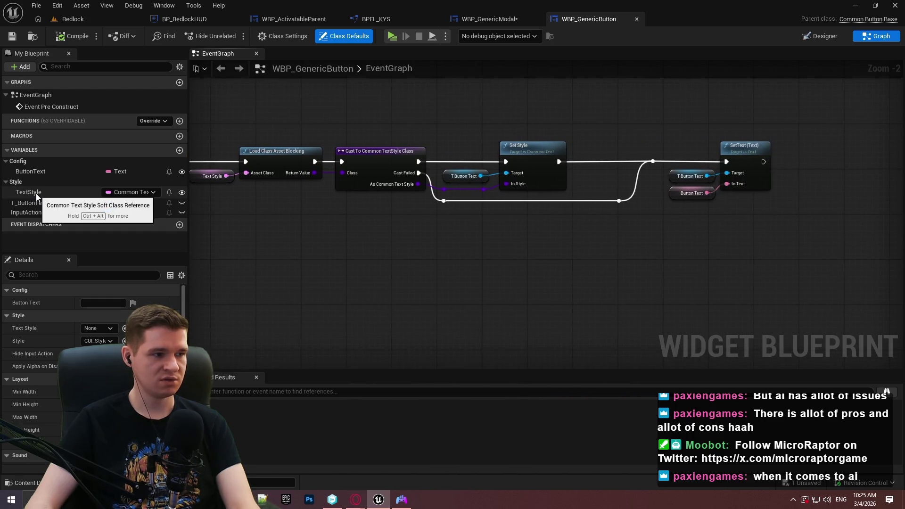
pyautogui.moveTo(421, 126); pyautogui.dragTo(784, 118)
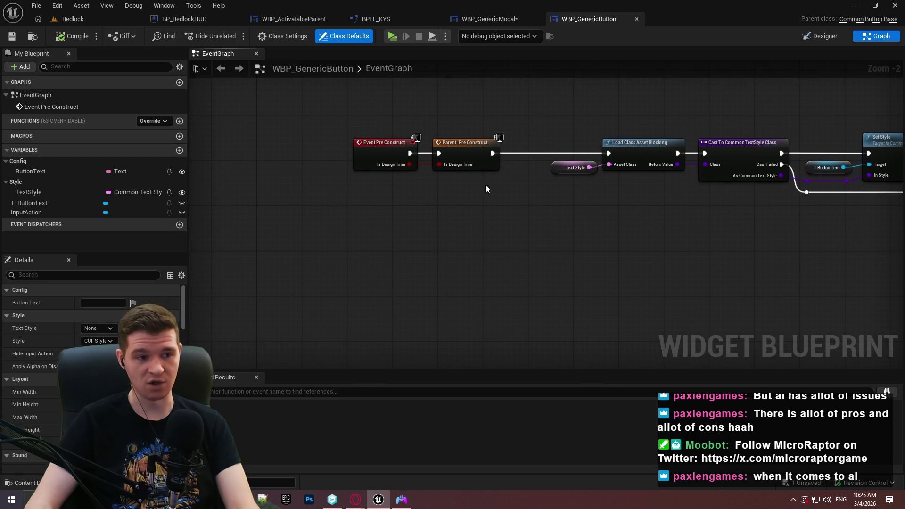
pyautogui.moveTo(735, 257)
pyautogui.mouseDown()
pyautogui.moveTo(485, 242)
pyautogui.moveTo(717, 261)
pyautogui.moveTo(472, 278)
pyautogui.mouseUp()
# Step: Place B_Deny and B_Confirm getter nodes in the SetupModal graph
pyautogui.click(475, 21)
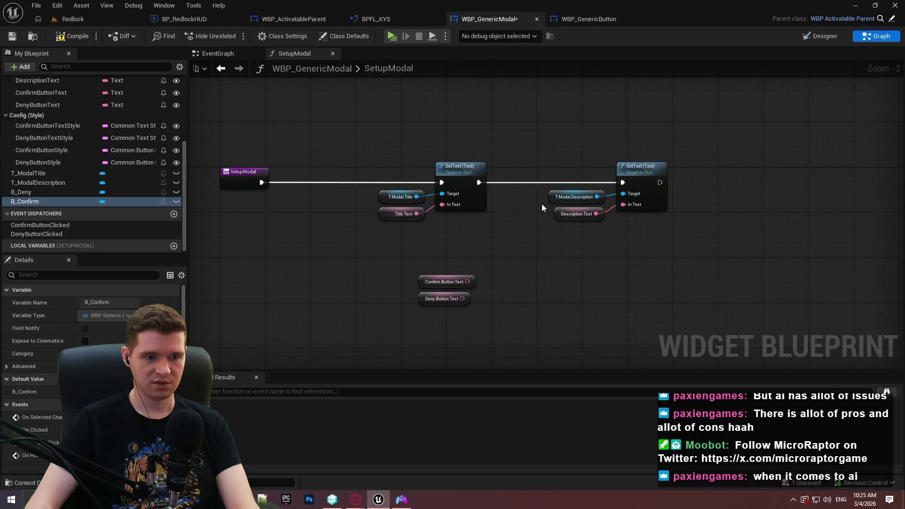
pyautogui.moveTo(556, 257); pyautogui.dragTo(290, 220)
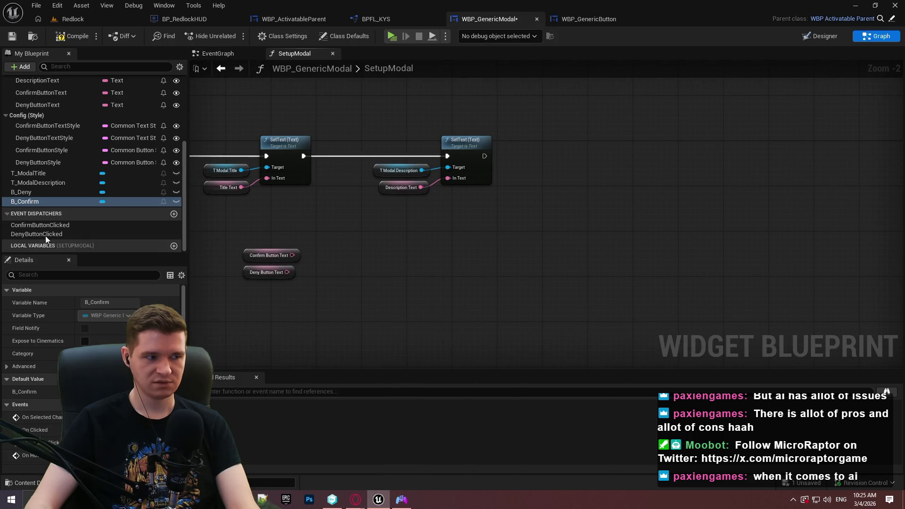
pyautogui.moveTo(19, 193); pyautogui.dragTo(360, 234)
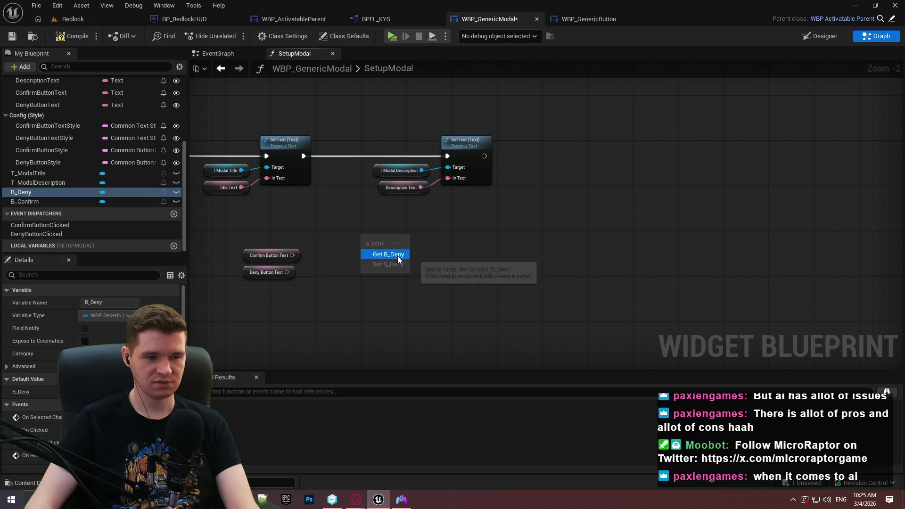
pyautogui.click(397, 256)
pyautogui.moveTo(42, 203)
pyautogui.mouseDown()
pyautogui.moveTo(369, 257)
pyautogui.moveTo(415, 236)
pyautogui.moveTo(450, 239)
pyautogui.mouseUp()
pyautogui.click(413, 273)
# Step: Search for Pre Construct and OnClick actions without adding nodes, and reposition B Deny
pyautogui.scroll(2, 370, 248)
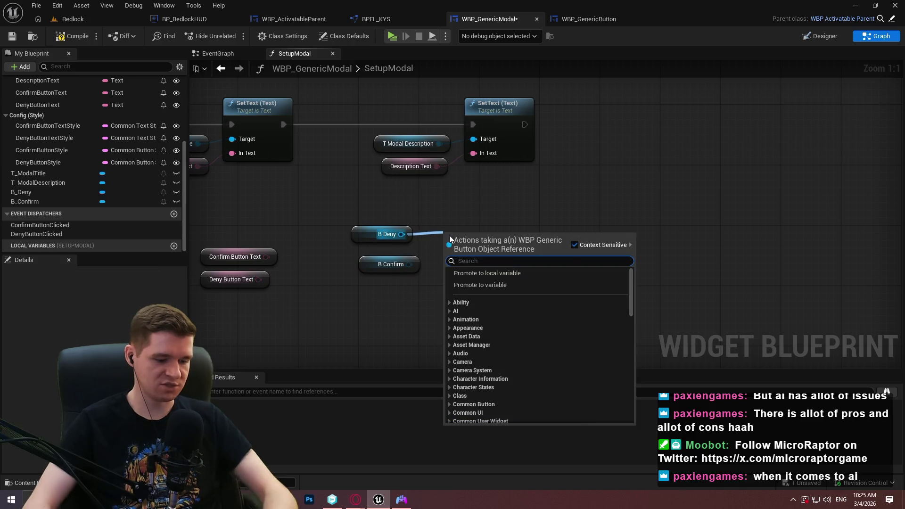
pyautogui.write('pre cons')
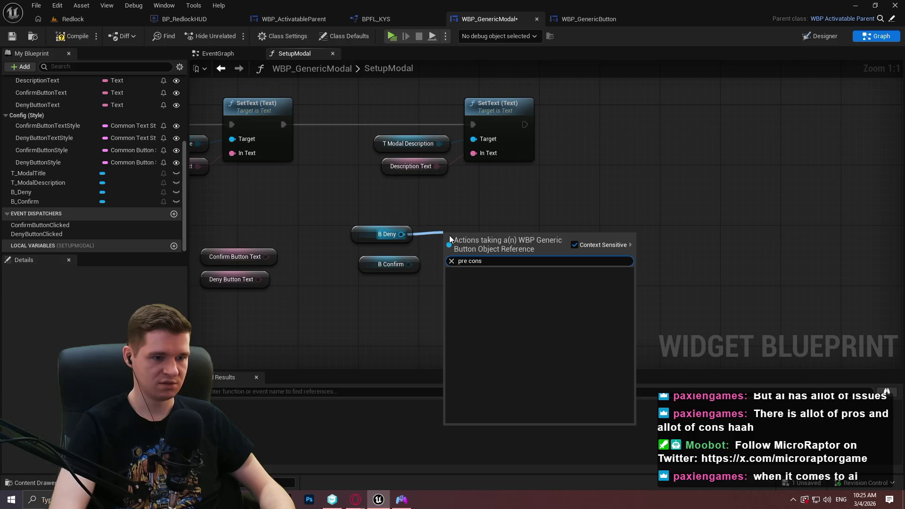
pyautogui.press('Escape')
pyautogui.click(406, 264)
pyautogui.moveTo(408, 264)
pyautogui.mouseDown()
pyautogui.moveTo(393, 263)
pyautogui.moveTo(438, 232)
pyautogui.moveTo(474, 237)
pyautogui.mouseUp()
pyautogui.write('onclick')
pyautogui.click(490, 216)
pyautogui.write('click')
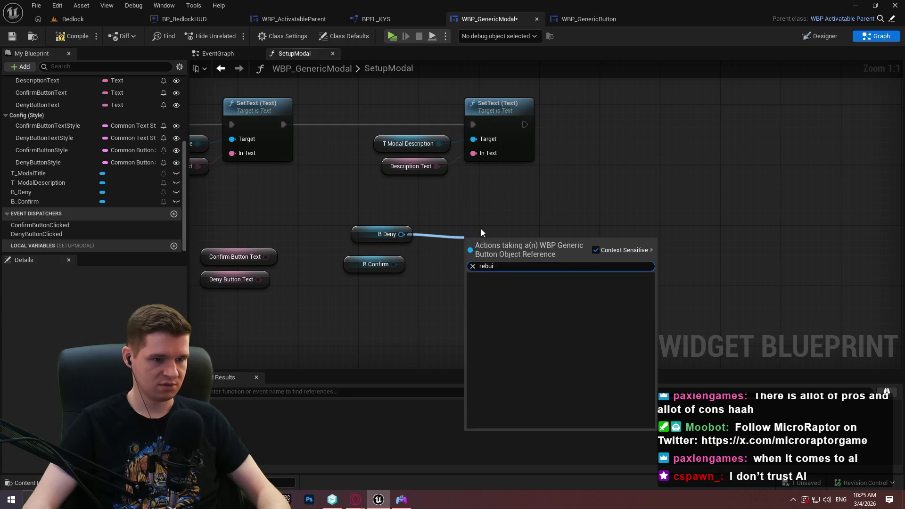
pyautogui.press('Escape')
pyautogui.click(410, 236)
pyautogui.moveTo(411, 234)
pyautogui.mouseDown()
pyautogui.moveTo(406, 239)
pyautogui.moveTo(450, 255)
pyautogui.moveTo(420, 318)
pyautogui.mouseUp()
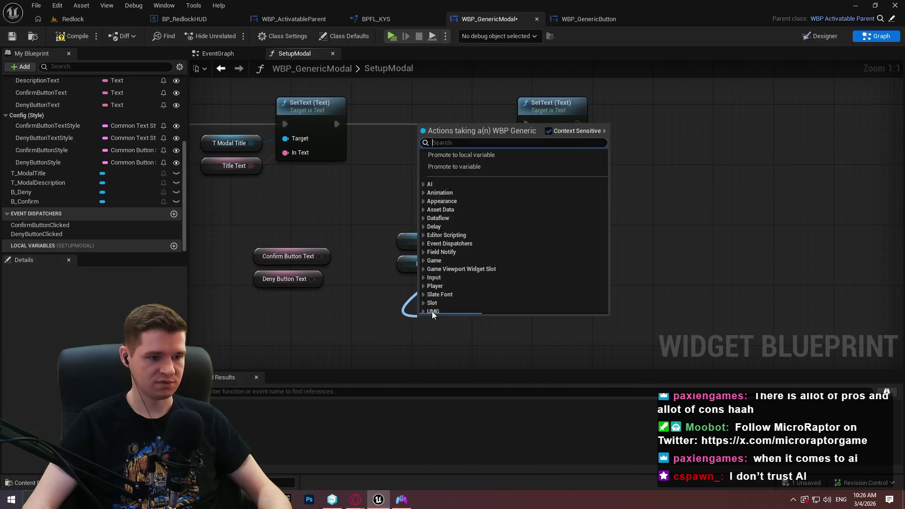
pyautogui.press('Escape')
pyautogui.moveTo(398, 234)
pyautogui.mouseDown()
pyautogui.moveTo(356, 323)
pyautogui.moveTo(451, 301)
pyautogui.mouseUp()
# Step: Add a SET Button Text node targeting B Deny
pyautogui.write('set text')
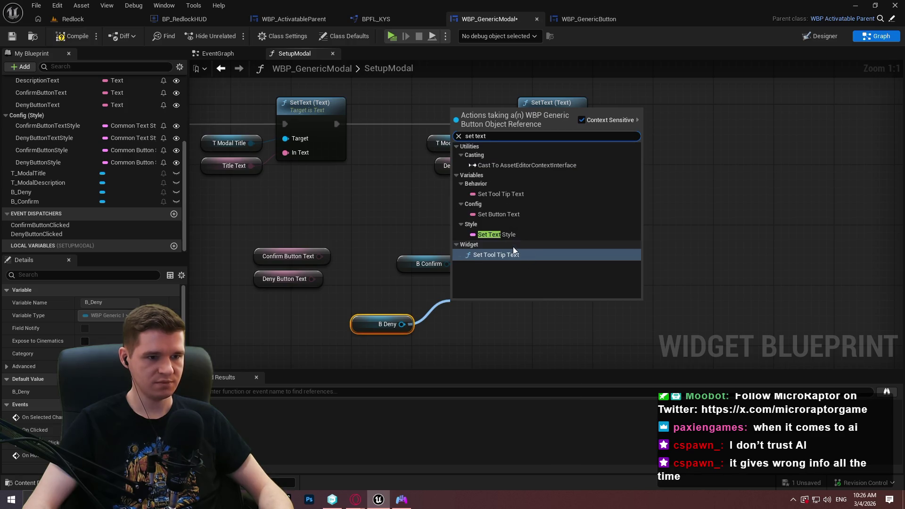
pyautogui.click(510, 215)
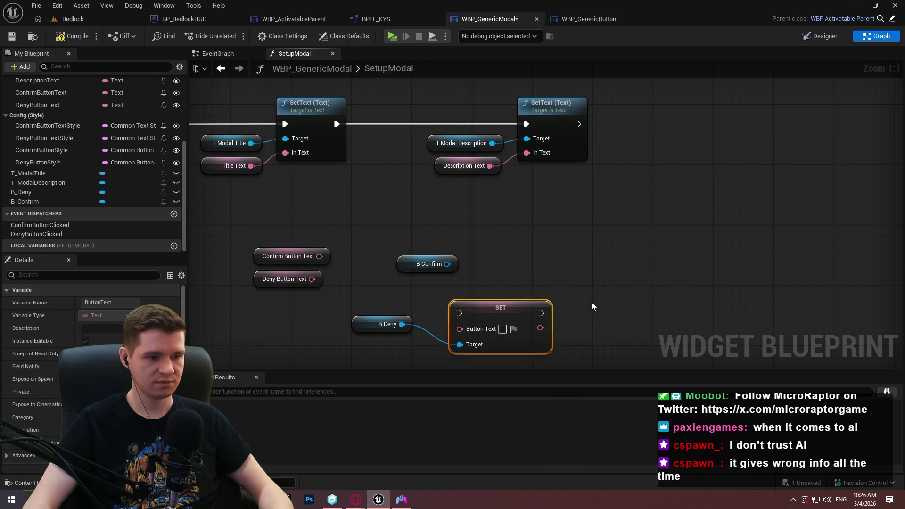
pyautogui.moveTo(592, 306); pyautogui.dragTo(579, 245)
pyautogui.moveTo(401, 259)
pyautogui.mouseDown()
pyautogui.moveTo(422, 309)
pyautogui.moveTo(594, 306)
pyautogui.mouseUp()
# Step: Add a SET Text Style node for B Deny chained after the Button Text setter
pyautogui.write('set')
pyautogui.write(' text style')
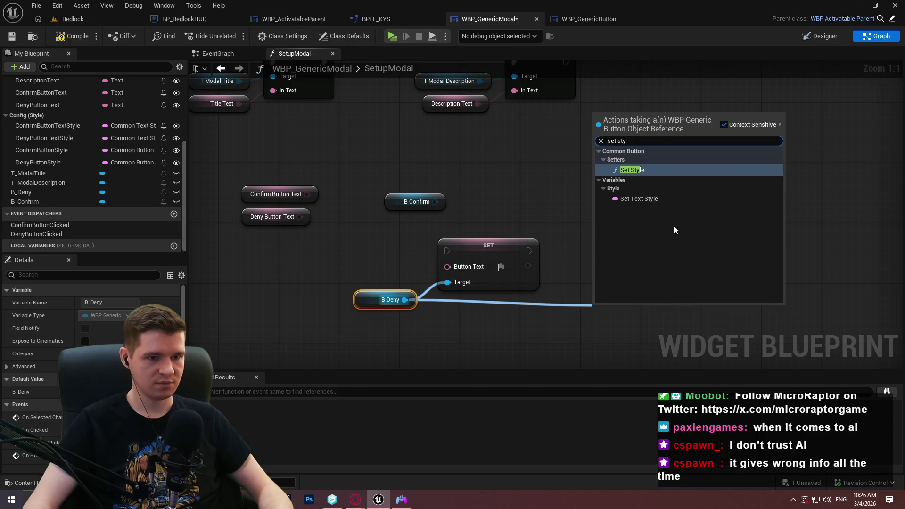
pyautogui.click(641, 197)
pyautogui.moveTo(598, 311)
pyautogui.mouseDown()
pyautogui.moveTo(604, 276)
pyautogui.moveTo(530, 244)
pyautogui.moveTo(514, 256)
pyautogui.moveTo(529, 251)
pyautogui.mouseUp()
pyautogui.moveTo(687, 306); pyautogui.dragTo(665, 247)
pyautogui.click(507, 312)
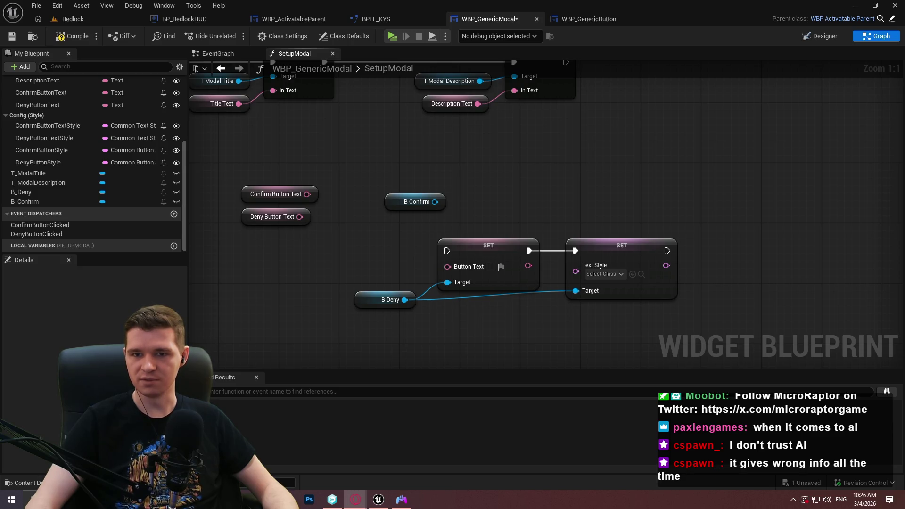
pyautogui.hotkey('alt', 'Tab')
# Step: Ask Grok what studies show about the harms of excessive screen time
pyautogui.click(443, 261)
pyautogui.write('Wha')
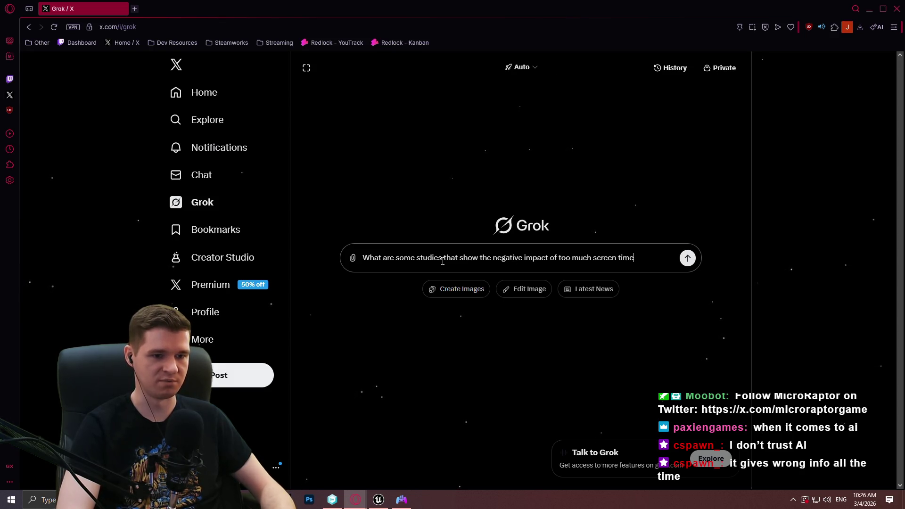
pyautogui.write('?')
pyautogui.press('Return')
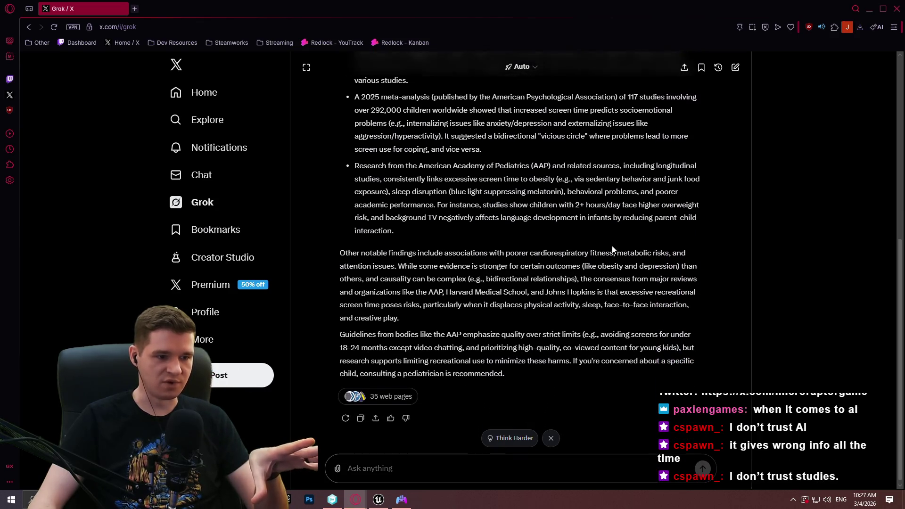
# Step: Show the 35 cited web pages and read the child-development and apa.org articles
pyautogui.click(396, 394)
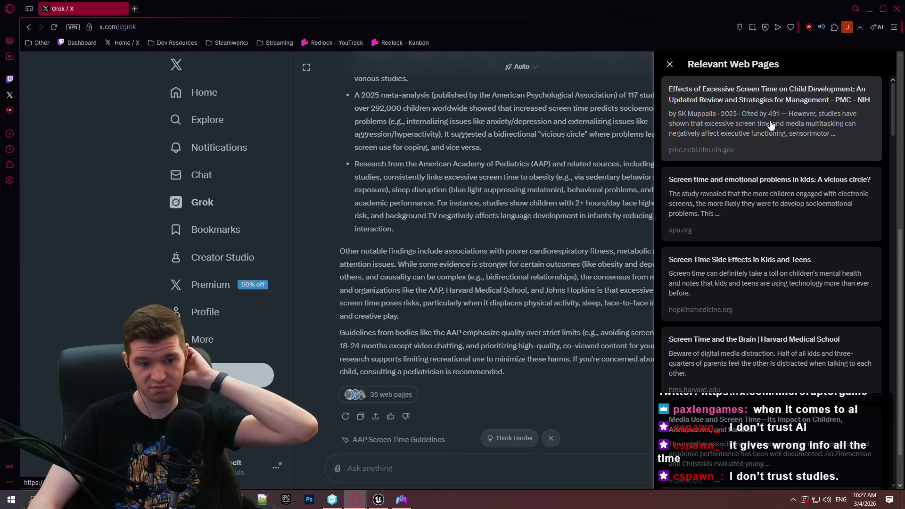
pyautogui.click(775, 138)
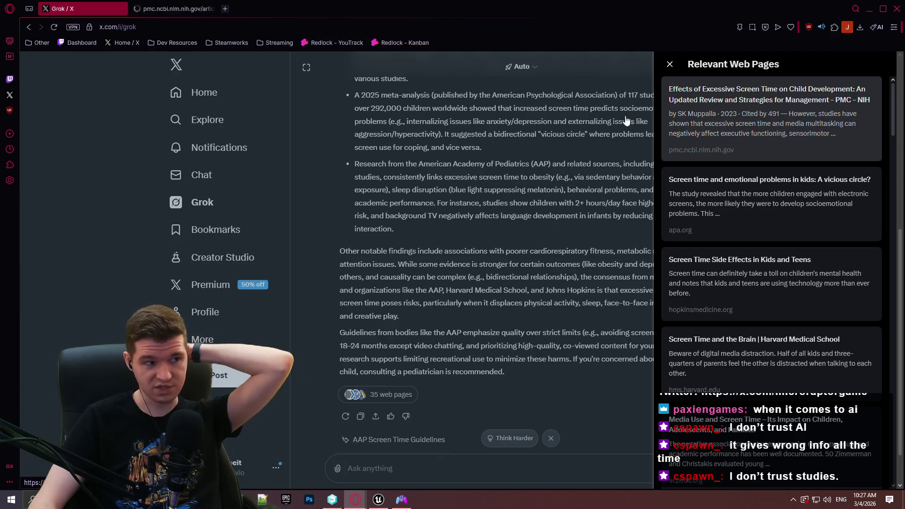
pyautogui.click(183, 9)
pyautogui.scroll(-9, 281, 91)
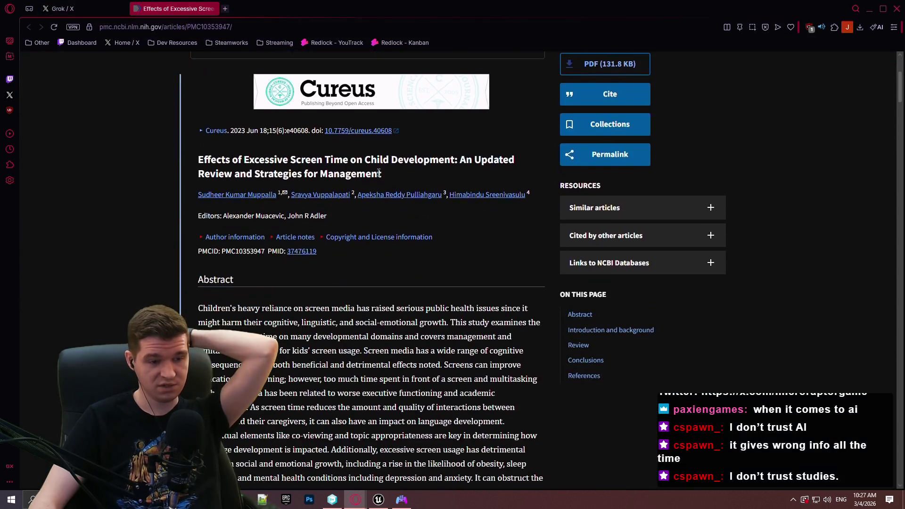
pyautogui.click(105, 7)
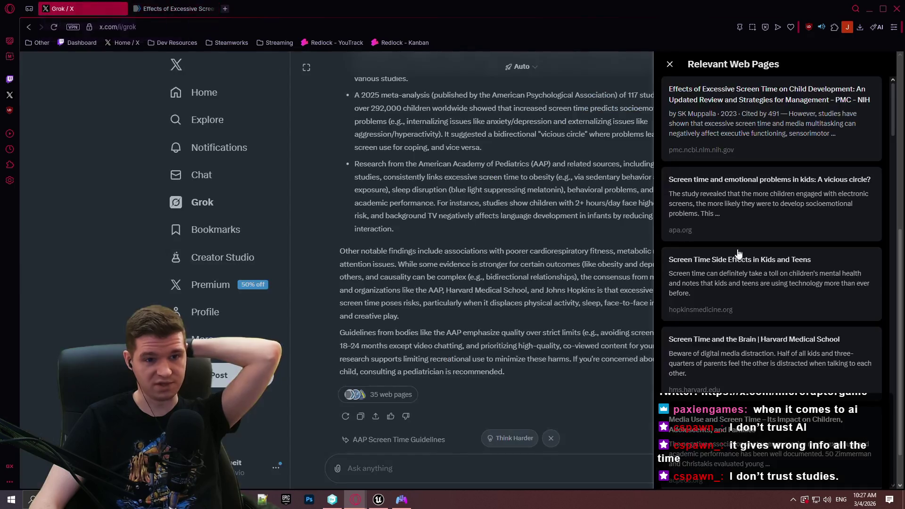
pyautogui.click(684, 233)
pyautogui.click(251, 14)
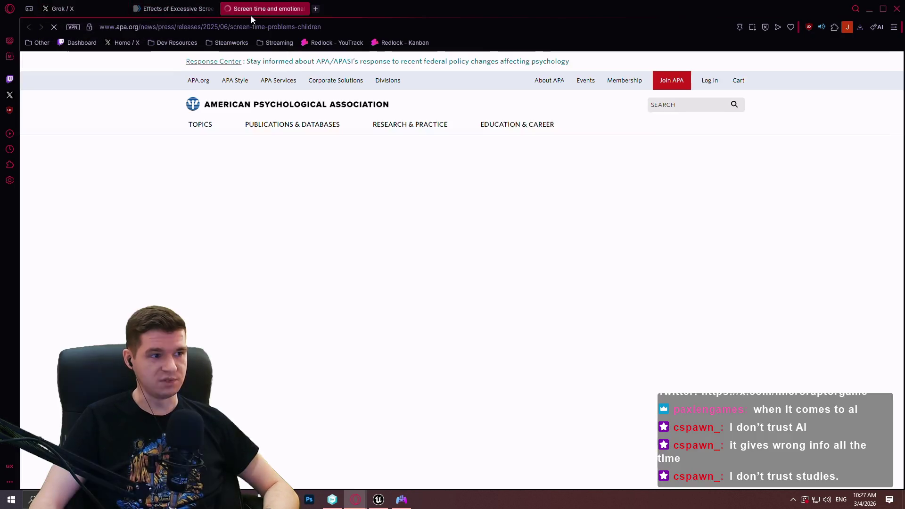
pyautogui.scroll(-1, 304, 213)
pyautogui.scroll(-9, 305, 214)
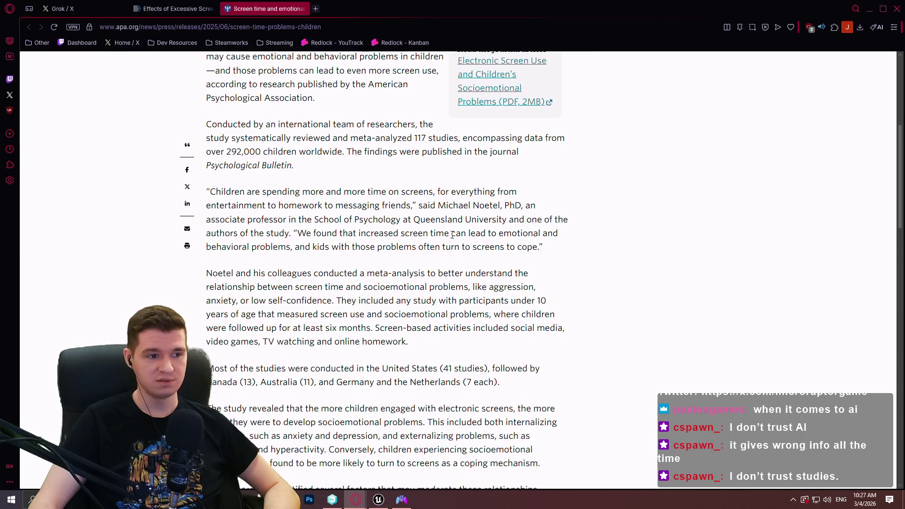
pyautogui.click(83, 10)
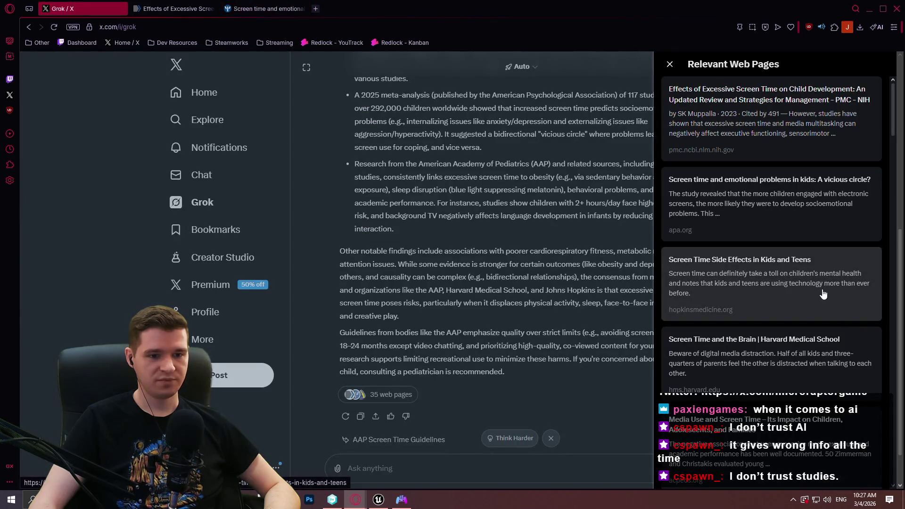
# Step: Open the Hopkins source in a background tab, then close the browser
pyautogui.click(823, 294)
pyautogui.scroll(-7, 764, 245)
pyautogui.scroll(-9, 743, 217)
pyautogui.moveTo(892, 169); pyautogui.dragTo(899, 381)
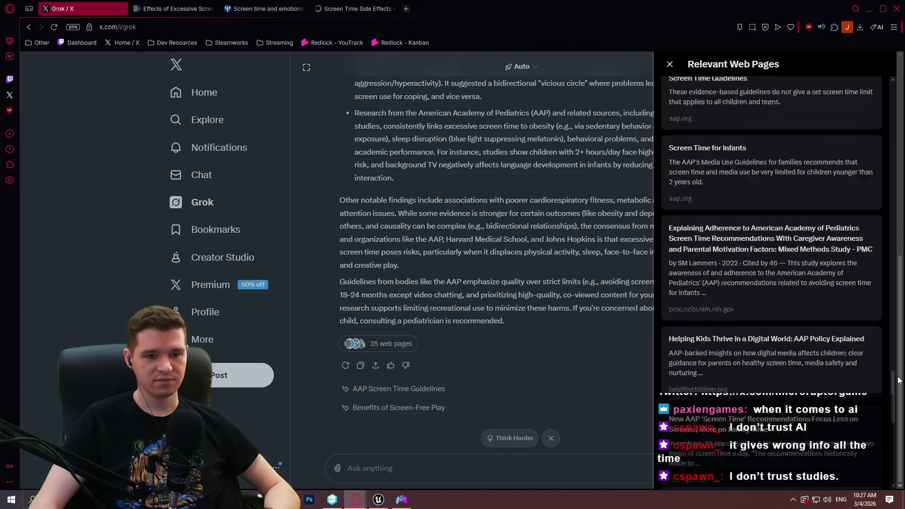
pyautogui.scroll(5, 898, 380)
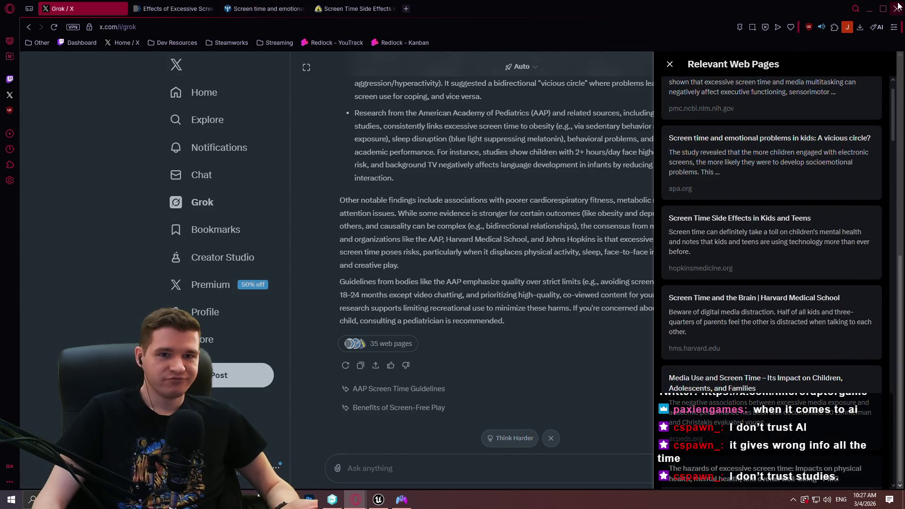
pyautogui.click(898, 6)
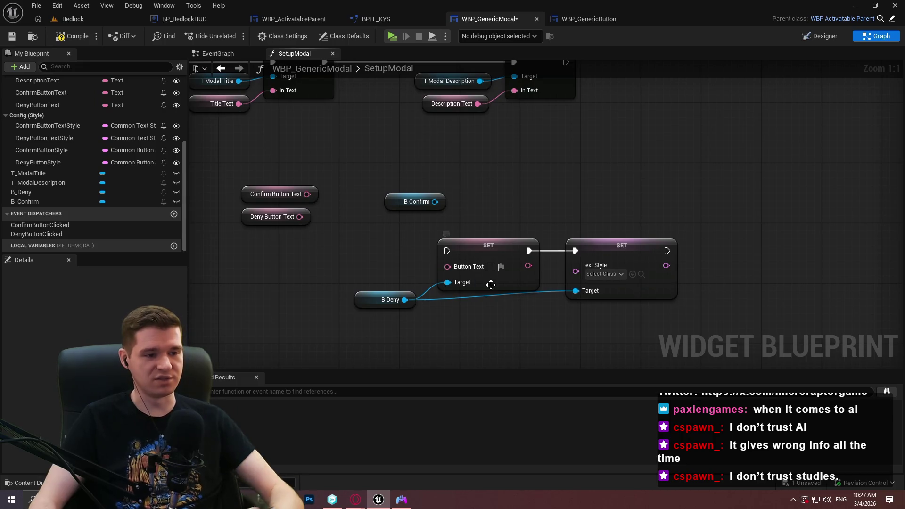
# Step: Route the B Deny wire through two aligned reroute knots into the first setter's Target
pyautogui.doubleClick(458, 298)
pyautogui.moveTo(464, 296); pyautogui.dragTo(539, 312)
pyautogui.press('q')
pyautogui.click(467, 309)
pyautogui.doubleClick(439, 300)
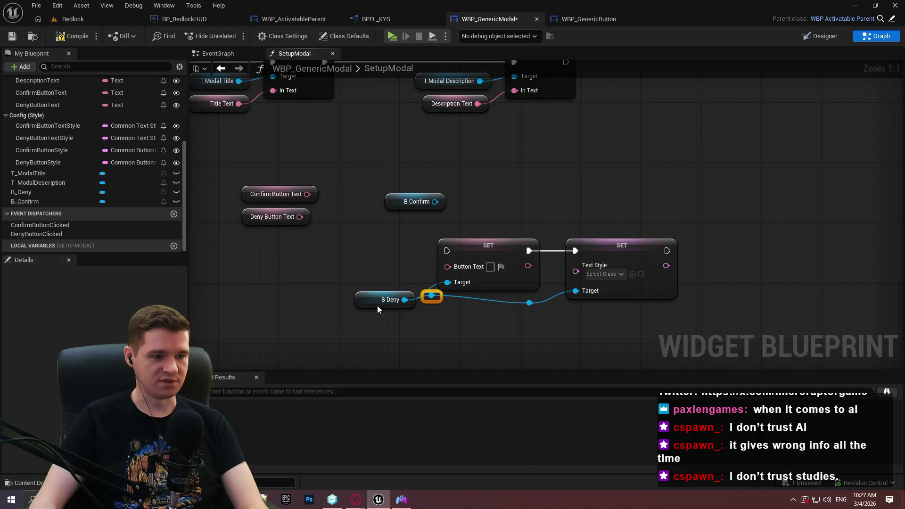
pyautogui.moveTo(357, 305); pyautogui.dragTo(342, 313)
pyautogui.moveTo(441, 303)
pyautogui.mouseDown()
pyautogui.moveTo(464, 311)
pyautogui.moveTo(447, 282)
pyautogui.mouseUp()
pyautogui.moveTo(388, 309); pyautogui.dragTo(404, 309)
pyautogui.click(436, 293)
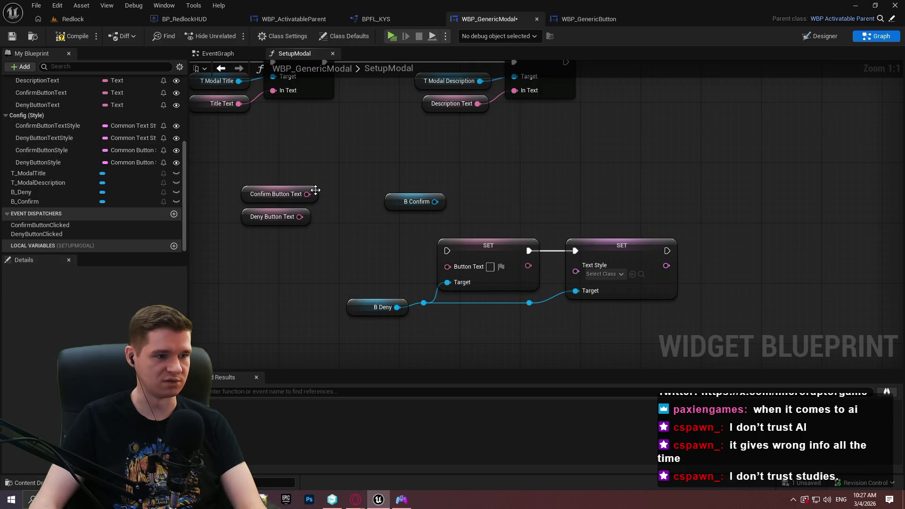
# Step: Connect Deny Button Text to Button Text and a Deny Button Text Style getter to Text Style
pyautogui.moveTo(300, 217)
pyautogui.mouseDown()
pyautogui.moveTo(453, 265)
pyautogui.moveTo(426, 260)
pyautogui.moveTo(409, 281)
pyautogui.mouseUp()
pyautogui.moveTo(454, 330); pyautogui.dragTo(613, 264)
pyautogui.moveTo(542, 245)
pyautogui.mouseDown()
pyautogui.moveTo(622, 250)
pyautogui.moveTo(616, 238)
pyautogui.moveTo(546, 259)
pyautogui.mouseUp()
pyautogui.click(413, 234)
pyautogui.write('text style')
pyautogui.click(615, 356)
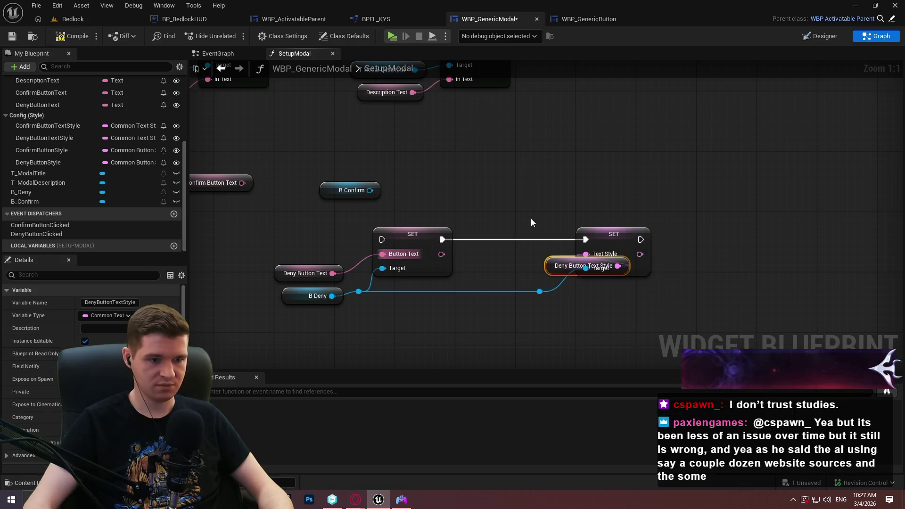
pyautogui.moveTo(553, 269); pyautogui.dragTo(485, 268)
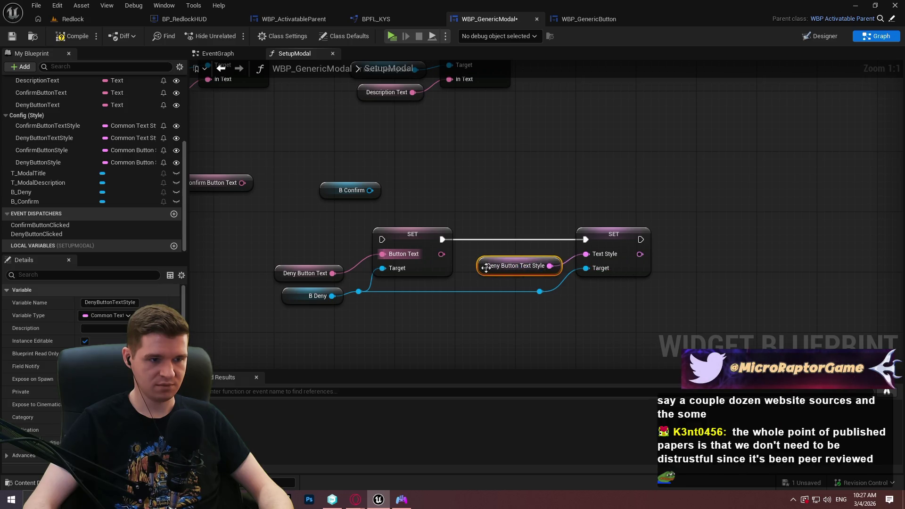
pyautogui.click(566, 254)
pyautogui.moveTo(504, 321)
pyautogui.mouseDown()
pyautogui.moveTo(538, 297)
pyautogui.moveTo(520, 293)
pyautogui.mouseUp()
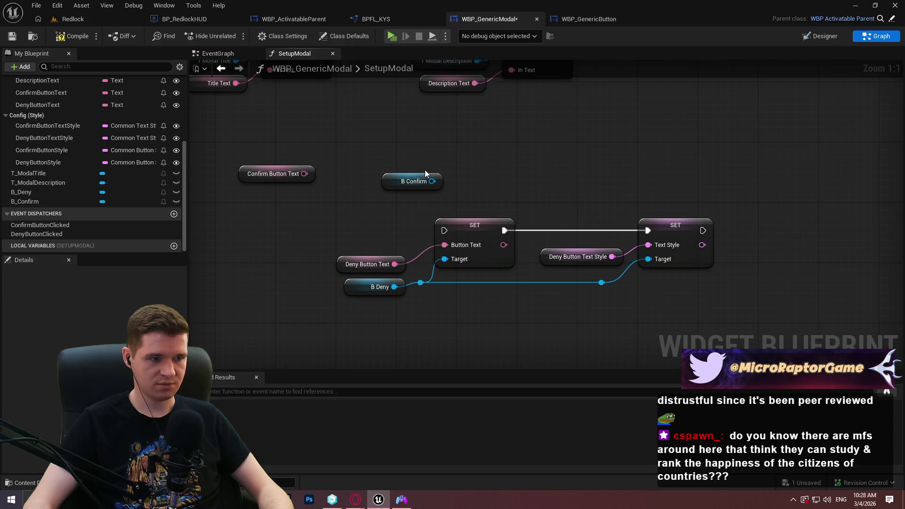
# Step: Duplicate the B Deny setter chain and wire the copy into the execution flow
pyautogui.moveTo(426, 174); pyautogui.dragTo(343, 175)
pyautogui.moveTo(683, 317); pyautogui.dragTo(396, 222)
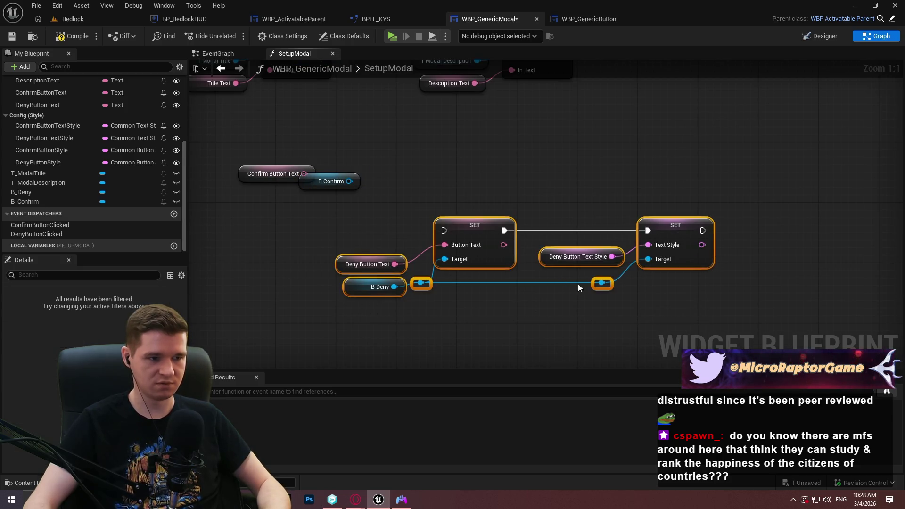
pyautogui.hotkey('ctrl', 'c')
pyautogui.hotkey('ctrl', 'v')
pyautogui.moveTo(637, 241)
pyautogui.mouseDown()
pyautogui.moveTo(455, 222)
pyautogui.moveTo(454, 212)
pyautogui.mouseUp()
pyautogui.moveTo(662, 233); pyautogui.dragTo(677, 204)
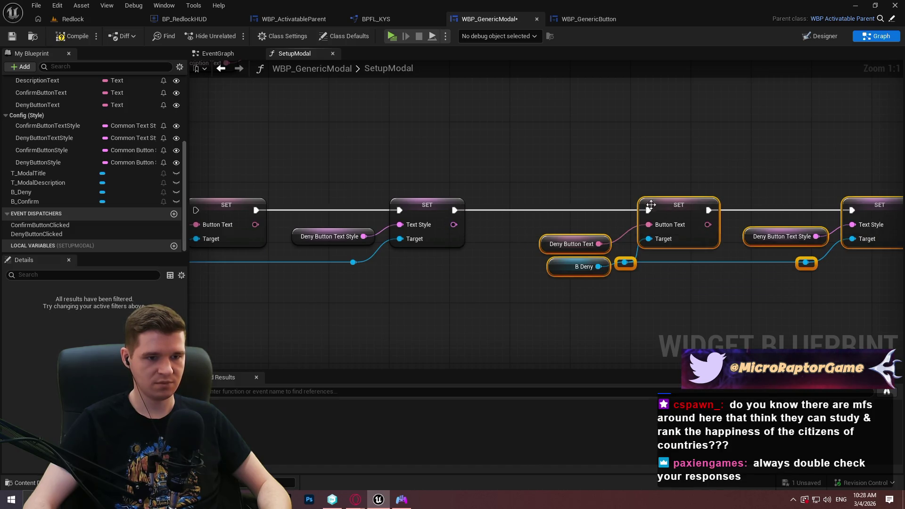
pyautogui.click(514, 162)
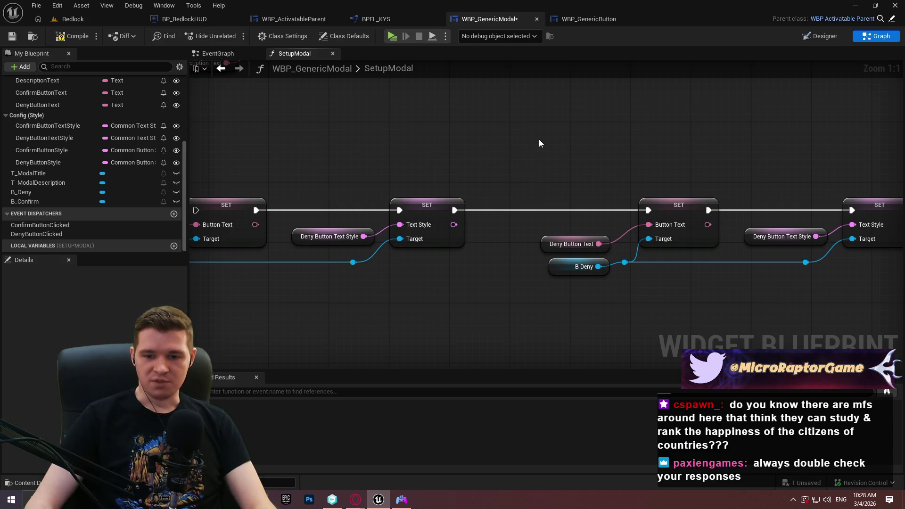
# Step: Connect B Confirm as the copied chain's target and delete the copied B Deny getter
pyautogui.moveTo(536, 140)
pyautogui.mouseDown()
pyautogui.moveTo(707, 133)
pyautogui.moveTo(678, 134)
pyautogui.mouseUp()
pyautogui.moveTo(250, 152)
pyautogui.mouseDown()
pyautogui.moveTo(662, 286)
pyautogui.moveTo(732, 287)
pyautogui.moveTo(767, 256)
pyautogui.moveTo(733, 285)
pyautogui.moveTo(665, 278)
pyautogui.mouseUp()
pyautogui.click(647, 263)
pyautogui.press('Delete')
pyautogui.moveTo(608, 286); pyautogui.dragTo(623, 255)
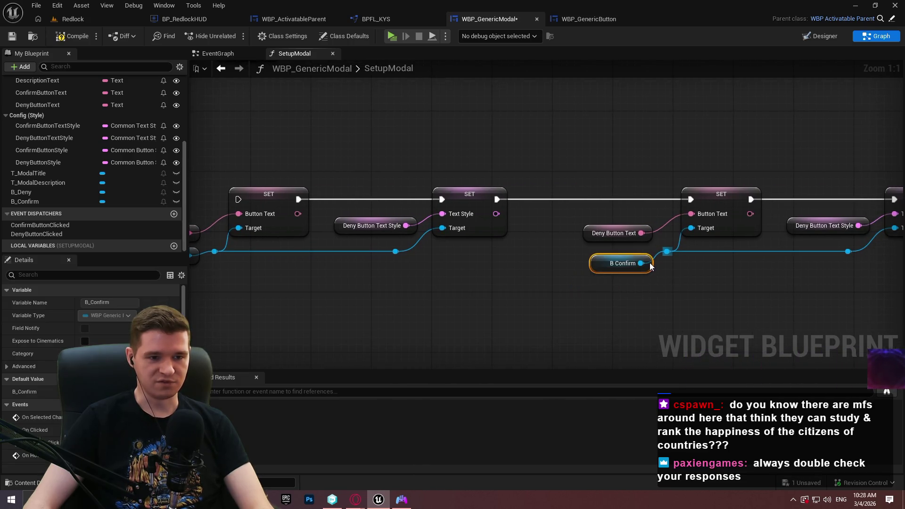
pyautogui.click(730, 271)
# Step: Feed Confirm Button Text into the copy's Button Text input and delete the leftover Deny Button Text
pyautogui.moveTo(507, 258); pyautogui.dragTo(786, 273)
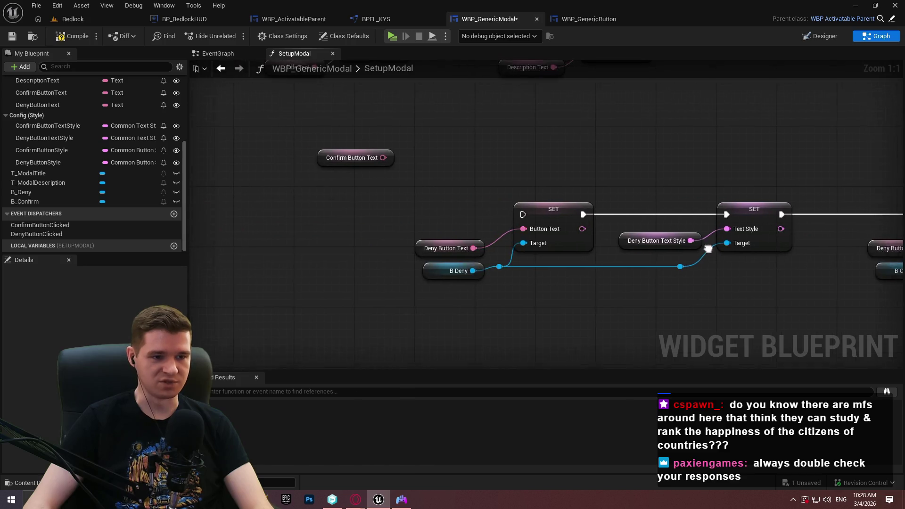
pyautogui.moveTo(352, 157)
pyautogui.mouseDown()
pyautogui.moveTo(873, 322)
pyautogui.moveTo(687, 301)
pyautogui.moveTo(575, 221)
pyautogui.mouseUp()
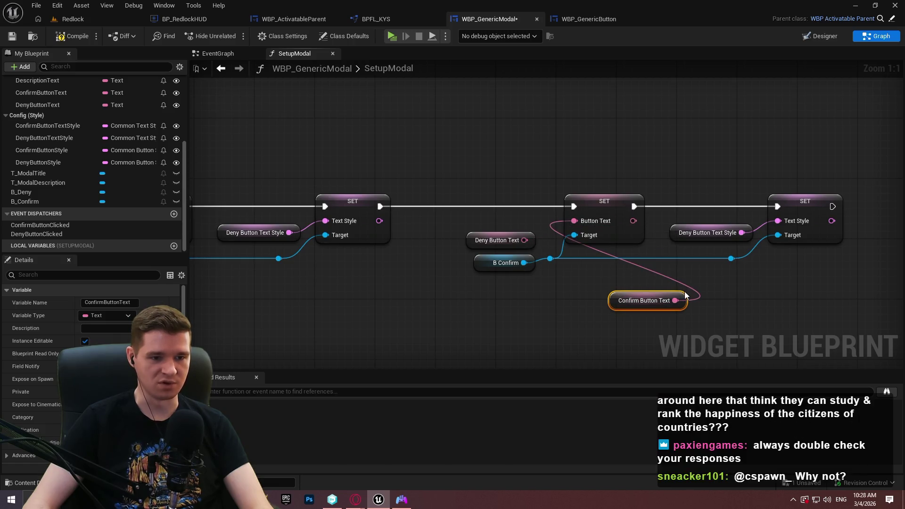
pyautogui.moveTo(682, 294)
pyautogui.mouseDown()
pyautogui.moveTo(490, 194)
pyautogui.moveTo(528, 229)
pyautogui.moveTo(525, 212)
pyautogui.moveTo(530, 217)
pyautogui.mouseUp()
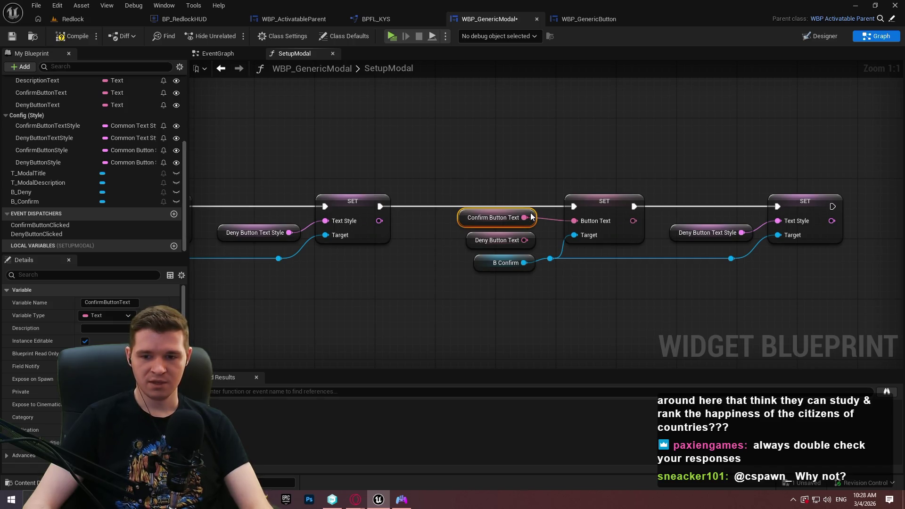
pyautogui.moveTo(536, 213); pyautogui.dragTo(537, 211)
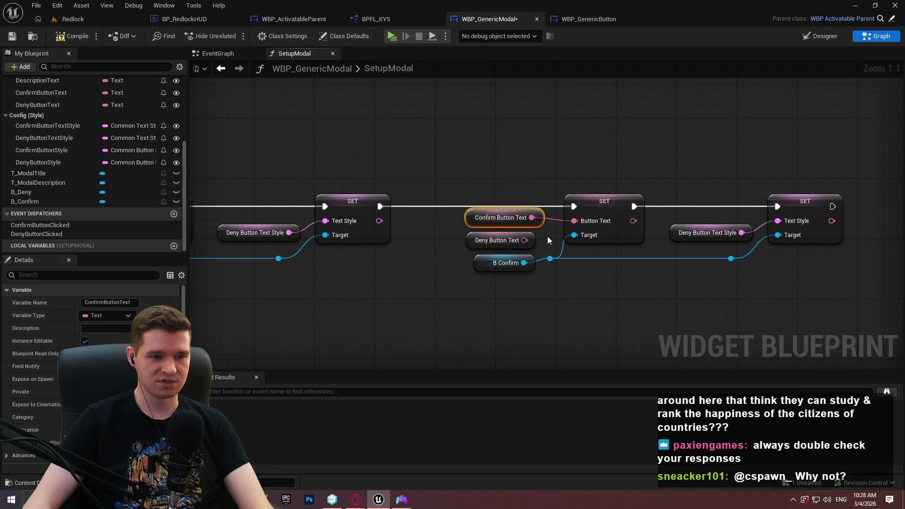
pyautogui.click(528, 241)
pyautogui.press('Delete')
pyautogui.click(541, 219)
pyautogui.moveTo(543, 219); pyautogui.dragTo(534, 241)
pyautogui.click(589, 276)
pyautogui.moveTo(665, 264); pyautogui.dragTo(594, 253)
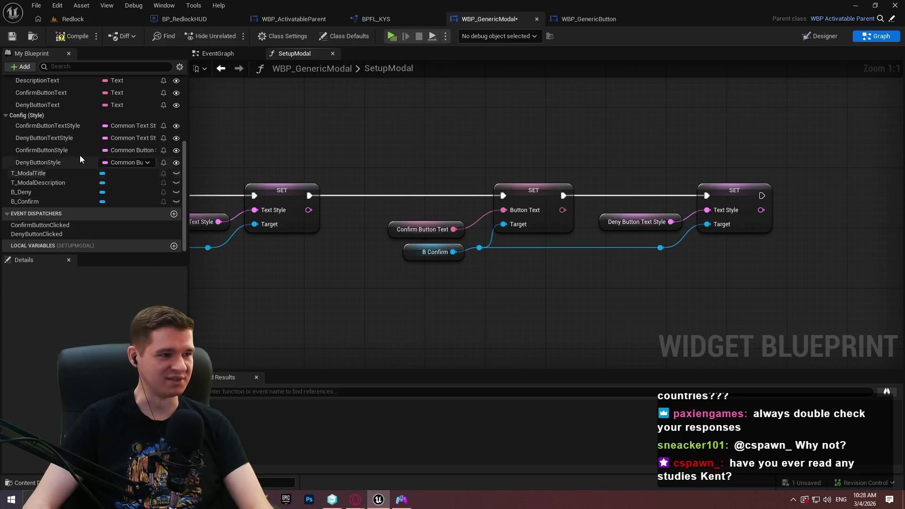
# Step: Place a ConfirmButtonStyle getter, clear the broken style link, and refresh the B Confirm setter nodes
pyautogui.moveTo(53, 151); pyautogui.dragTo(641, 224)
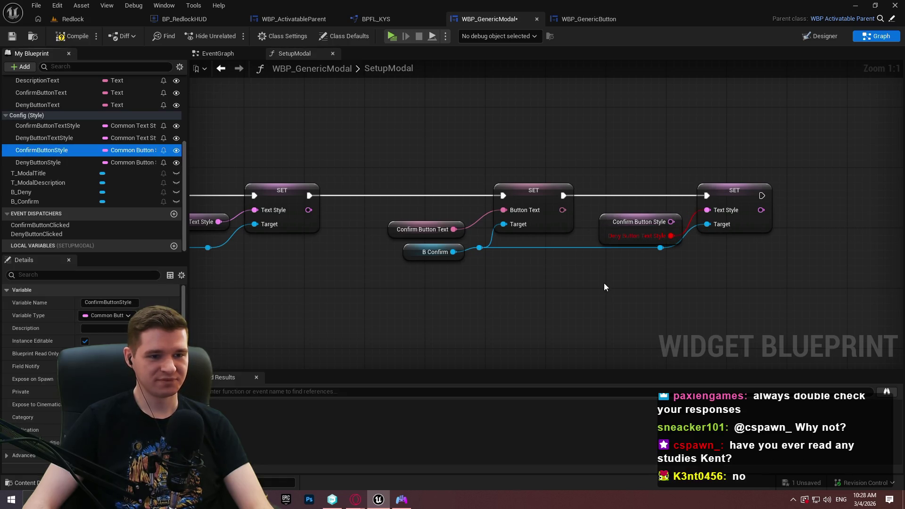
pyautogui.keyDown('alt'); pyautogui.click(671, 236); pyautogui.keyUp('alt')
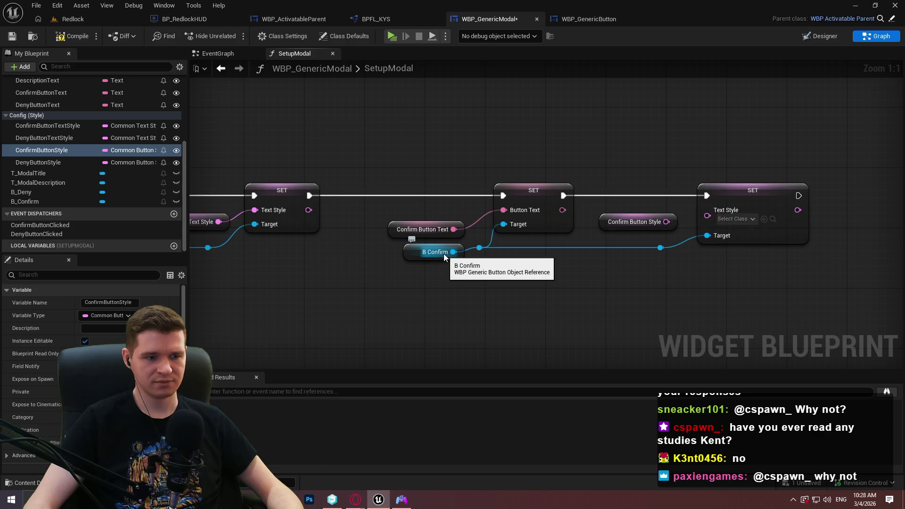
pyautogui.moveTo(783, 275); pyautogui.dragTo(397, 192)
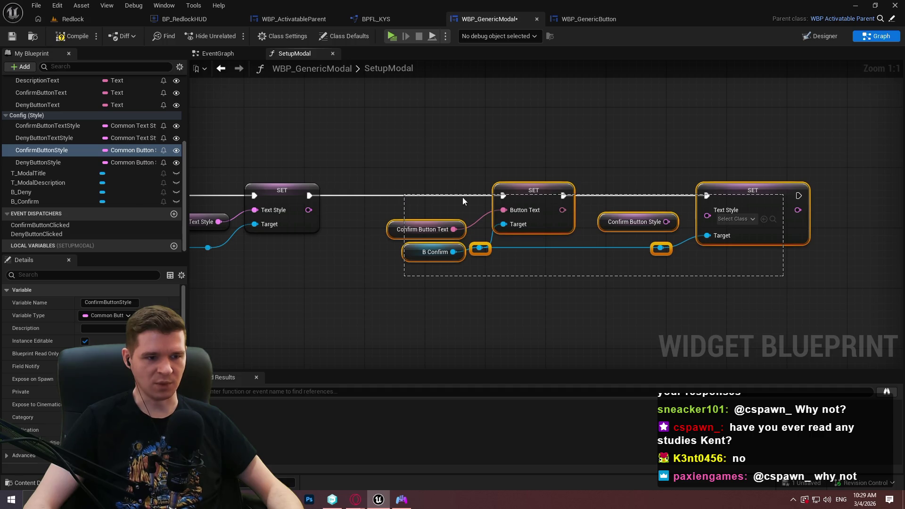
pyautogui.rightClick(543, 193)
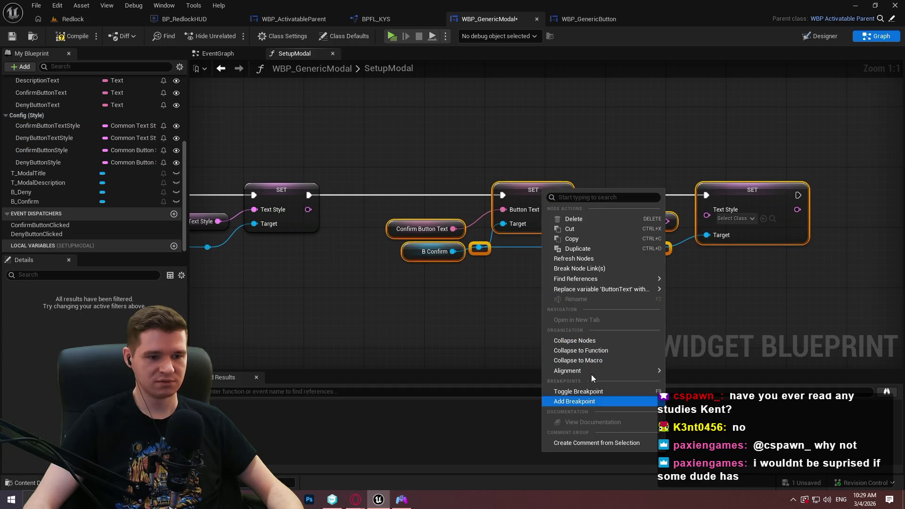
pyautogui.moveTo(583, 279)
pyautogui.click(574, 258)
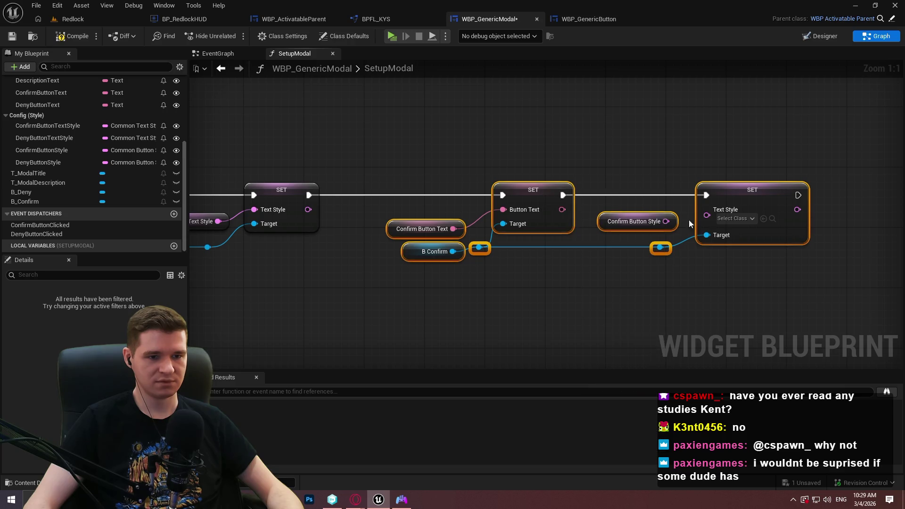
# Step: Replace Confirm Button Style with a Confirm Button Text Style getter on the Text Style input
pyautogui.moveTo(734, 217)
pyautogui.mouseDown()
pyautogui.moveTo(600, 261)
pyautogui.moveTo(613, 255)
pyautogui.mouseUp()
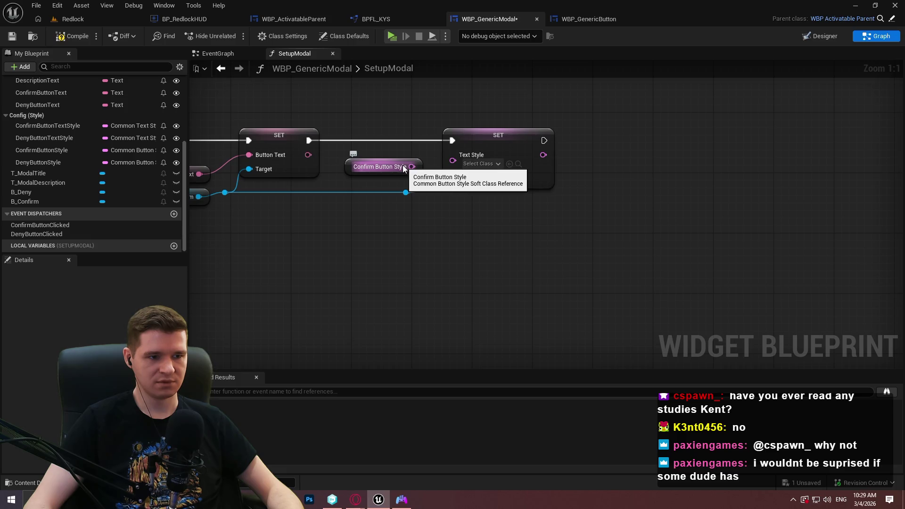
pyautogui.moveTo(402, 165); pyautogui.dragTo(543, 185)
pyautogui.moveTo(68, 126)
pyautogui.mouseDown()
pyautogui.moveTo(600, 263)
pyautogui.moveTo(495, 232)
pyautogui.mouseUp()
pyautogui.click(530, 239)
pyautogui.moveTo(571, 232)
pyautogui.mouseDown()
pyautogui.moveTo(597, 195)
pyautogui.moveTo(594, 178)
pyautogui.mouseUp()
pyautogui.click(498, 189)
pyautogui.press('Delete')
# Step: Move Confirm Button Text Style into the old node's place and tidy the confirm button nodes
pyautogui.moveTo(496, 230); pyautogui.dragTo(482, 191)
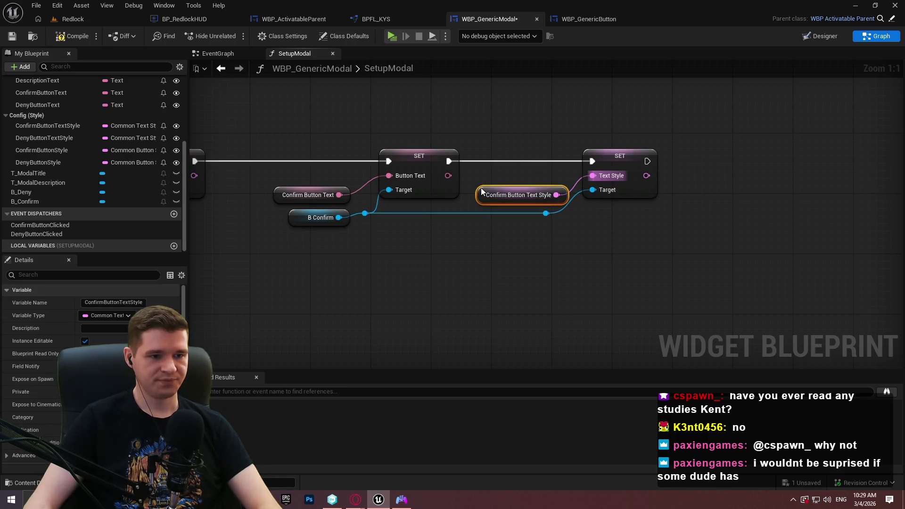
pyautogui.click(576, 253)
pyautogui.scroll(-2, 697, 319)
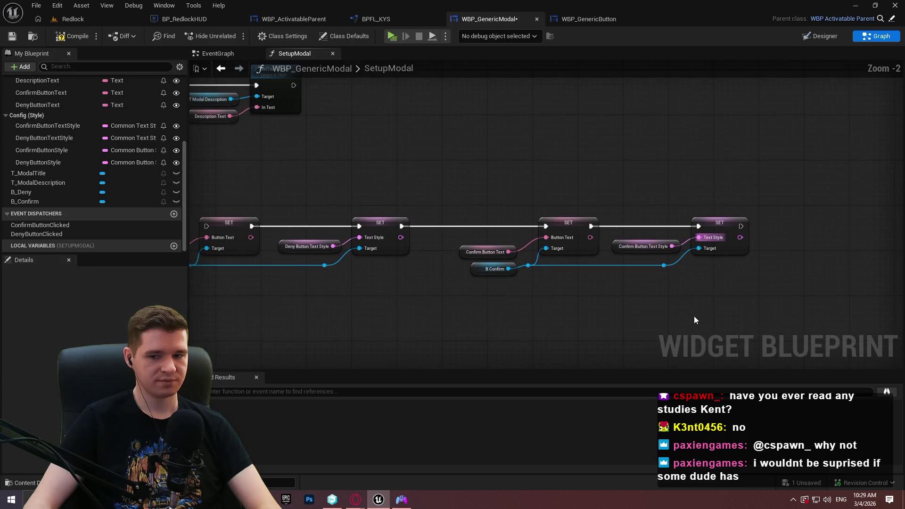
pyautogui.moveTo(697, 280); pyautogui.dragTo(471, 218)
pyautogui.moveTo(567, 227); pyautogui.dragTo(556, 227)
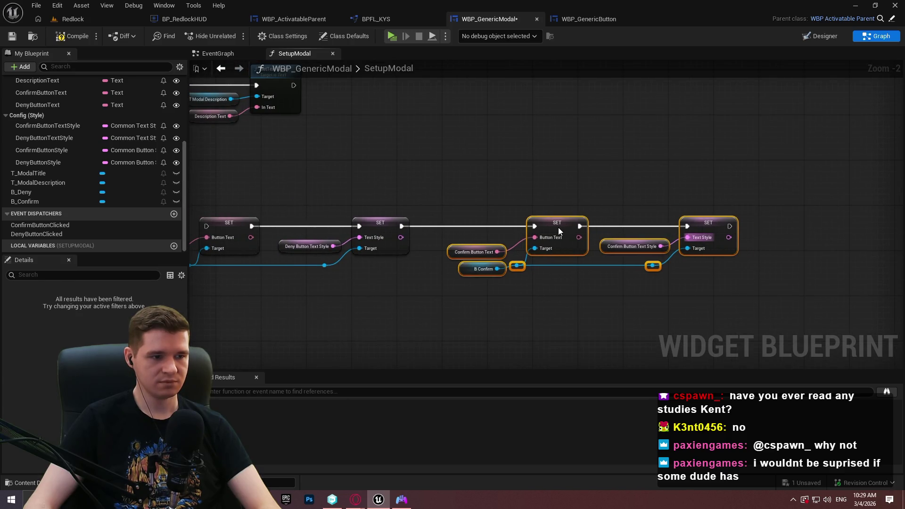
pyautogui.click(558, 301)
# Step: Add Confirm Button Style and Deny Button Style getter nodes below the SET nodes
pyautogui.scroll(2, 492, 210)
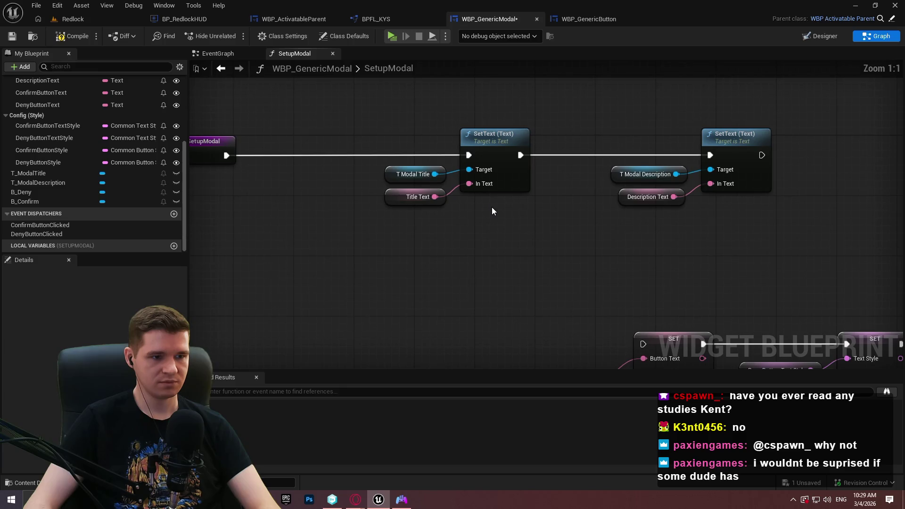
pyautogui.moveTo(492, 208)
pyautogui.mouseDown()
pyautogui.moveTo(429, 186)
pyautogui.moveTo(461, 97)
pyautogui.mouseUp()
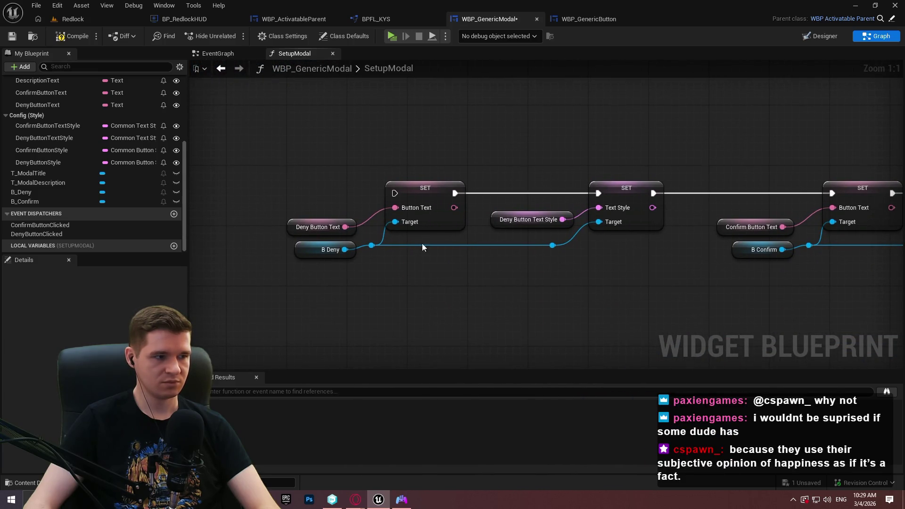
pyautogui.moveTo(52, 150)
pyautogui.mouseDown()
pyautogui.moveTo(527, 297)
pyautogui.moveTo(492, 276)
pyautogui.mouseUp()
pyautogui.click(519, 297)
pyautogui.moveTo(26, 162)
pyautogui.mouseDown()
pyautogui.moveTo(664, 304)
pyautogui.moveTo(463, 317)
pyautogui.mouseUp()
pyautogui.click(491, 329)
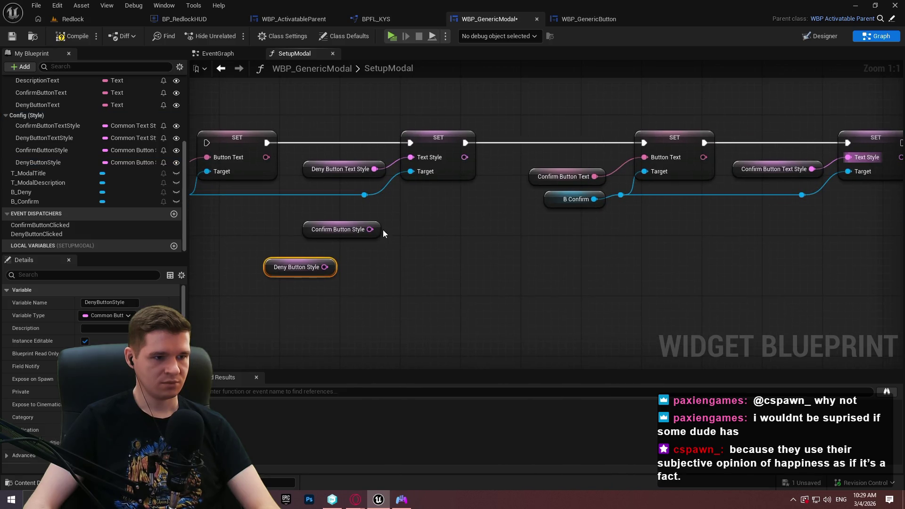
pyautogui.moveTo(378, 229); pyautogui.dragTo(415, 305)
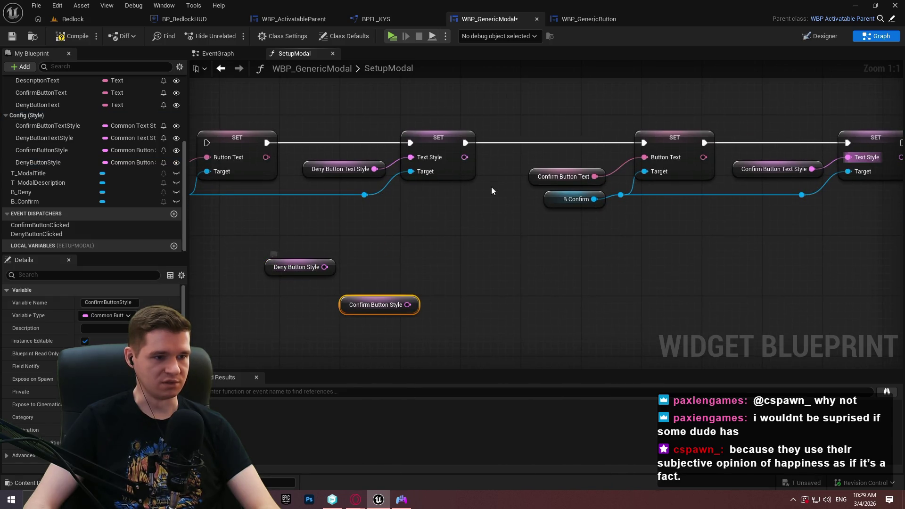
# Step: Search B Deny's actions for 'button', cancel without adding anything, and go to WBP_GenericButton
pyautogui.moveTo(489, 189); pyautogui.dragTo(540, 191)
pyautogui.moveTo(415, 197); pyautogui.dragTo(475, 231)
pyautogui.write('button')
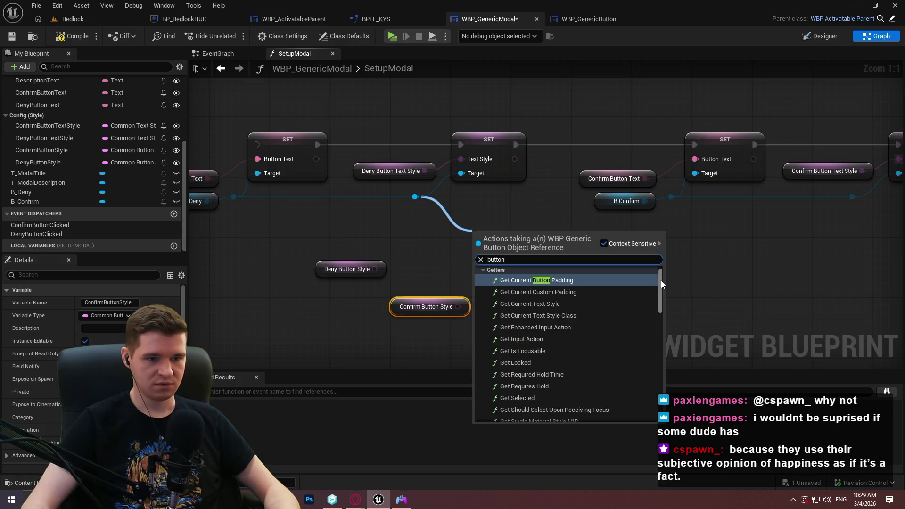
pyautogui.moveTo(661, 283); pyautogui.dragTo(656, 406)
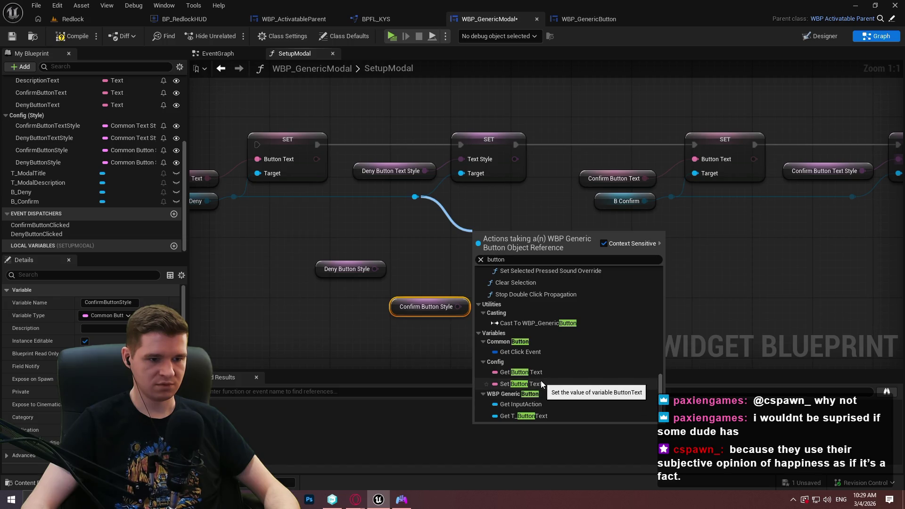
pyautogui.scroll(2, 566, 325)
pyautogui.click(717, 286)
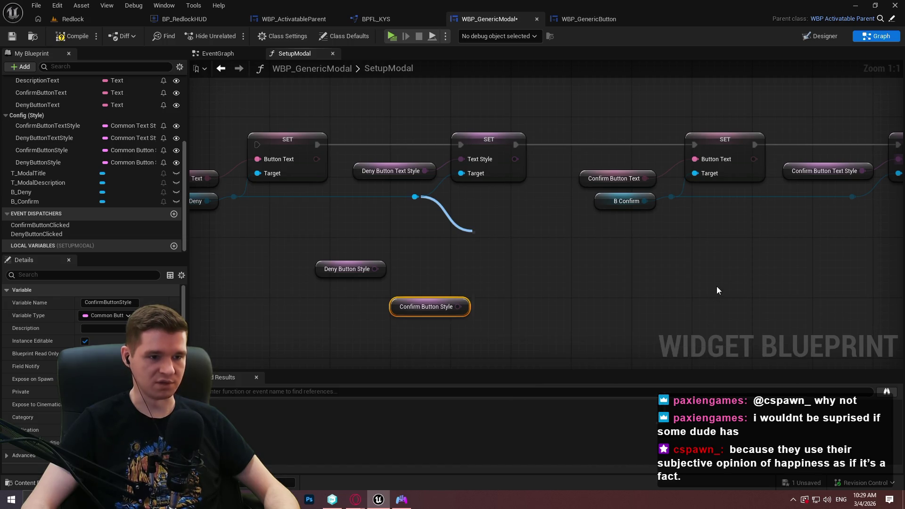
pyautogui.click(590, 19)
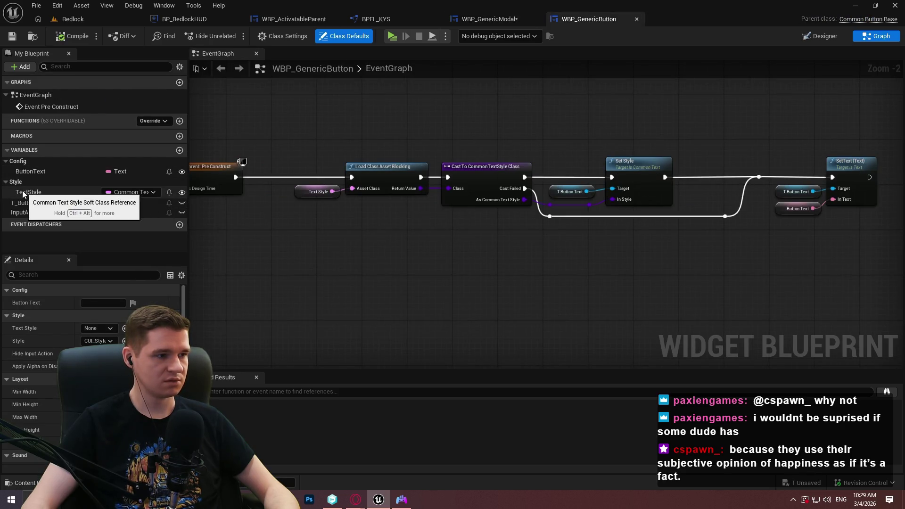
# Step: Add a ButtonStyle variable typed as a Common Button Style soft class reference
pyautogui.click(181, 150)
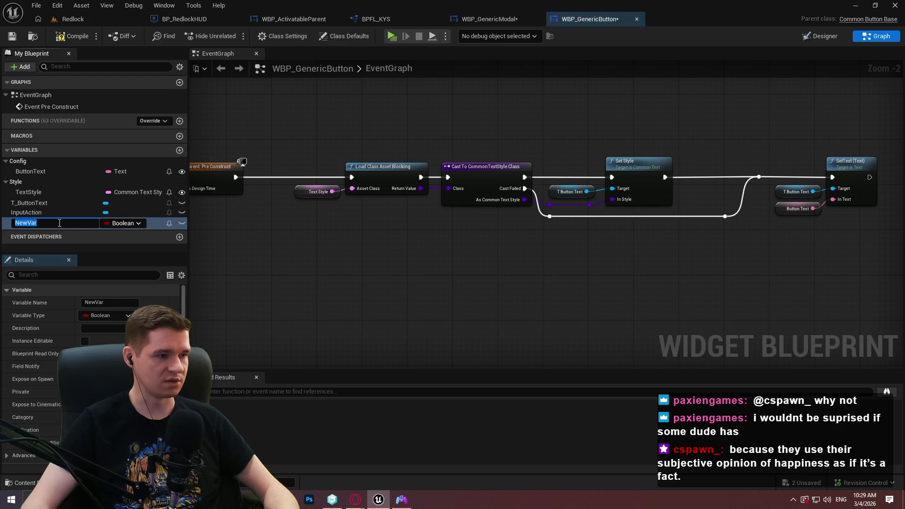
pyautogui.write('ButtonStyle')
pyautogui.press('Return')
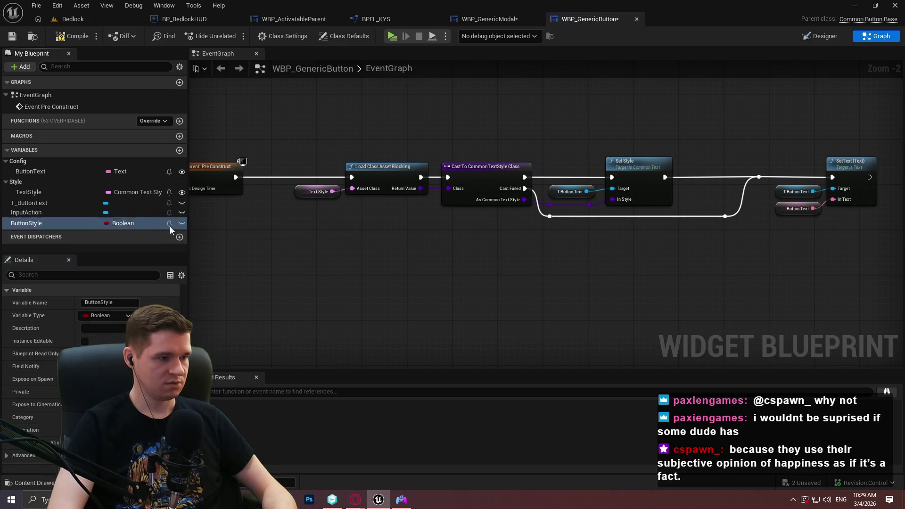
pyautogui.click(115, 226)
pyautogui.write('but')
pyautogui.moveTo(194, 295)
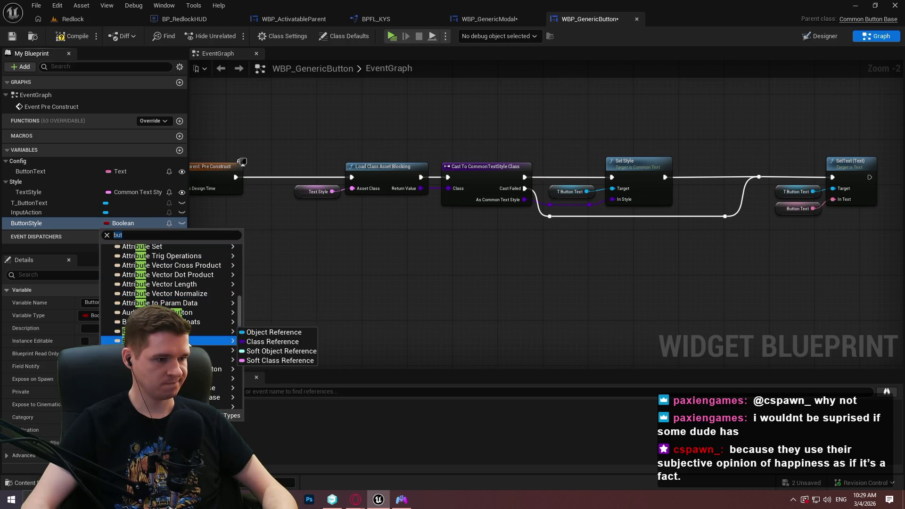
pyautogui.scroll(-2, 224, 354)
pyautogui.moveTo(204, 348)
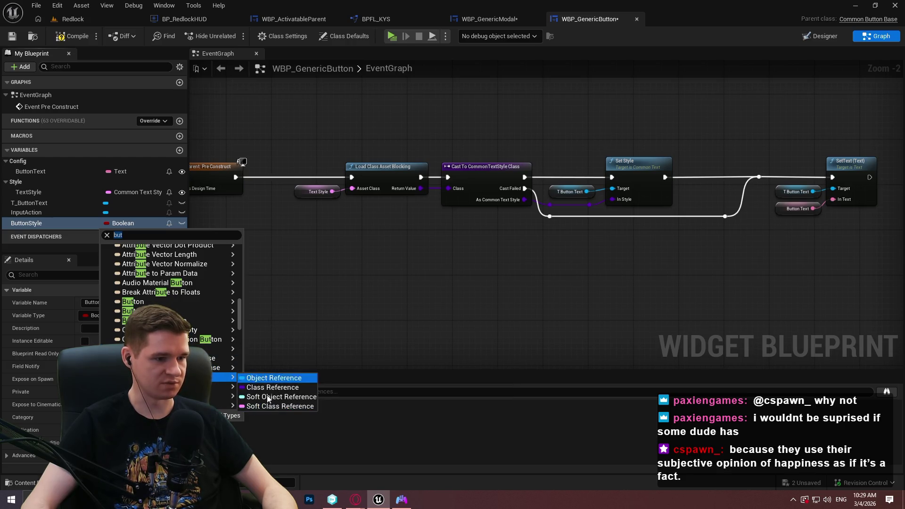
pyautogui.click(268, 406)
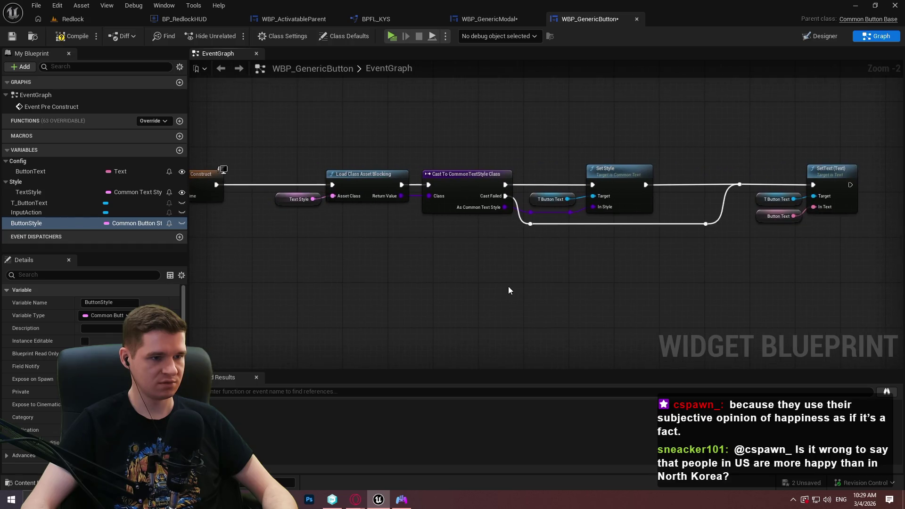
# Step: Move ButtonStyle into the Style category and drag it into the event graph
pyautogui.moveTo(17, 224)
pyautogui.mouseDown()
pyautogui.moveTo(28, 227)
pyautogui.moveTo(20, 183)
pyautogui.mouseUp()
pyautogui.click(262, 246)
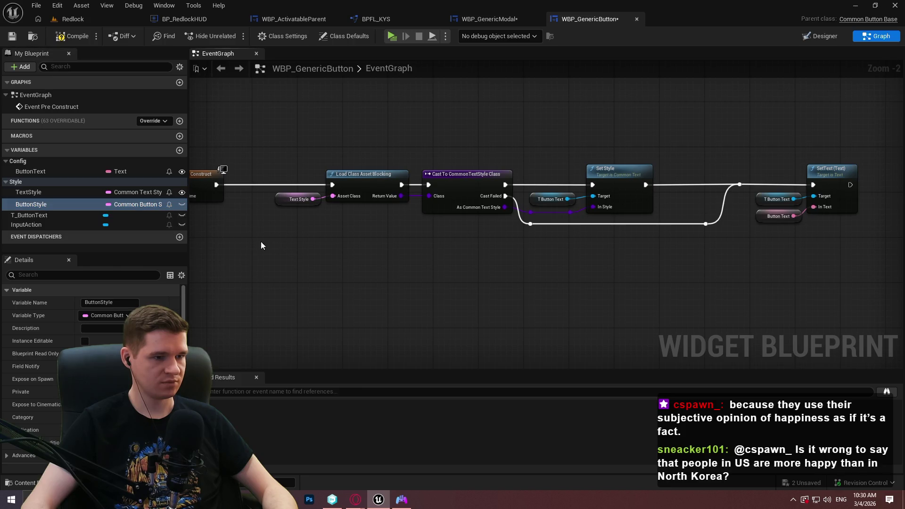
pyautogui.click(42, 204)
pyautogui.moveTo(36, 207); pyautogui.dragTo(339, 269)
# Step: Create the Button Style getter and shift SetText with its inputs far to the right
pyautogui.click(361, 282)
pyautogui.scroll(2, 363, 270)
pyautogui.scroll(-1, 363, 270)
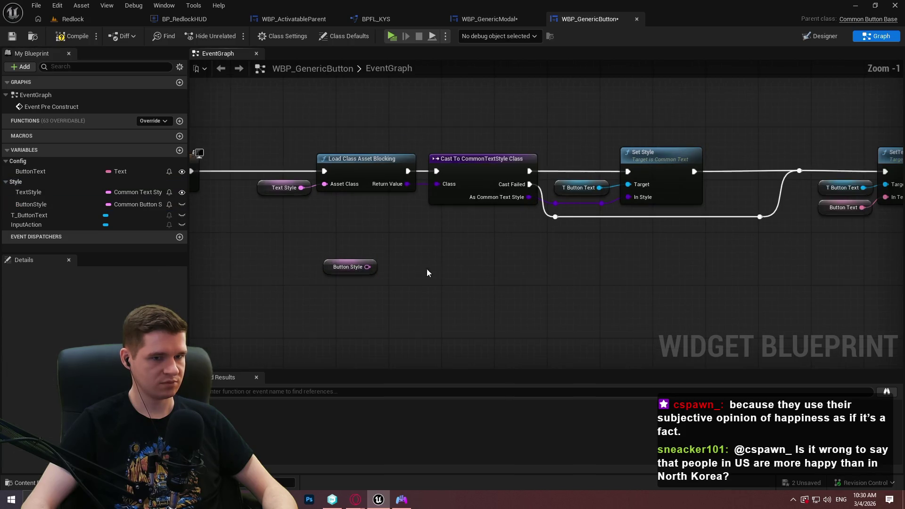
pyautogui.moveTo(374, 265)
pyautogui.mouseDown()
pyautogui.moveTo(600, 303)
pyautogui.moveTo(725, 288)
pyautogui.mouseUp()
pyautogui.moveTo(510, 136); pyautogui.dragTo(548, 133)
pyautogui.moveTo(604, 133)
pyautogui.mouseDown()
pyautogui.moveTo(903, 133)
pyautogui.moveTo(836, 133)
pyautogui.mouseUp()
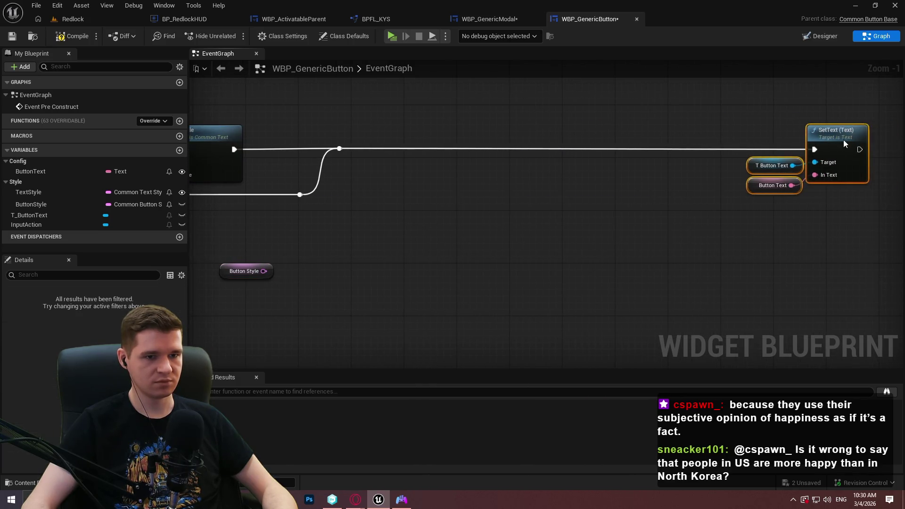
# Step: Try an Async Load Class Asset node from Button Style, then delete it
pyautogui.moveTo(267, 273); pyautogui.dragTo(338, 258)
pyautogui.write('load as')
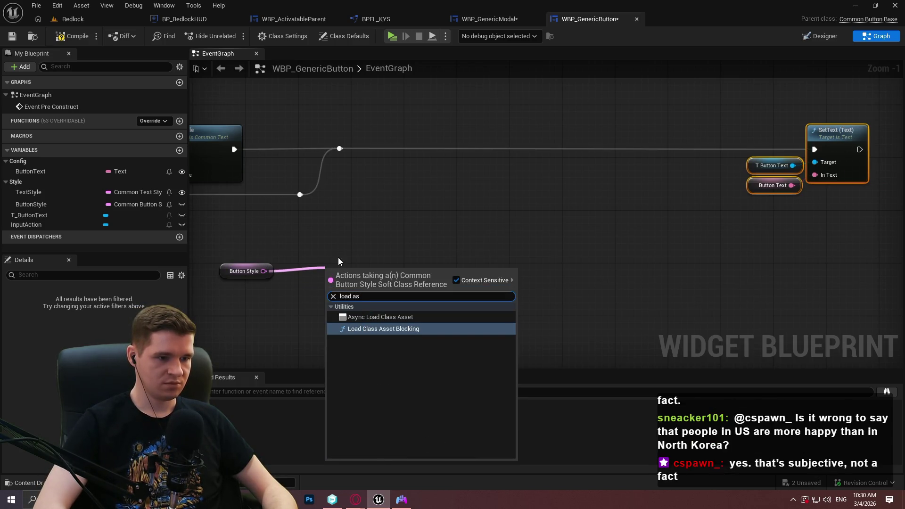
pyautogui.press('Up')
pyautogui.press('Return')
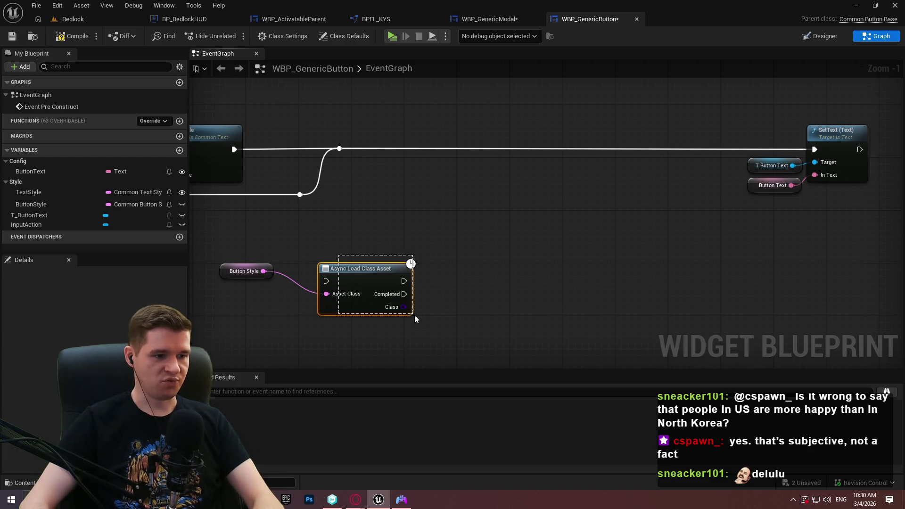
pyautogui.press('Delete')
# Step: Add a Load Class Asset Blocking node fed by Button Style, with exec wired from the reroute
pyautogui.moveTo(263, 271)
pyautogui.mouseDown()
pyautogui.moveTo(312, 270)
pyautogui.moveTo(306, 198)
pyautogui.moveTo(340, 149)
pyautogui.mouseUp()
pyautogui.write('load')
pyautogui.press('Return')
pyautogui.moveTo(371, 274)
pyautogui.mouseDown()
pyautogui.moveTo(509, 135)
pyautogui.moveTo(505, 141)
pyautogui.mouseUp()
pyautogui.moveTo(246, 271); pyautogui.dragTo(384, 166)
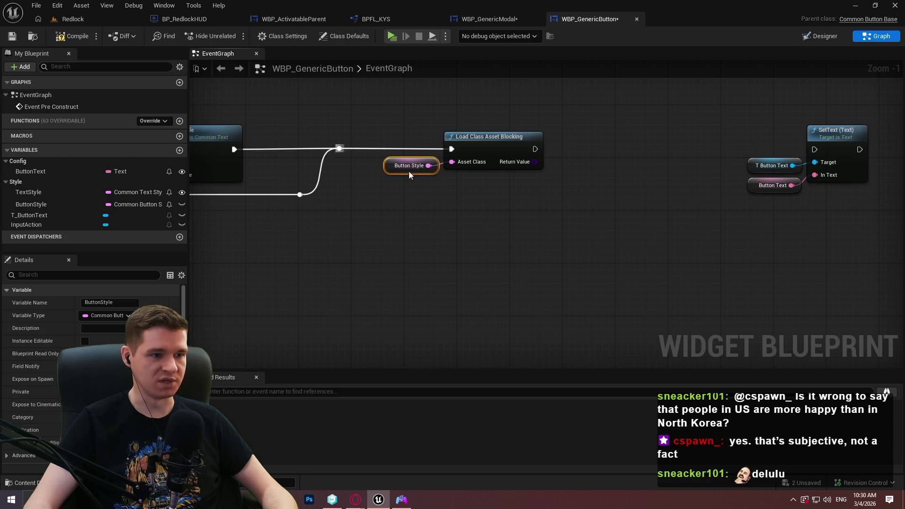
pyautogui.scroll(1, 416, 214)
pyautogui.click(521, 199)
# Step: Cast the loaded Return Value to CommonButtonStyle Class, placed beside the load node
pyautogui.moveTo(507, 180)
pyautogui.mouseDown()
pyautogui.moveTo(566, 237)
pyautogui.moveTo(503, 248)
pyautogui.moveTo(546, 225)
pyautogui.mouseUp()
pyautogui.write('cast')
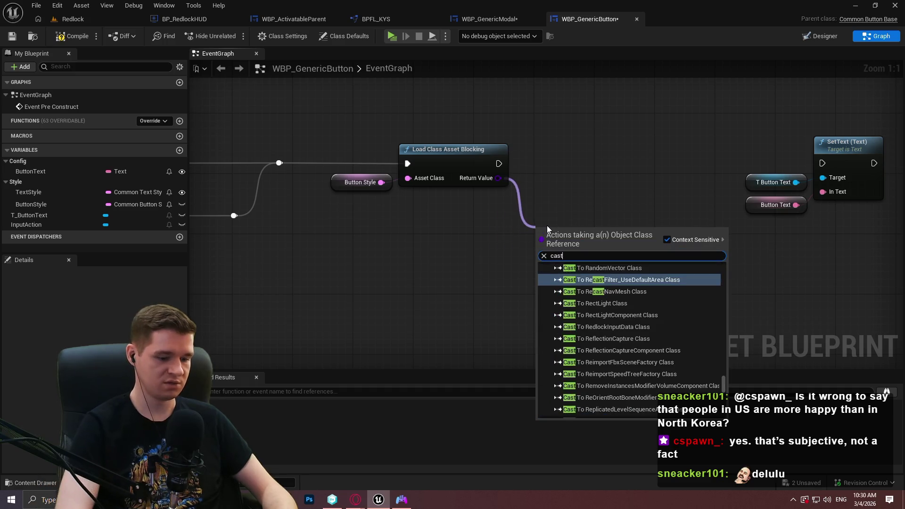
pyautogui.write(' to style')
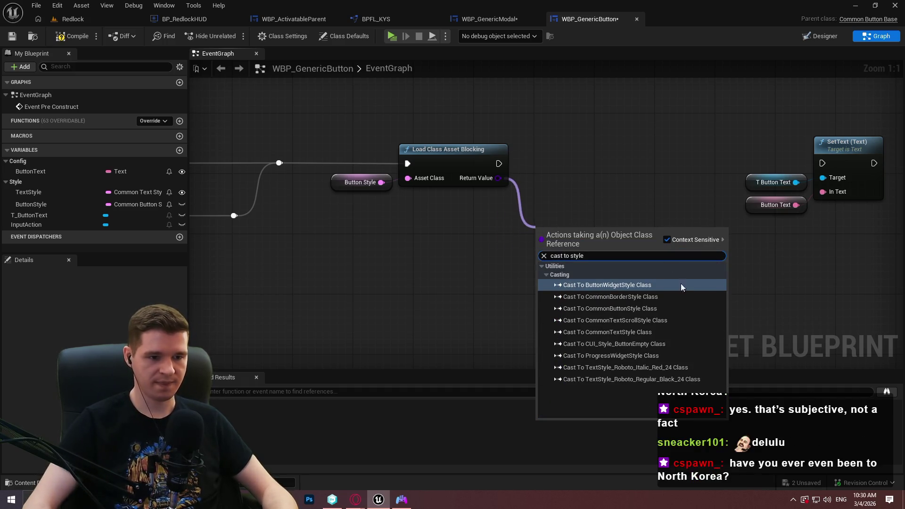
pyautogui.click(634, 311)
pyautogui.moveTo(587, 239)
pyautogui.mouseDown()
pyautogui.moveTo(580, 146)
pyautogui.moveTo(579, 155)
pyautogui.mouseUp()
# Step: Move the SetText node and its two inputs further right to make room
pyautogui.moveTo(533, 280); pyautogui.dragTo(903, 290)
pyautogui.moveTo(518, 282); pyautogui.dragTo(584, 282)
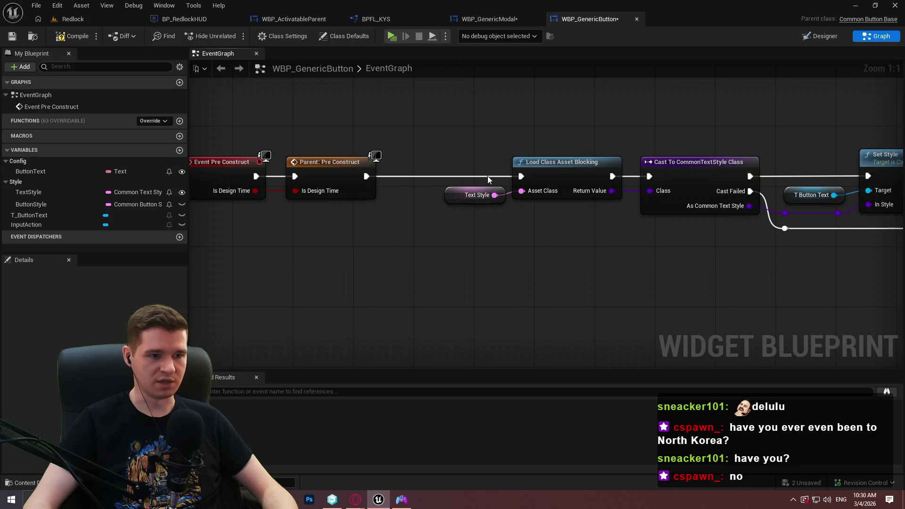
pyautogui.moveTo(755, 257); pyautogui.dragTo(392, 257)
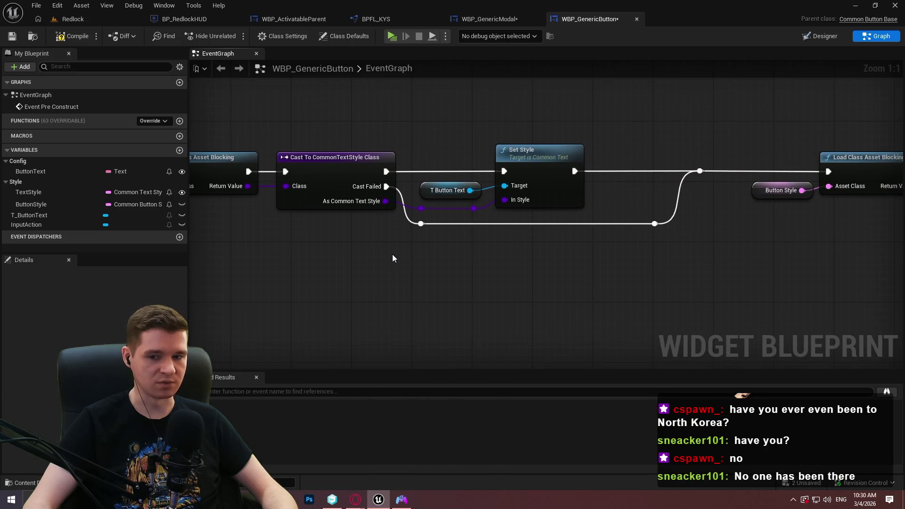
pyautogui.moveTo(638, 283); pyautogui.dragTo(430, 283)
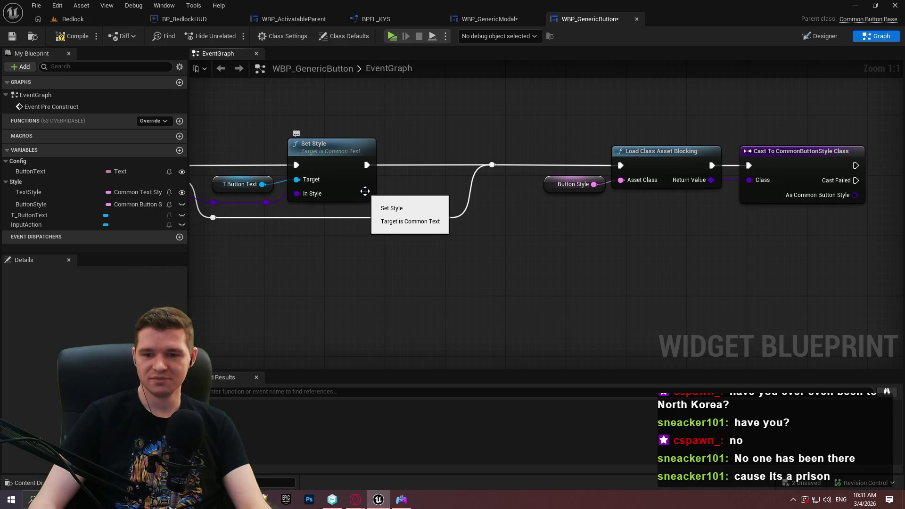
pyautogui.moveTo(364, 191); pyautogui.dragTo(309, 198)
pyautogui.moveTo(712, 259); pyautogui.dragTo(547, 168)
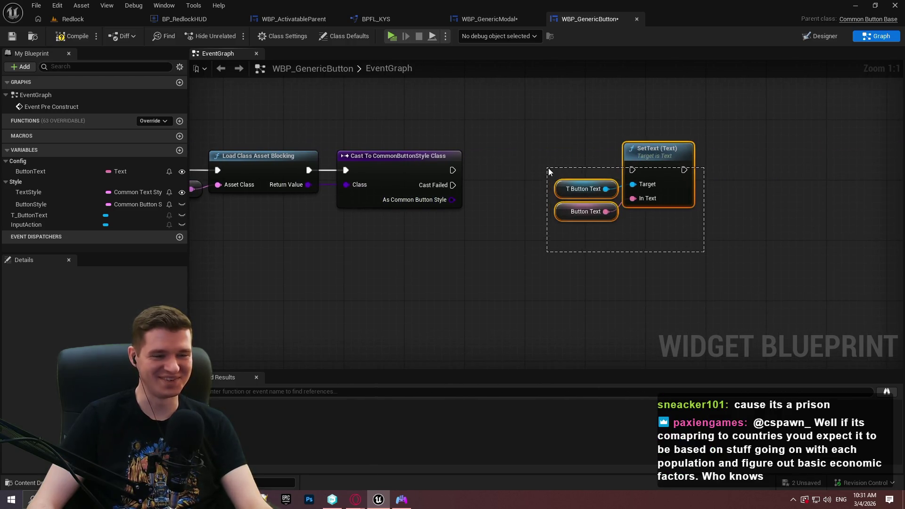
pyautogui.moveTo(636, 154)
pyautogui.mouseDown()
pyautogui.moveTo(742, 155)
pyautogui.moveTo(758, 146)
pyautogui.mouseUp()
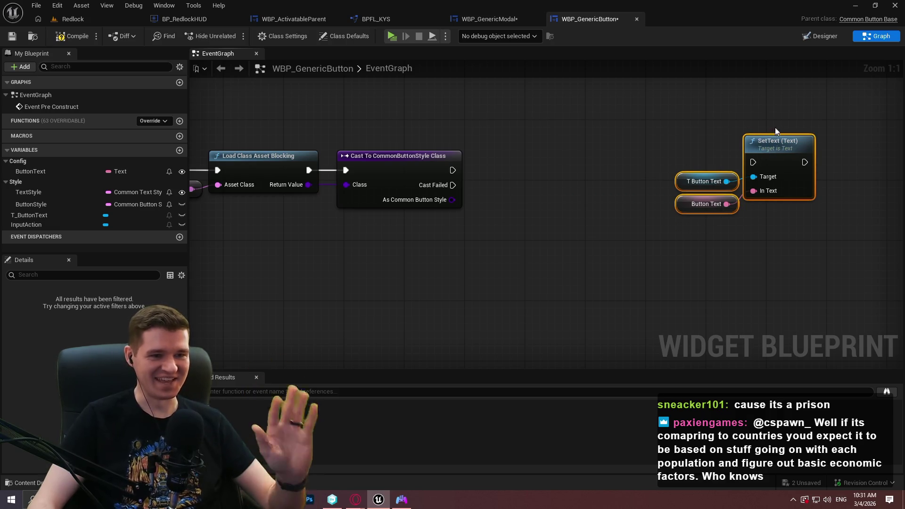
pyautogui.moveTo(359, 247)
pyautogui.mouseDown()
pyautogui.moveTo(449, 264)
pyautogui.moveTo(528, 298)
pyautogui.moveTo(816, 288)
pyautogui.moveTo(227, 294)
pyautogui.mouseUp()
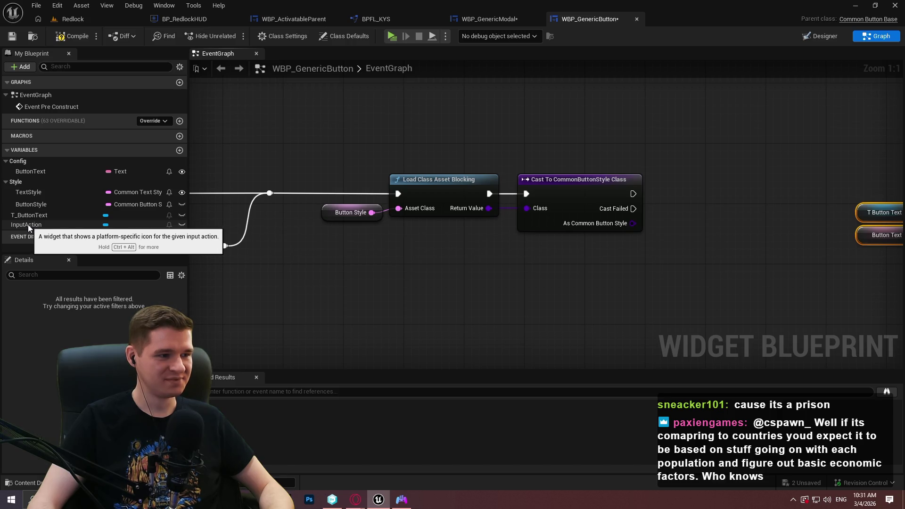
pyautogui.moveTo(585, 269); pyautogui.dragTo(496, 239)
# Step: Add a Set Style node fed by As Common Button Style, executed after the successful cast
pyautogui.rightClick(496, 238)
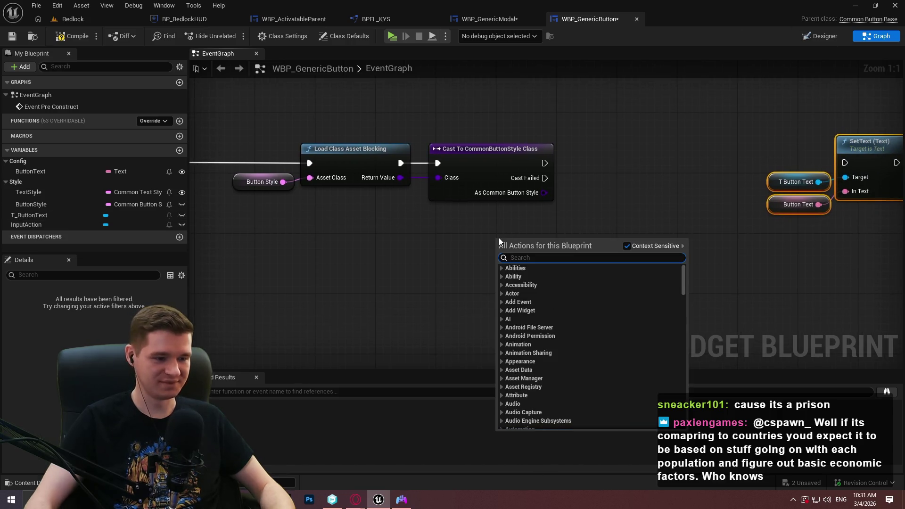
pyautogui.write('style')
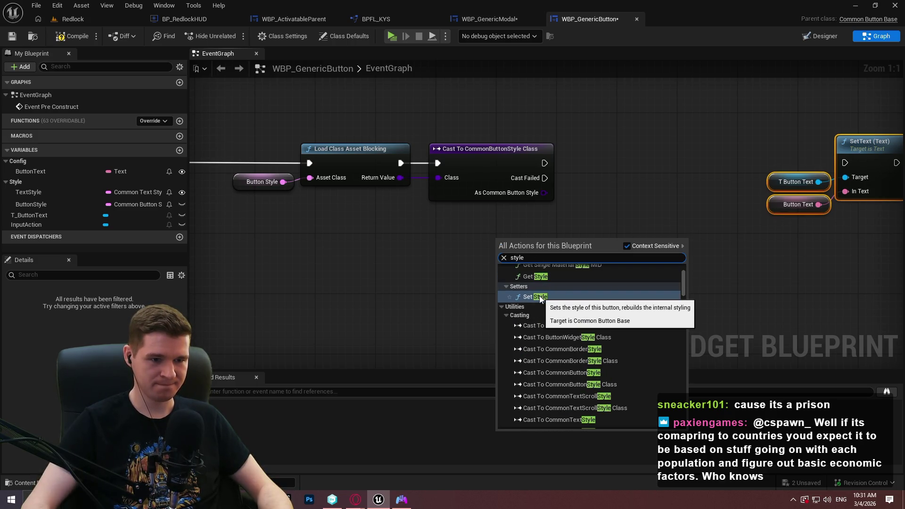
pyautogui.press('Return')
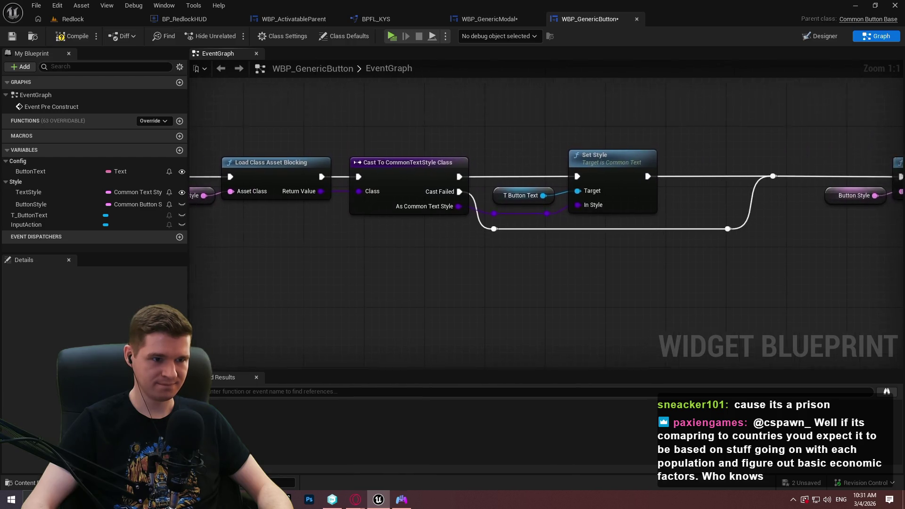
pyautogui.moveTo(627, 273); pyautogui.dragTo(654, 164)
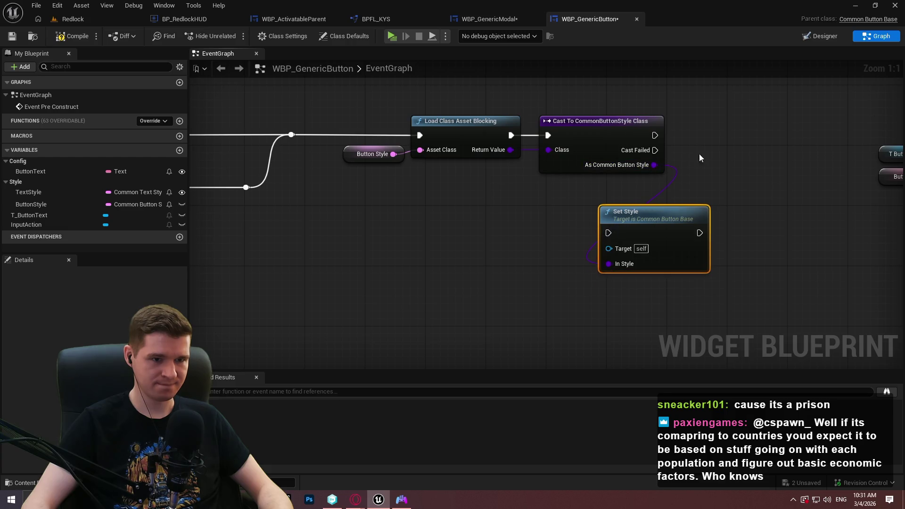
pyautogui.moveTo(627, 212); pyautogui.dragTo(715, 114)
pyautogui.click(602, 111)
pyautogui.moveTo(382, 139)
pyautogui.mouseDown()
pyautogui.moveTo(669, 201)
pyautogui.moveTo(433, 283)
pyautogui.moveTo(450, 193)
pyautogui.moveTo(429, 202)
pyautogui.mouseUp()
pyautogui.moveTo(428, 203)
pyautogui.mouseDown()
pyautogui.moveTo(528, 205)
pyautogui.moveTo(628, 226)
pyautogui.moveTo(674, 135)
pyautogui.moveTo(497, 167)
pyautogui.moveTo(505, 274)
pyautogui.mouseUp()
# Step: Add Is Valid Soft Class Reference and a Branch after Parent: Pre Construct, True feeding Load Class
pyautogui.write('is valid')
pyautogui.press('Return')
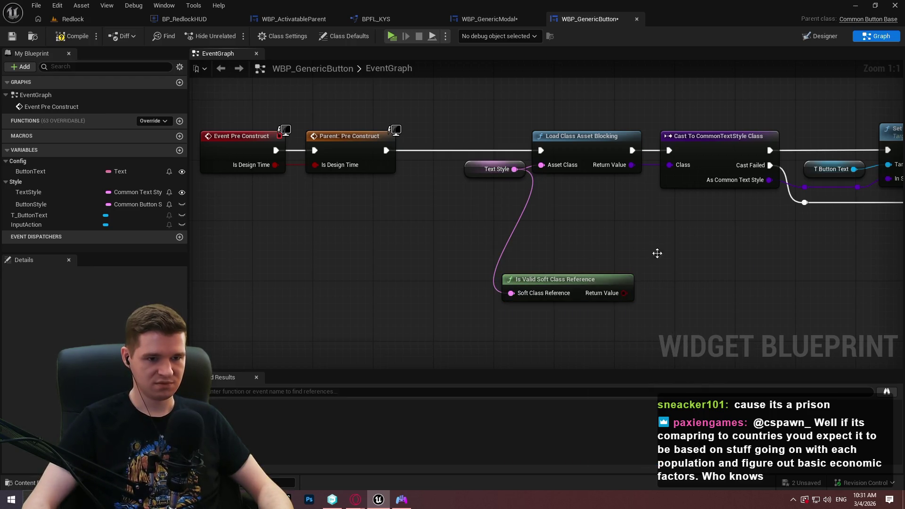
pyautogui.click(655, 250)
pyautogui.moveTo(664, 281); pyautogui.dragTo(625, 293)
pyautogui.moveTo(665, 265)
pyautogui.mouseDown()
pyautogui.moveTo(393, 140)
pyautogui.moveTo(386, 150)
pyautogui.mouseUp()
pyautogui.moveTo(696, 263)
pyautogui.mouseDown()
pyautogui.moveTo(475, 109)
pyautogui.moveTo(541, 151)
pyautogui.mouseUp()
# Step: Rearrange Parent: Pre Construct, the Branch and Is Valid, reconnecting the Branch's True wire
pyautogui.moveTo(477, 111); pyautogui.dragTo(471, 148)
pyautogui.moveTo(384, 206); pyautogui.dragTo(564, 231)
pyautogui.click(422, 162)
pyautogui.press('Delete')
pyautogui.moveTo(552, 170)
pyautogui.mouseDown()
pyautogui.moveTo(232, 168)
pyautogui.moveTo(265, 170)
pyautogui.mouseUp()
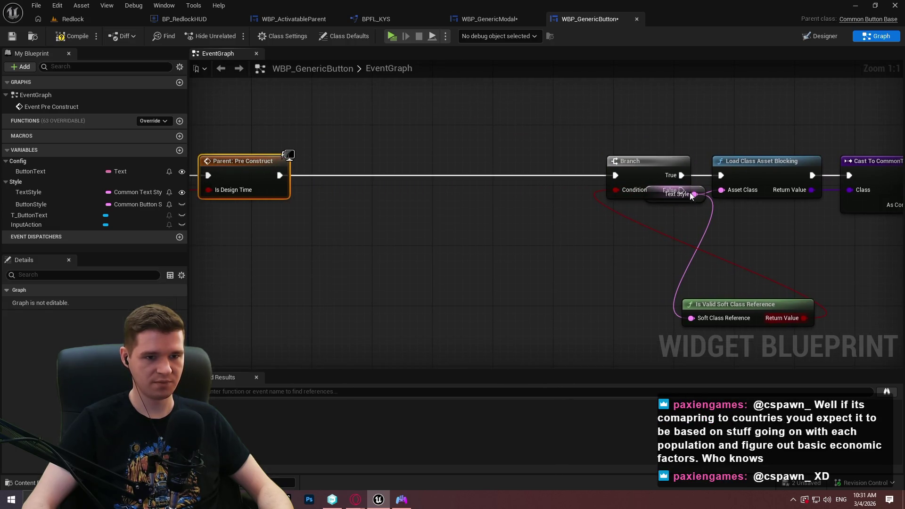
pyautogui.moveTo(681, 175)
pyautogui.mouseDown()
pyautogui.moveTo(581, 175)
pyautogui.moveTo(615, 175)
pyautogui.moveTo(551, 163)
pyautogui.mouseUp()
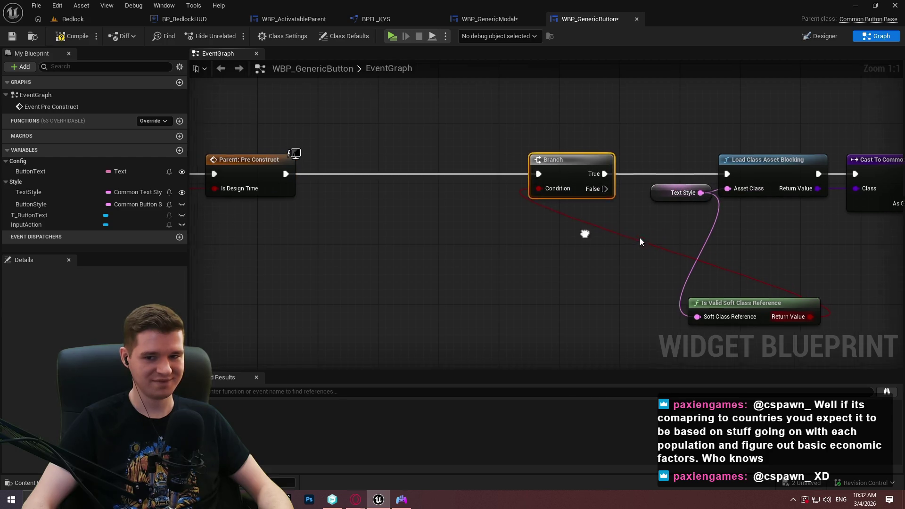
pyautogui.moveTo(582, 234); pyautogui.dragTo(637, 234)
pyautogui.moveTo(769, 317)
pyautogui.mouseDown()
pyautogui.moveTo(595, 228)
pyautogui.moveTo(579, 266)
pyautogui.mouseUp()
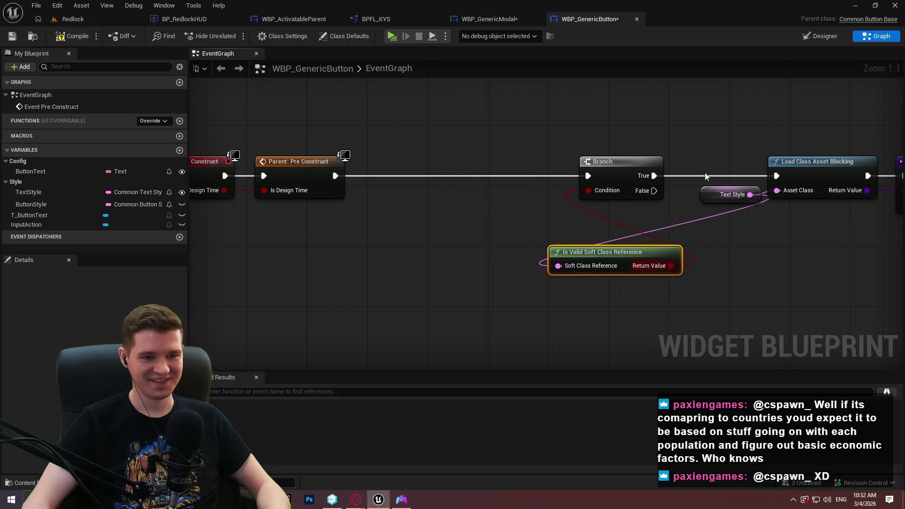
# Step: Feed a copied Text Style getter into Is Valid and line the nodes up
pyautogui.click(731, 194)
pyautogui.hotkey('ctrl', 'c')
pyautogui.hotkey('ctrl', 'v')
pyautogui.moveTo(501, 255)
pyautogui.mouseDown()
pyautogui.moveTo(558, 265)
pyautogui.moveTo(595, 253)
pyautogui.moveTo(567, 253)
pyautogui.moveTo(477, 204)
pyautogui.moveTo(242, 183)
pyautogui.mouseUp()
pyautogui.keyDown('ctrl'); pyautogui.click(481, 254); pyautogui.keyUp('ctrl')
pyautogui.moveTo(702, 271)
pyautogui.mouseDown()
pyautogui.moveTo(436, 245)
pyautogui.moveTo(254, 191)
pyautogui.mouseUp()
pyautogui.scroll(-1, 436, 244)
pyautogui.moveTo(346, 206); pyautogui.dragTo(353, 206)
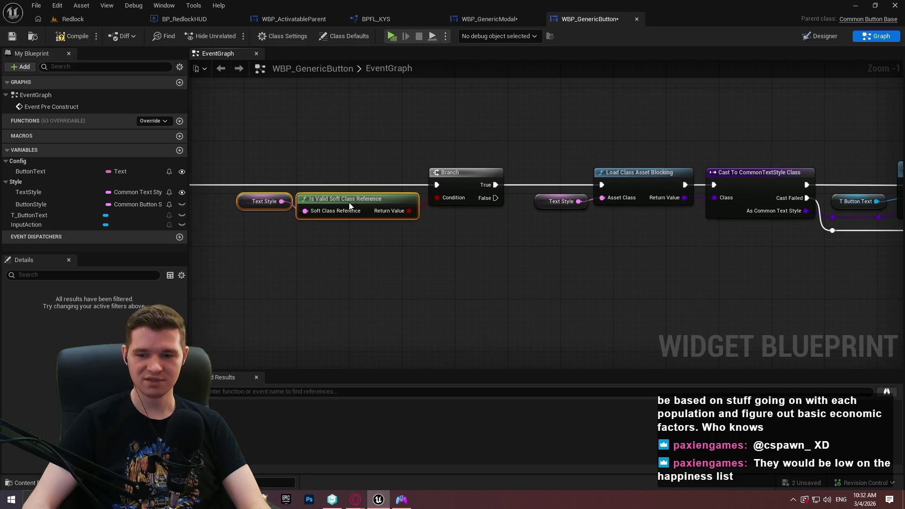
# Step: Route the Branch False output through a reroute point to the bypass path
pyautogui.click(474, 240)
pyautogui.moveTo(677, 268); pyautogui.dragTo(589, 259)
pyautogui.moveTo(383, 248)
pyautogui.mouseDown()
pyautogui.moveTo(703, 240)
pyautogui.moveTo(500, 174)
pyautogui.mouseUp()
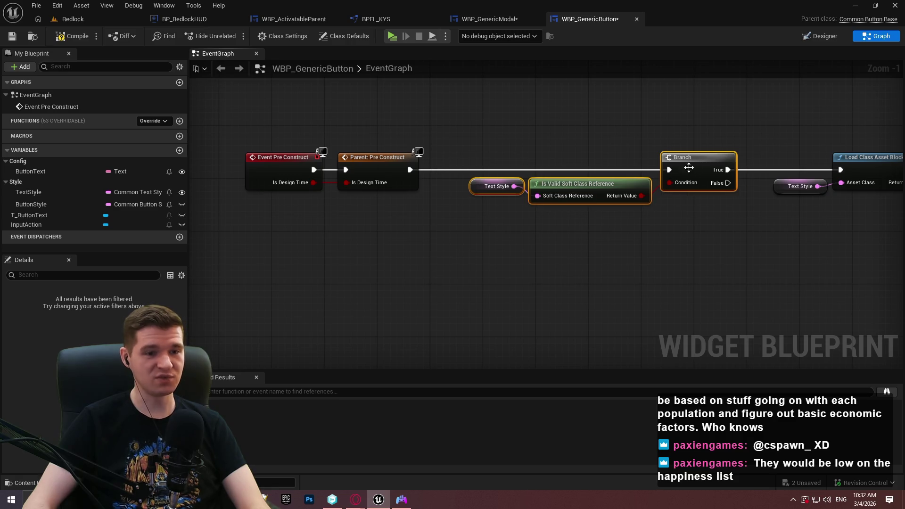
pyautogui.moveTo(552, 155)
pyautogui.mouseDown()
pyautogui.moveTo(553, 189)
pyautogui.moveTo(571, 188)
pyautogui.mouseUp()
pyautogui.moveTo(514, 221)
pyautogui.mouseDown()
pyautogui.moveTo(699, 213)
pyautogui.moveTo(477, 207)
pyautogui.moveTo(486, 208)
pyautogui.mouseUp()
pyautogui.doubleClick(700, 202)
pyautogui.click(526, 235)
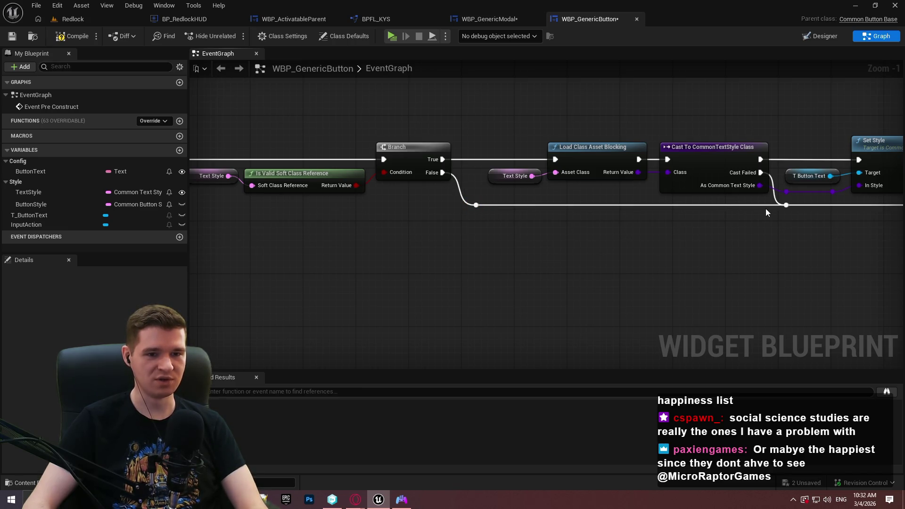
# Step: Compile and save WBP_GenericButton, checking out the asset when prompted
pyautogui.moveTo(814, 220)
pyautogui.mouseDown()
pyautogui.moveTo(785, 220)
pyautogui.moveTo(865, 220)
pyautogui.mouseUp()
pyautogui.click(76, 36)
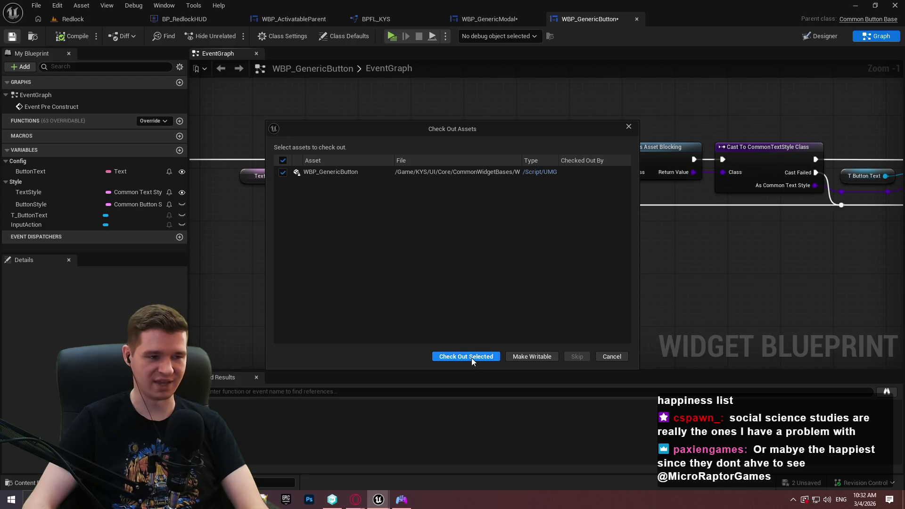
pyautogui.click(470, 357)
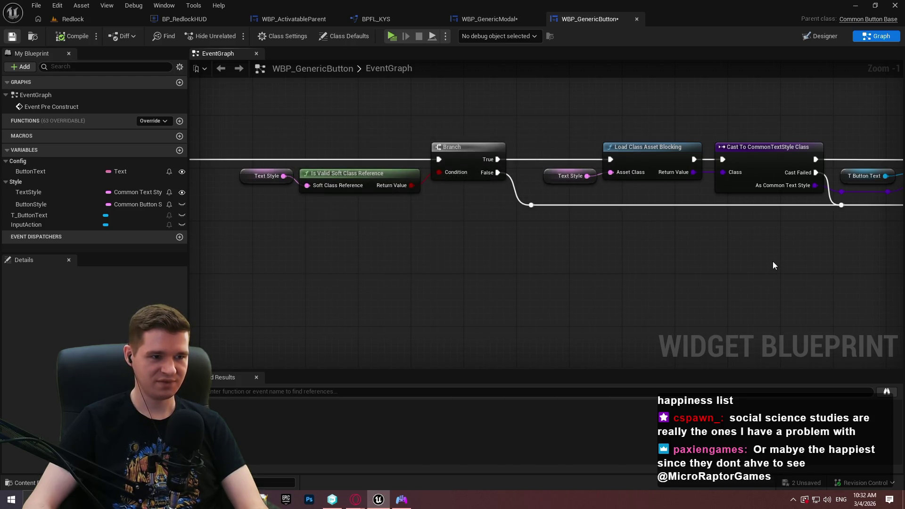
pyautogui.moveTo(474, 220)
pyautogui.mouseDown()
pyautogui.moveTo(289, 167)
pyautogui.moveTo(324, 158)
pyautogui.mouseUp()
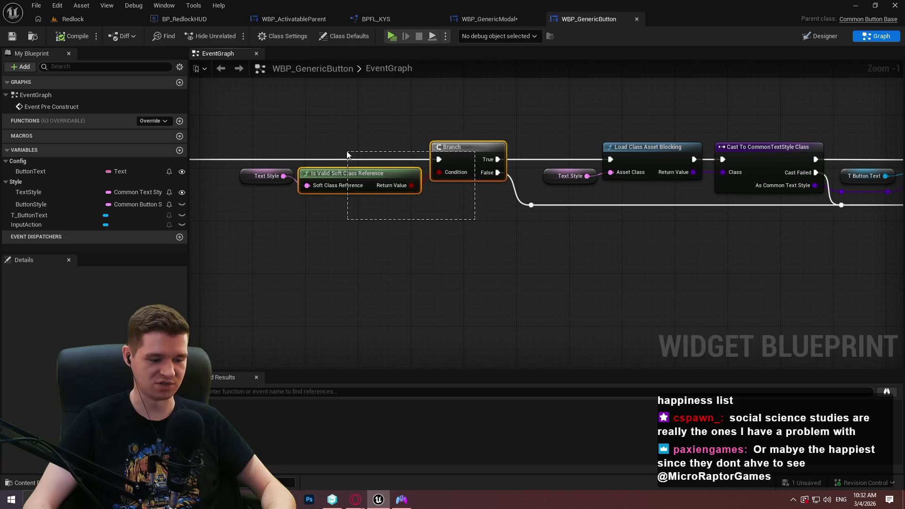
# Step: Paste copies of Is Valid and Branch beside the Button Style chain
pyautogui.moveTo(660, 246); pyautogui.dragTo(564, 262)
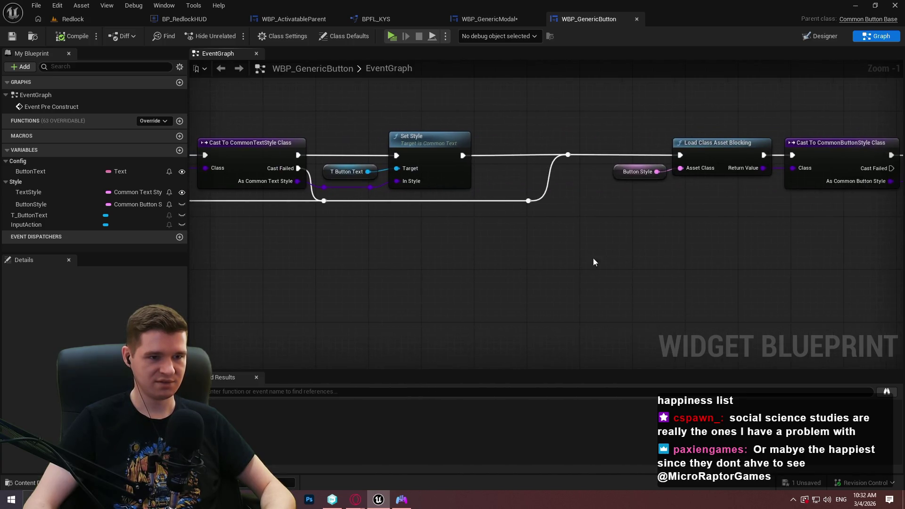
pyautogui.moveTo(632, 265); pyautogui.dragTo(358, 253)
pyautogui.hotkey('ctrl', 'v')
pyautogui.moveTo(284, 283); pyautogui.dragTo(303, 162)
# Step: Feed a Button Style getter into the new Is Valid and gate Load Class on True
pyautogui.click(277, 161)
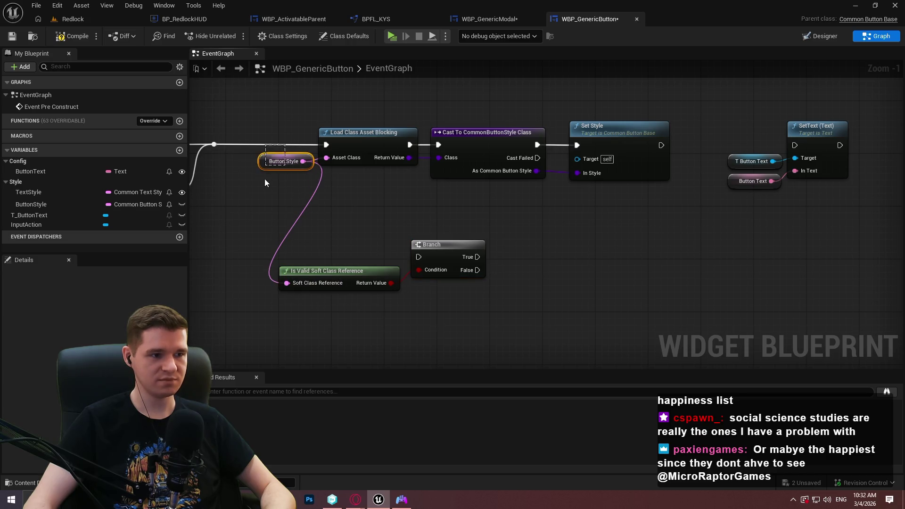
pyautogui.hotkey('ctrl', 'c')
pyautogui.hotkey('ctrl', 'v')
pyautogui.moveTo(287, 283); pyautogui.dragTo(256, 273)
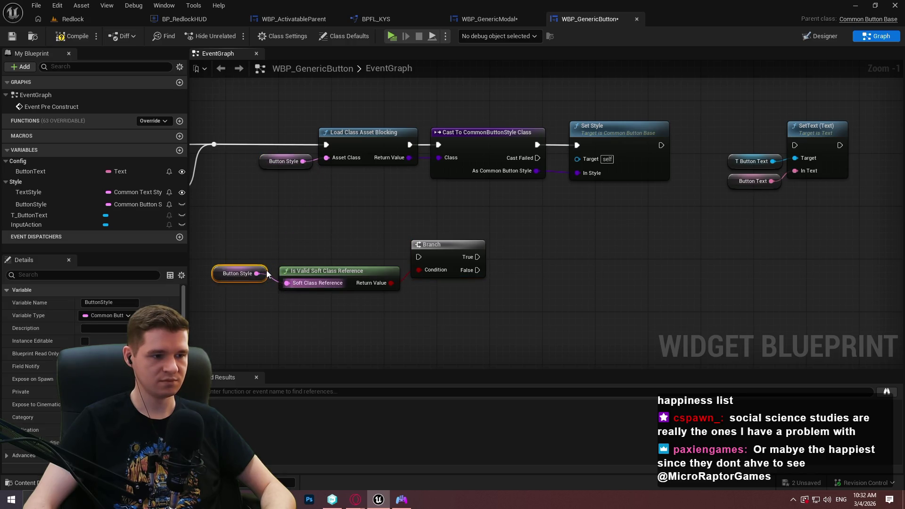
pyautogui.moveTo(418, 257)
pyautogui.mouseDown()
pyautogui.moveTo(224, 151)
pyautogui.moveTo(325, 145)
pyautogui.mouseUp()
pyautogui.moveTo(589, 257); pyautogui.dragTo(444, 149)
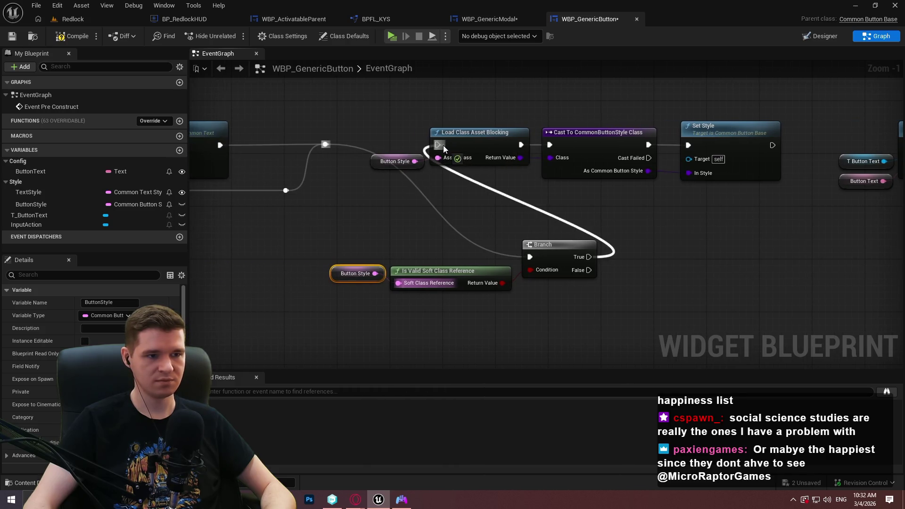
pyautogui.moveTo(636, 157)
pyautogui.mouseDown()
pyautogui.moveTo(442, 140)
pyautogui.moveTo(716, 129)
pyautogui.mouseUp()
# Step: Join Set Style's output into the SetText wire through reroute points
pyautogui.doubleClick(600, 129)
pyautogui.moveTo(599, 128)
pyautogui.mouseDown()
pyautogui.moveTo(495, 175)
pyautogui.moveTo(587, 177)
pyautogui.moveTo(715, 130)
pyautogui.mouseUp()
pyautogui.doubleClick(523, 169)
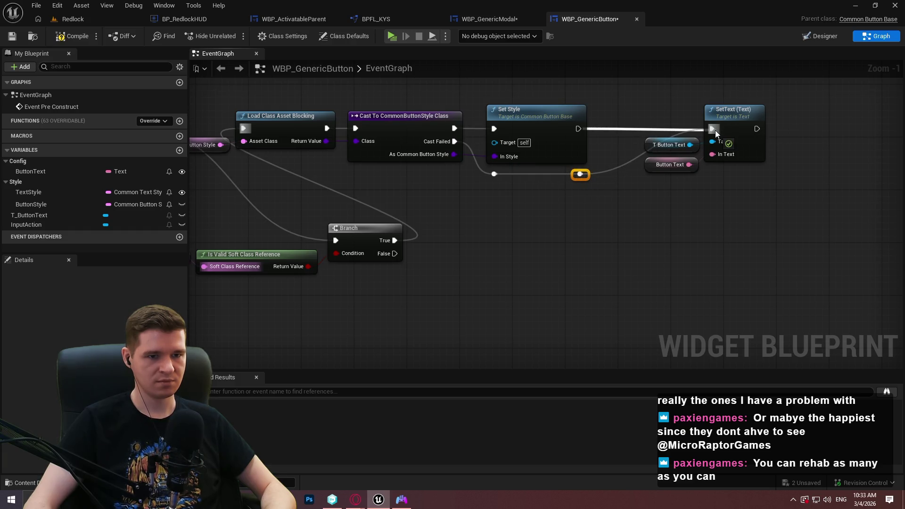
pyautogui.doubleClick(620, 129)
pyautogui.moveTo(620, 129); pyautogui.dragTo(580, 174)
pyautogui.click(621, 129)
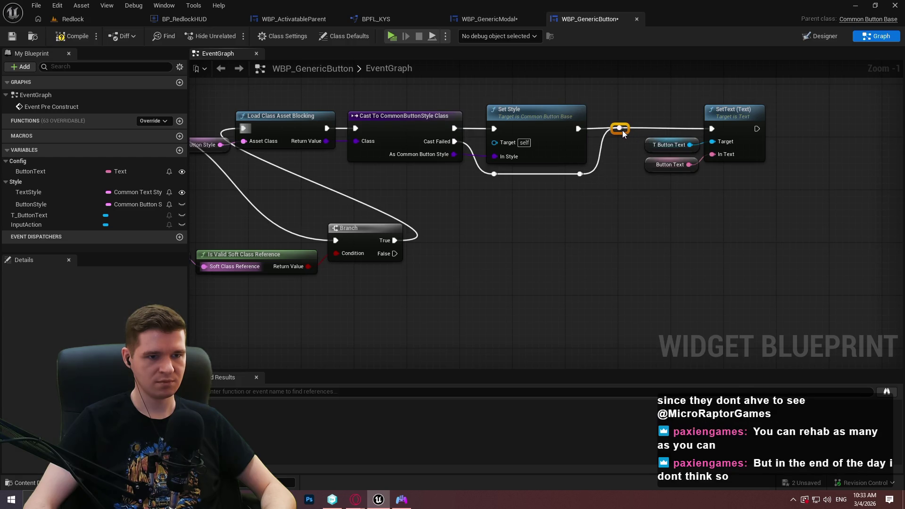
pyautogui.moveTo(673, 190); pyautogui.dragTo(773, 101)
pyautogui.click(737, 259)
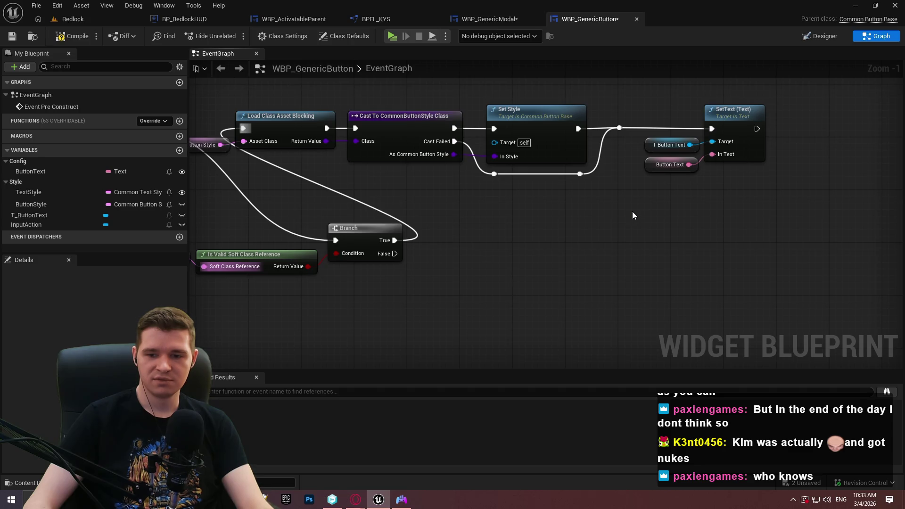
# Step: Move the row of Button Style nodes next to the new Branch
pyautogui.moveTo(450, 203)
pyautogui.mouseDown()
pyautogui.moveTo(702, 198)
pyautogui.moveTo(631, 203)
pyautogui.moveTo(714, 211)
pyautogui.mouseUp()
pyautogui.moveTo(834, 185); pyautogui.dragTo(240, 108)
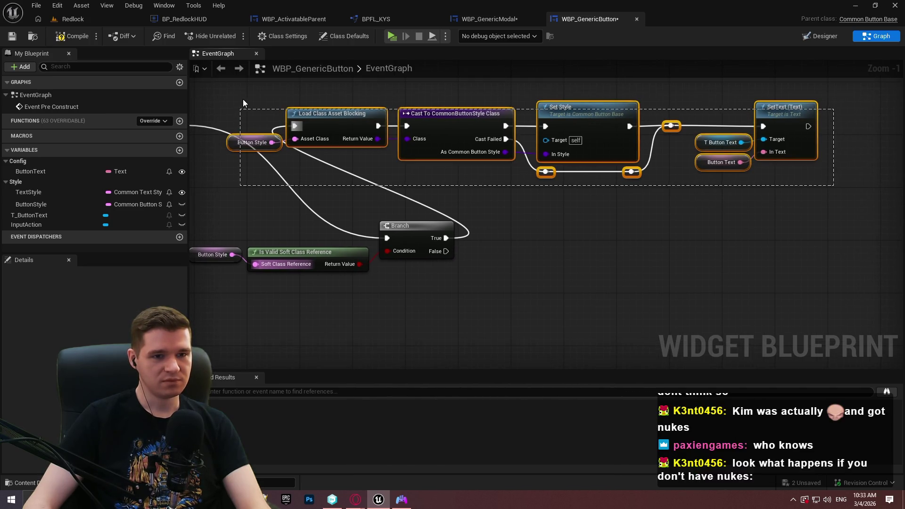
pyautogui.moveTo(350, 134); pyautogui.dragTo(634, 247)
pyautogui.click(714, 302)
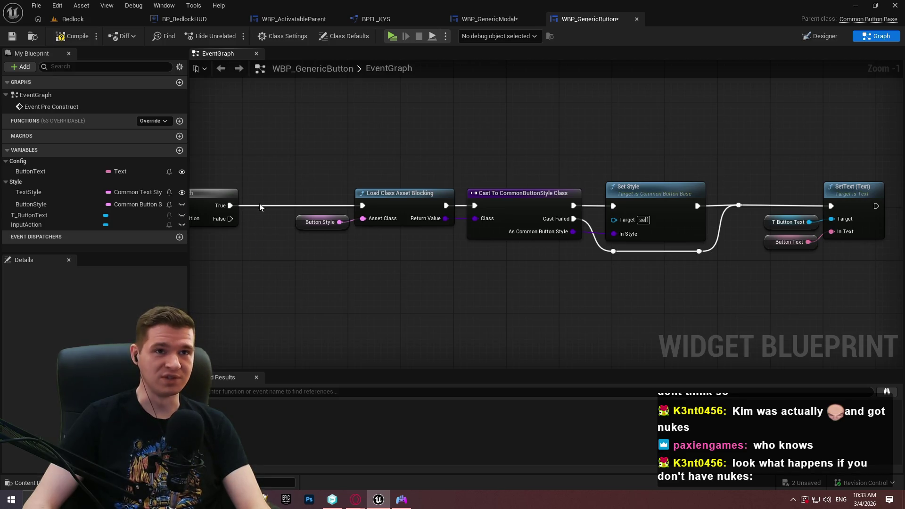
# Step: Send the Branch False output straight to SetText via a tidied reroute point
pyautogui.moveTo(232, 219)
pyautogui.mouseDown()
pyautogui.moveTo(614, 264)
pyautogui.moveTo(613, 251)
pyautogui.mouseUp()
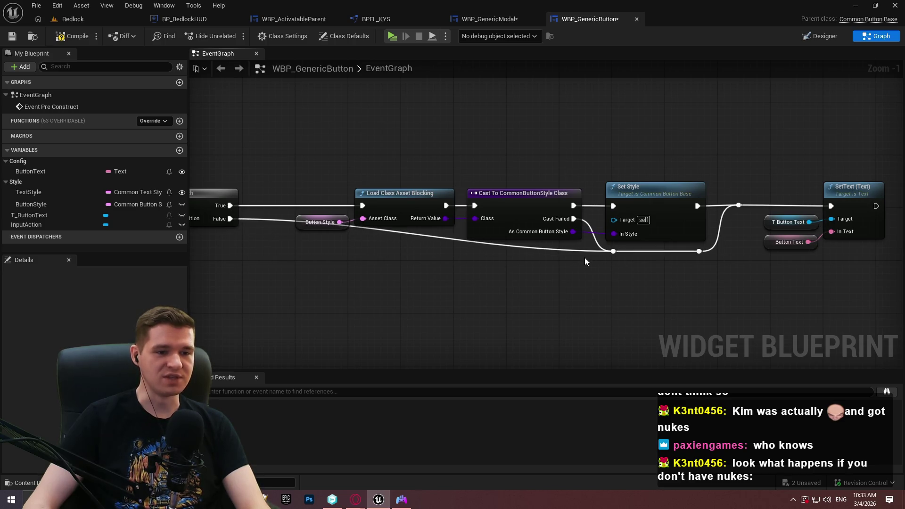
pyautogui.doubleClick(561, 249)
pyautogui.moveTo(554, 245); pyautogui.dragTo(278, 254)
pyautogui.click(587, 293)
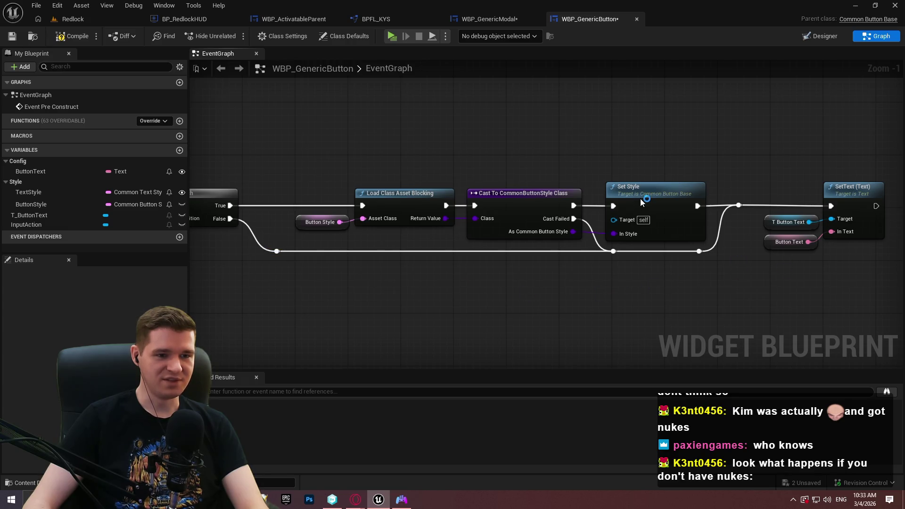
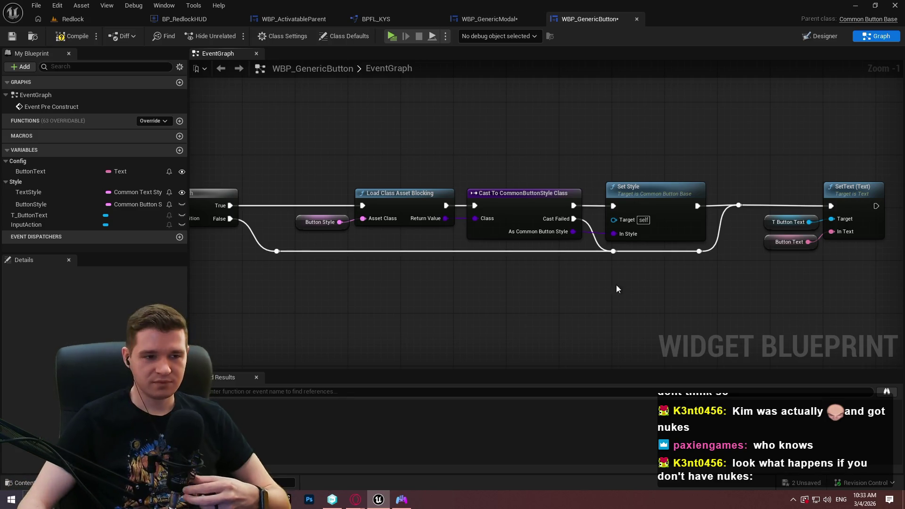
# Step: Line up WBP_GenericButton's lower Branch and Set Style chain with the upper text style chain
pyautogui.scroll(-1, 538, 261)
pyautogui.moveTo(428, 294)
pyautogui.mouseDown()
pyautogui.moveTo(587, 301)
pyautogui.moveTo(342, 307)
pyautogui.mouseUp()
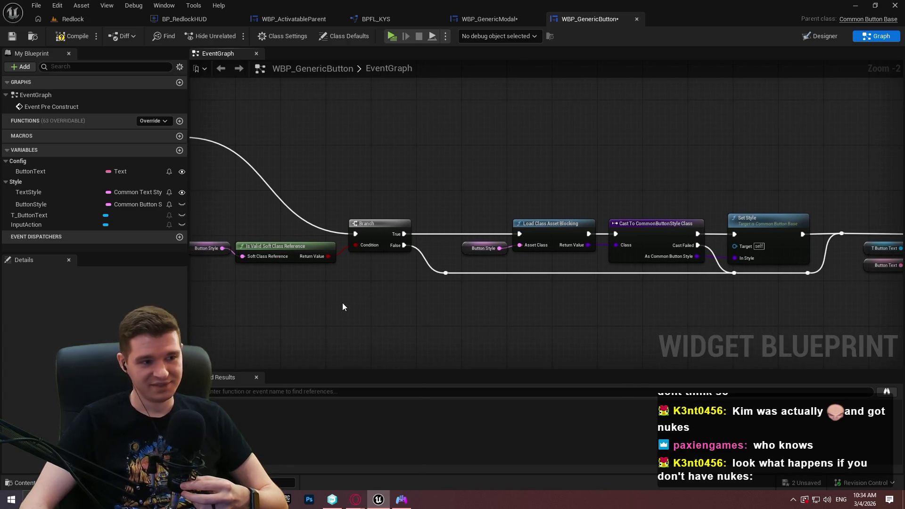
pyautogui.moveTo(742, 317)
pyautogui.mouseDown()
pyautogui.moveTo(623, 316)
pyautogui.moveTo(746, 301)
pyautogui.mouseUp()
pyautogui.scroll(-1, 793, 282)
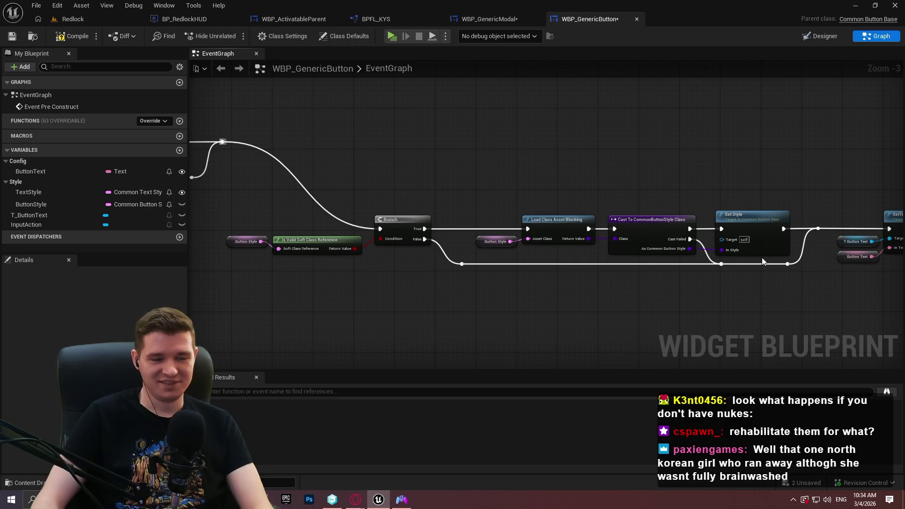
pyautogui.scroll(-2, 766, 258)
pyautogui.moveTo(696, 259); pyautogui.dragTo(476, 217)
pyautogui.moveTo(878, 266); pyautogui.dragTo(524, 202)
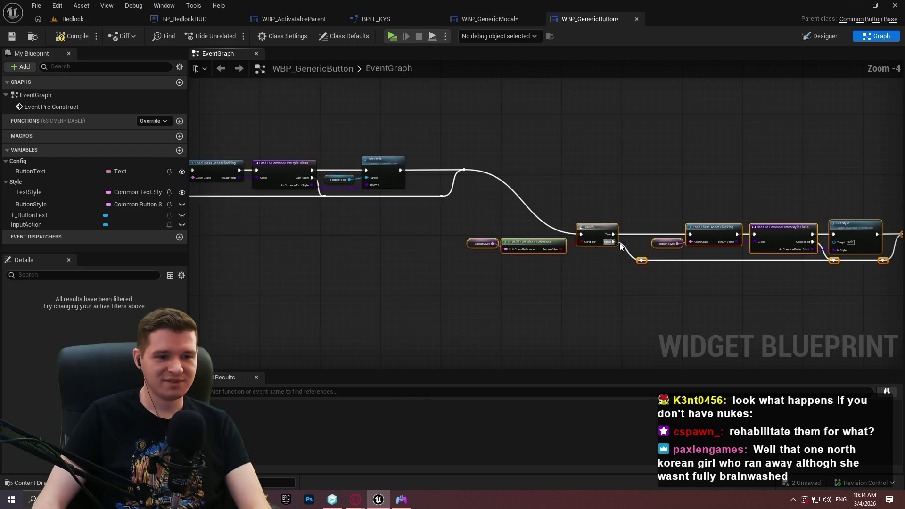
pyautogui.scroll(2, 620, 245)
pyautogui.moveTo(627, 234)
pyautogui.mouseDown()
pyautogui.moveTo(628, 124)
pyautogui.moveTo(635, 148)
pyautogui.moveTo(640, 139)
pyautogui.mouseUp()
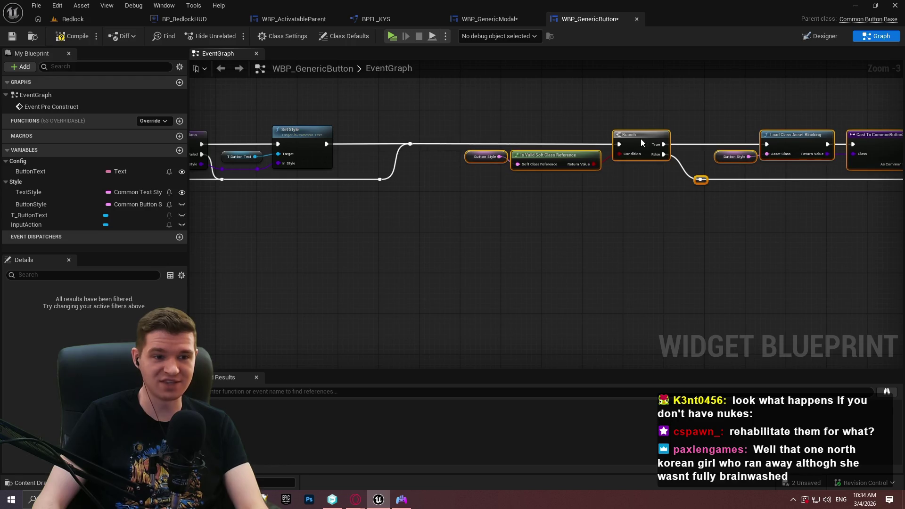
# Step: Review the Event Pre Construct and style-loading chains and compile WBP_GenericButton
pyautogui.click(653, 242)
pyautogui.moveTo(848, 188)
pyautogui.mouseDown()
pyautogui.moveTo(706, 178)
pyautogui.moveTo(440, 243)
pyautogui.moveTo(598, 242)
pyautogui.mouseUp()
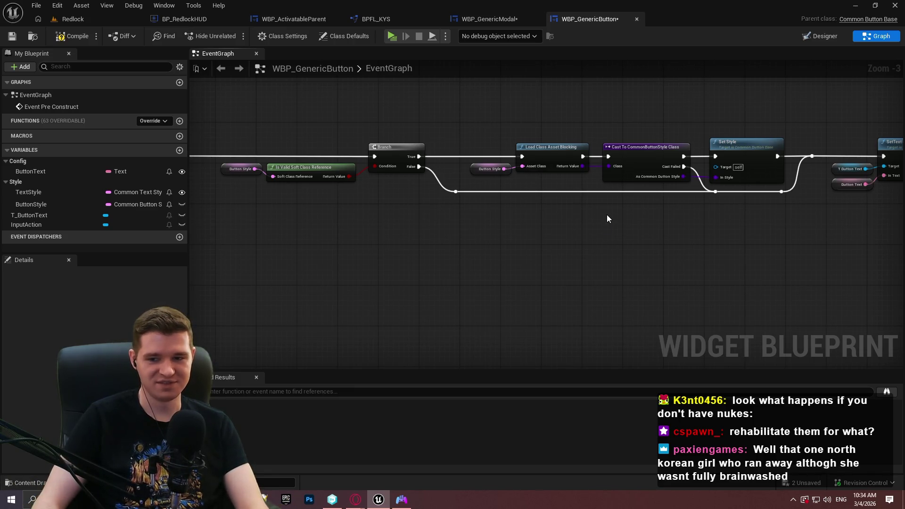
pyautogui.moveTo(606, 215); pyautogui.dragTo(896, 215)
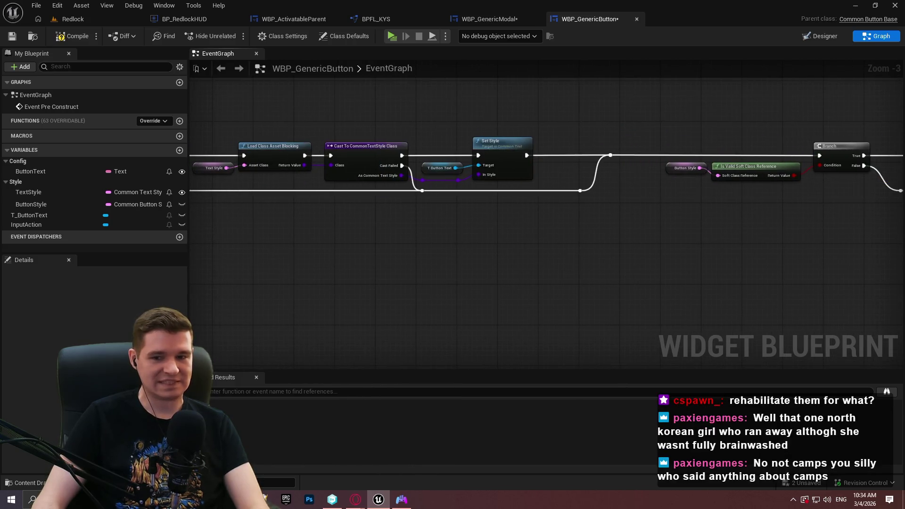
pyautogui.moveTo(330, 236); pyautogui.dragTo(769, 248)
pyautogui.moveTo(833, 239)
pyautogui.mouseDown()
pyautogui.moveTo(706, 234)
pyautogui.moveTo(715, 246)
pyautogui.moveTo(473, 227)
pyautogui.moveTo(693, 231)
pyautogui.mouseUp()
pyautogui.click(60, 36)
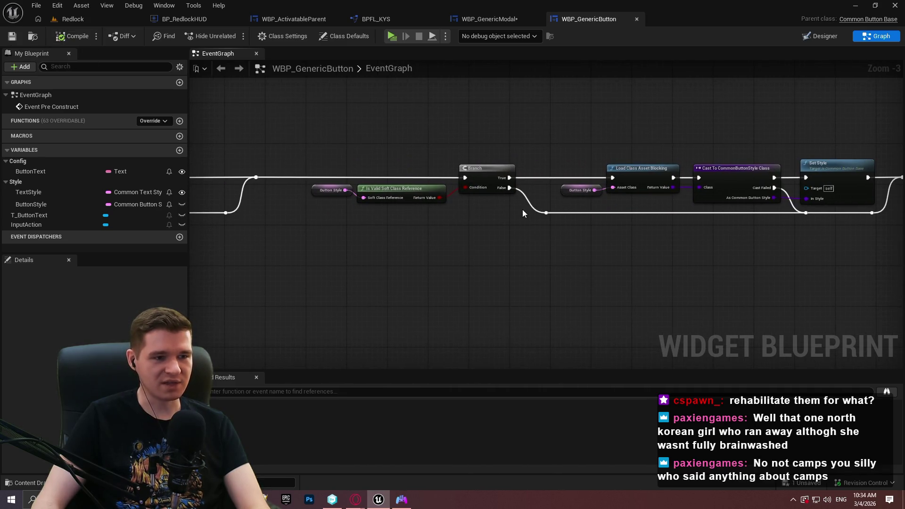
pyautogui.scroll(3, 313, 187)
pyautogui.moveTo(286, 224)
pyautogui.mouseDown()
pyautogui.moveTo(196, 177)
pyautogui.moveTo(2, 196)
pyautogui.moveTo(2, 203)
pyautogui.moveTo(578, 214)
pyautogui.moveTo(92, 207)
pyautogui.moveTo(382, 259)
pyautogui.moveTo(296, 240)
pyautogui.mouseUp()
# Step: Make ButtonStyle editable per instance, recompile, and go to WBP_GenericModal's SetupModal graph
pyautogui.click(820, 39)
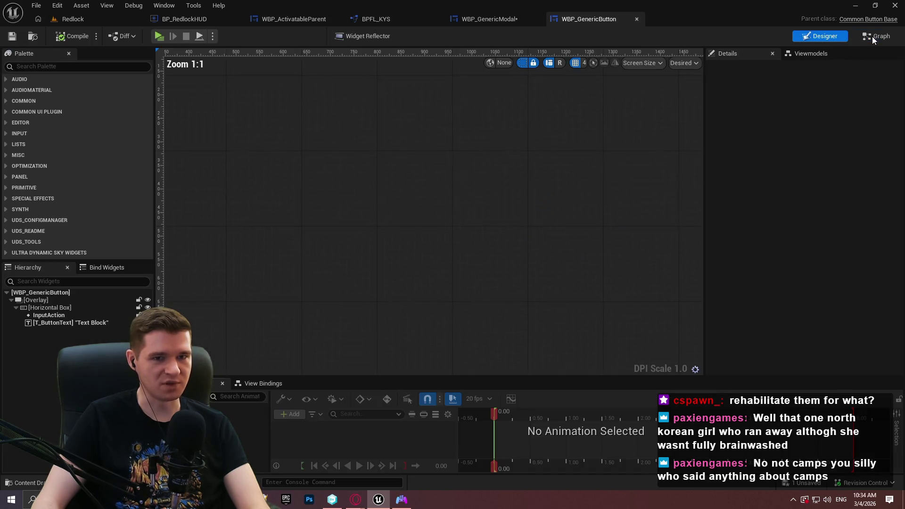
pyautogui.click(860, 38)
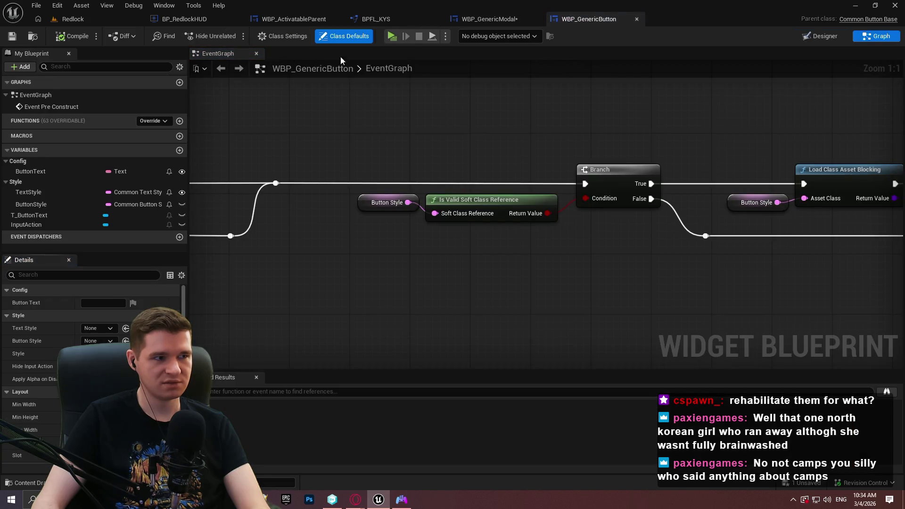
pyautogui.moveTo(249, 190)
pyautogui.mouseDown()
pyautogui.moveTo(613, 202)
pyautogui.moveTo(182, 215)
pyautogui.mouseUp()
pyautogui.click(181, 205)
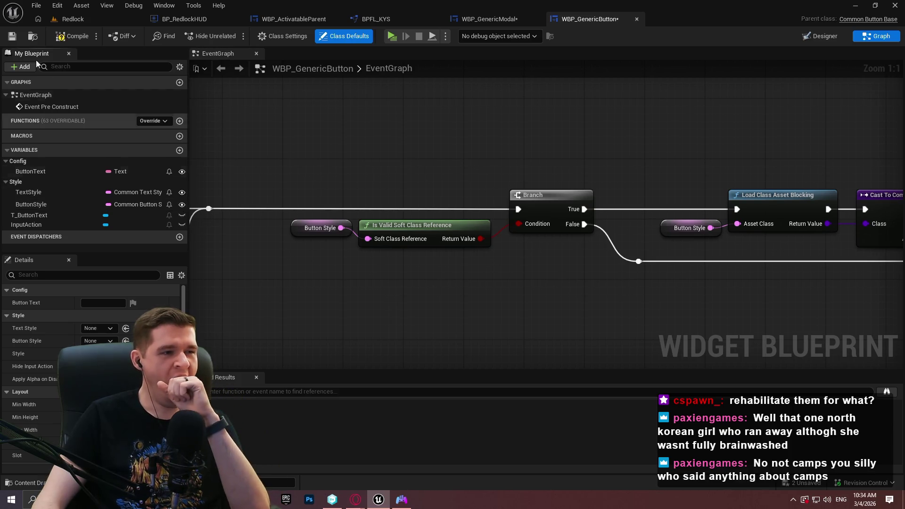
pyautogui.click(72, 35)
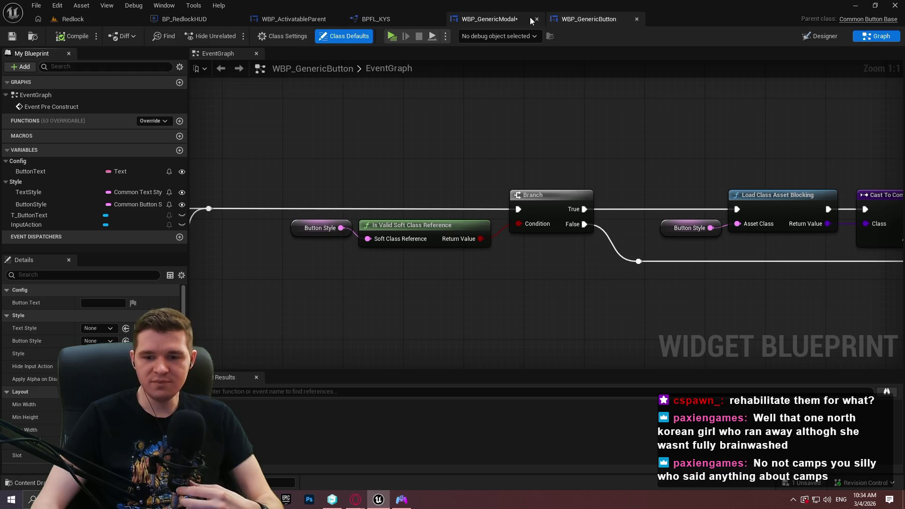
pyautogui.click(488, 21)
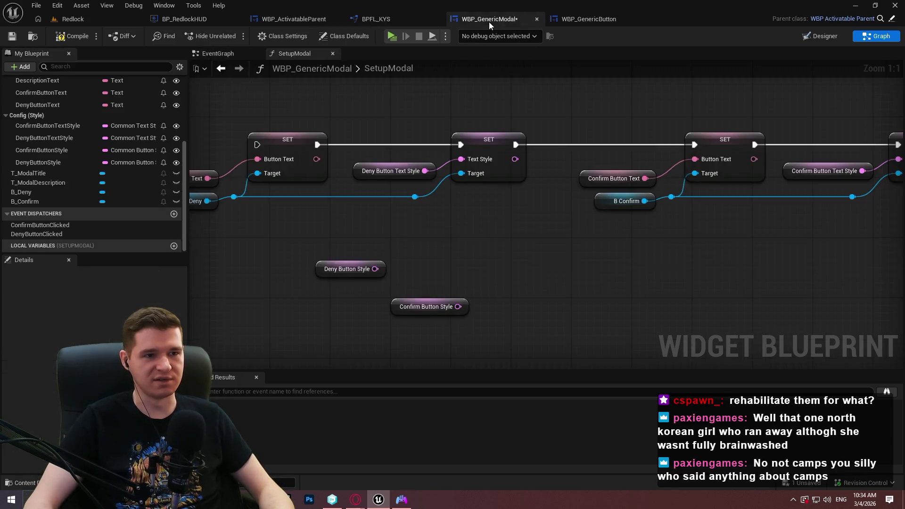
# Step: Compile WBP_GenericModal and add a Set Button Style node from B Deny
pyautogui.click(59, 37)
pyautogui.moveTo(595, 305)
pyautogui.mouseDown()
pyautogui.moveTo(579, 273)
pyautogui.moveTo(237, 289)
pyautogui.moveTo(847, 295)
pyautogui.moveTo(800, 269)
pyautogui.moveTo(414, 248)
pyautogui.mouseUp()
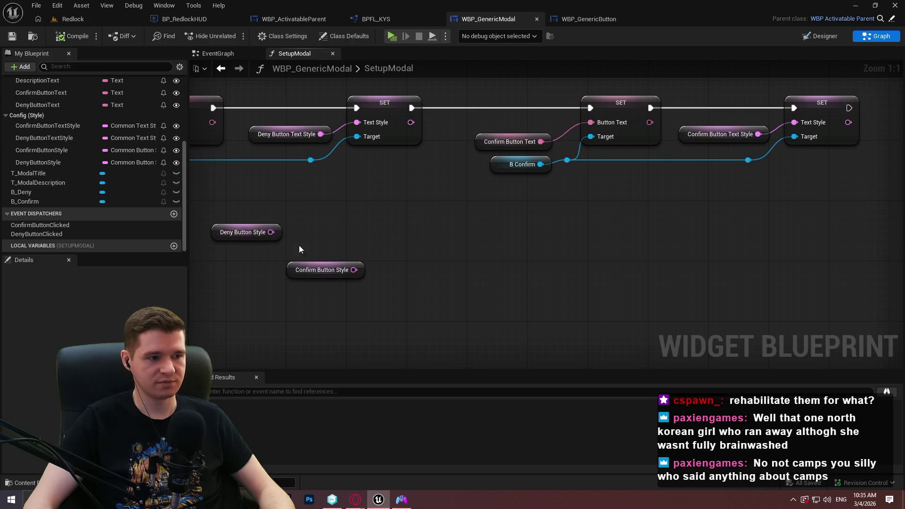
pyautogui.moveTo(315, 160)
pyautogui.mouseDown()
pyautogui.moveTo(533, 165)
pyautogui.moveTo(618, 217)
pyautogui.mouseUp()
pyautogui.write('style')
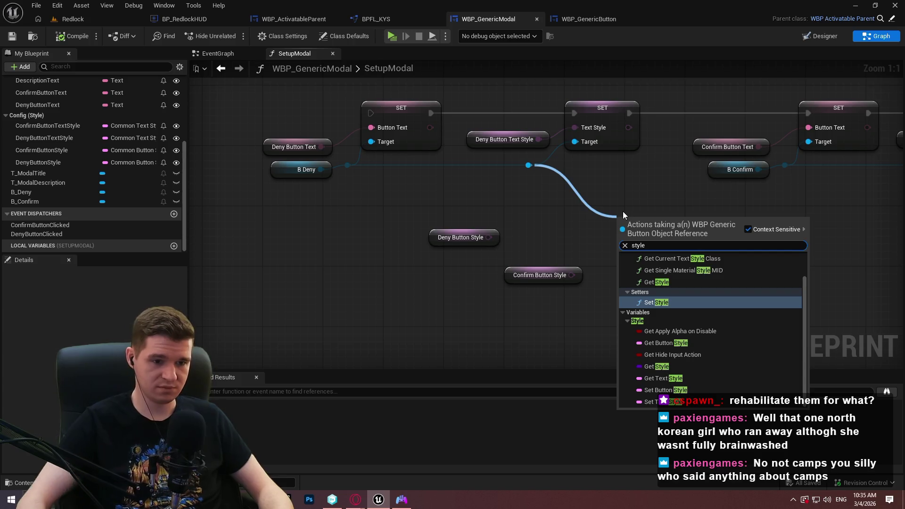
pyautogui.click(679, 390)
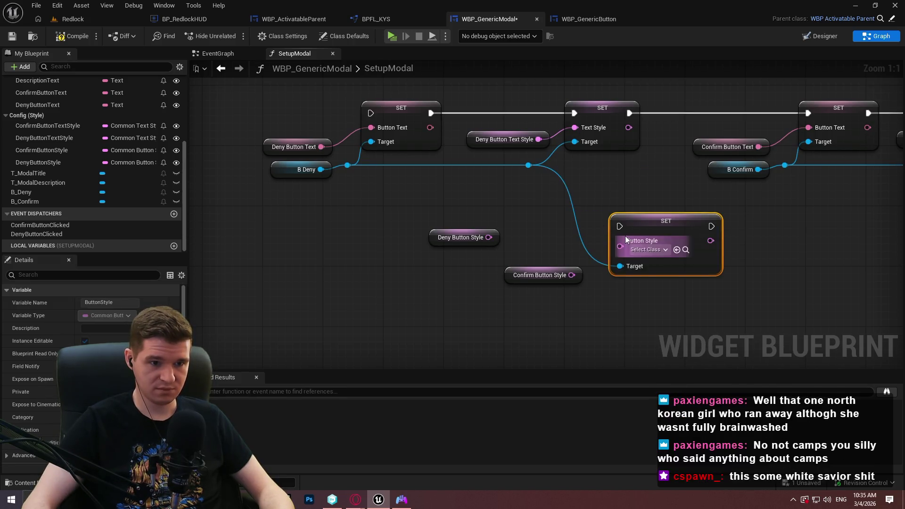
# Step: Make room and run Set Button Style after the deny Text Style SET, continuing to the confirm steps
pyautogui.moveTo(666, 222); pyautogui.dragTo(296, 129)
pyautogui.moveTo(455, 142); pyautogui.dragTo(375, 149)
pyautogui.moveTo(732, 261)
pyautogui.mouseDown()
pyautogui.moveTo(690, 146)
pyautogui.moveTo(603, 149)
pyautogui.mouseUp()
pyautogui.moveTo(736, 148); pyautogui.dragTo(875, 148)
pyautogui.click(620, 205)
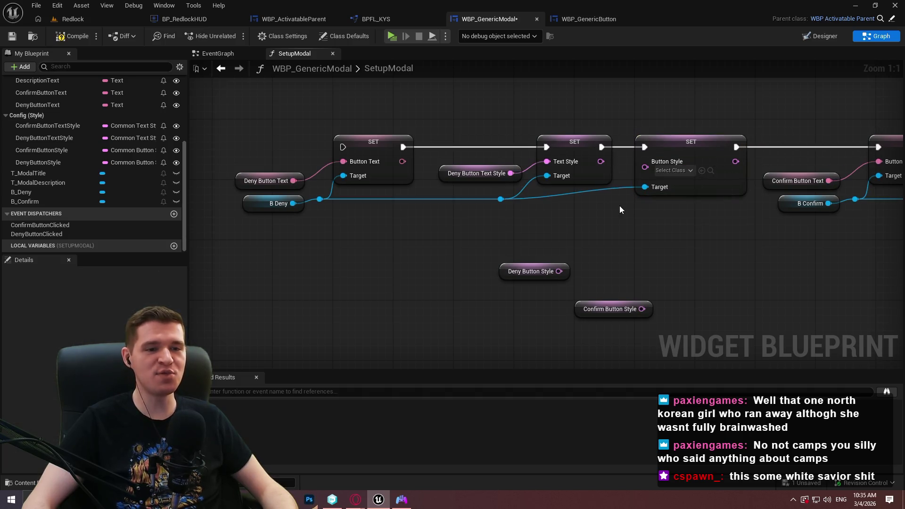
# Step: Add a reroute point on the B Deny target wire and shift the deny nodes left
pyautogui.doubleClick(585, 192)
pyautogui.moveTo(584, 192); pyautogui.dragTo(608, 210)
pyautogui.click(630, 223)
pyautogui.moveTo(559, 227)
pyautogui.mouseDown()
pyautogui.moveTo(654, 244)
pyautogui.moveTo(346, 166)
pyautogui.mouseUp()
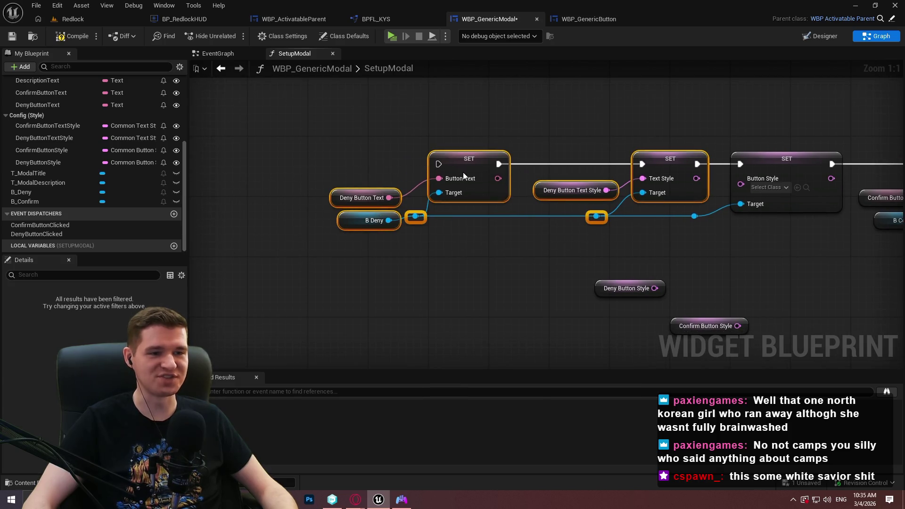
pyautogui.moveTo(464, 172); pyautogui.dragTo(386, 174)
pyautogui.click(623, 238)
# Step: Connect Deny Button Style to the Button Style input and place it beside its SET node
pyautogui.moveTo(655, 288)
pyautogui.mouseDown()
pyautogui.moveTo(771, 186)
pyautogui.moveTo(742, 179)
pyautogui.mouseUp()
pyautogui.moveTo(663, 288)
pyautogui.mouseDown()
pyautogui.moveTo(720, 189)
pyautogui.moveTo(681, 230)
pyautogui.moveTo(677, 253)
pyautogui.mouseUp()
pyautogui.press('Escape')
pyautogui.moveTo(653, 282); pyautogui.dragTo(705, 189)
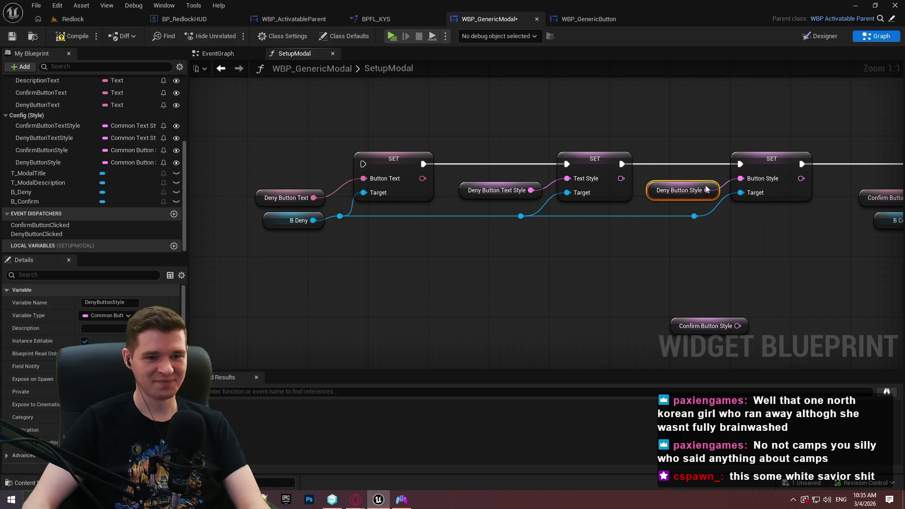
pyautogui.click(766, 245)
# Step: Even out the spacing of the deny button style nodes along the chain
pyautogui.moveTo(768, 246)
pyautogui.mouseDown()
pyautogui.moveTo(824, 244)
pyautogui.moveTo(608, 232)
pyautogui.mouseUp()
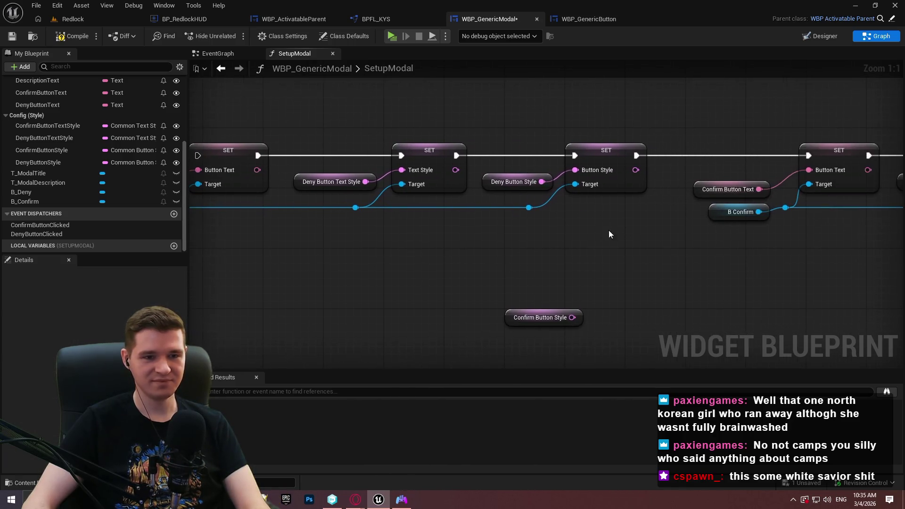
pyautogui.moveTo(507, 165); pyautogui.dragTo(507, 164)
pyautogui.moveTo(592, 152); pyautogui.dragTo(615, 153)
pyautogui.click(536, 255)
pyautogui.moveTo(535, 255); pyautogui.dragTo(763, 249)
pyautogui.moveTo(851, 227); pyautogui.dragTo(773, 170)
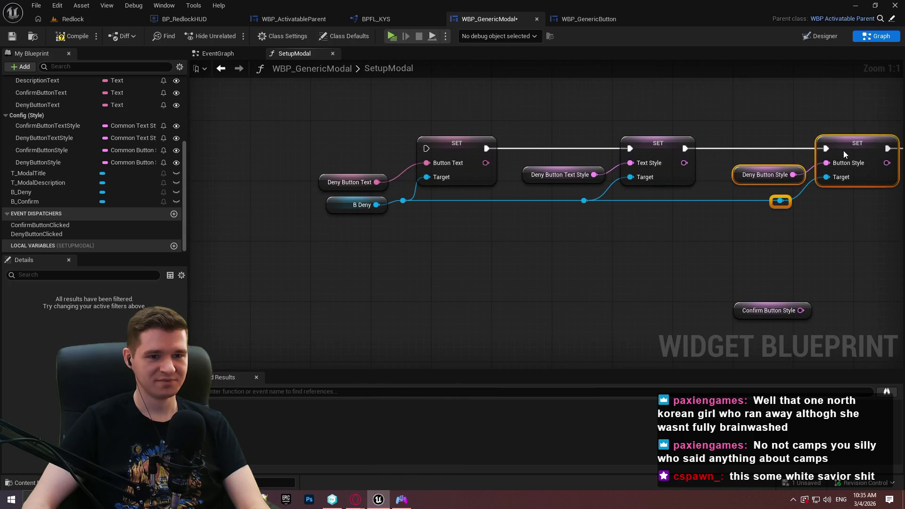
pyautogui.moveTo(859, 155); pyautogui.dragTo(843, 156)
pyautogui.click(847, 234)
pyautogui.moveTo(847, 235)
pyautogui.mouseDown()
pyautogui.moveTo(687, 253)
pyautogui.moveTo(750, 242)
pyautogui.moveTo(238, 137)
pyautogui.mouseUp()
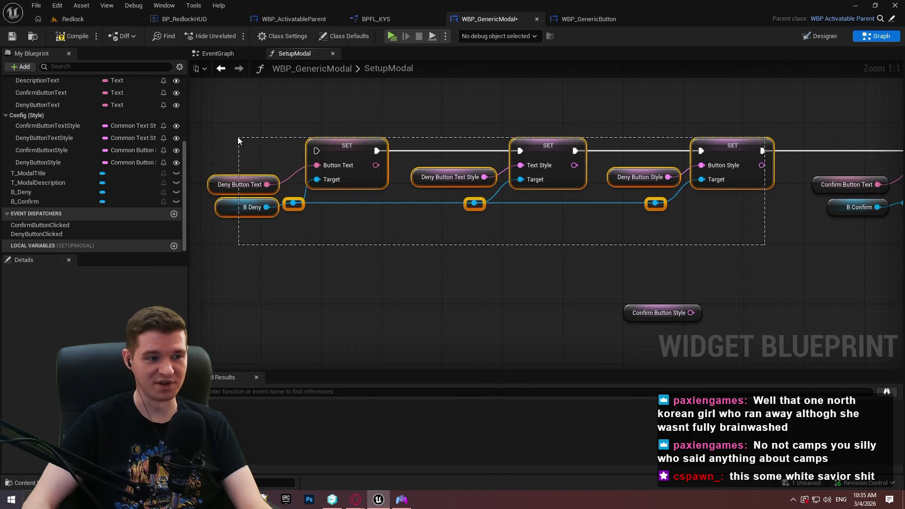
pyautogui.moveTo(352, 151); pyautogui.dragTo(337, 151)
# Step: Move Confirm Button Style aside and drag a new wire from B Confirm
pyautogui.moveTo(782, 245)
pyautogui.mouseDown()
pyautogui.moveTo(603, 250)
pyautogui.moveTo(538, 223)
pyautogui.mouseUp()
pyautogui.moveTo(324, 290); pyautogui.dragTo(734, 272)
pyautogui.click(525, 257)
pyautogui.moveTo(334, 288)
pyautogui.mouseDown()
pyautogui.moveTo(863, 234)
pyautogui.moveTo(810, 237)
pyautogui.mouseUp()
pyautogui.moveTo(822, 218); pyautogui.dragTo(463, 255)
pyautogui.moveTo(359, 218); pyautogui.dragTo(438, 219)
# Step: Add a Set Button Style node for B Confirm, executing after the confirm Text Style SET
pyautogui.write('set button sty')
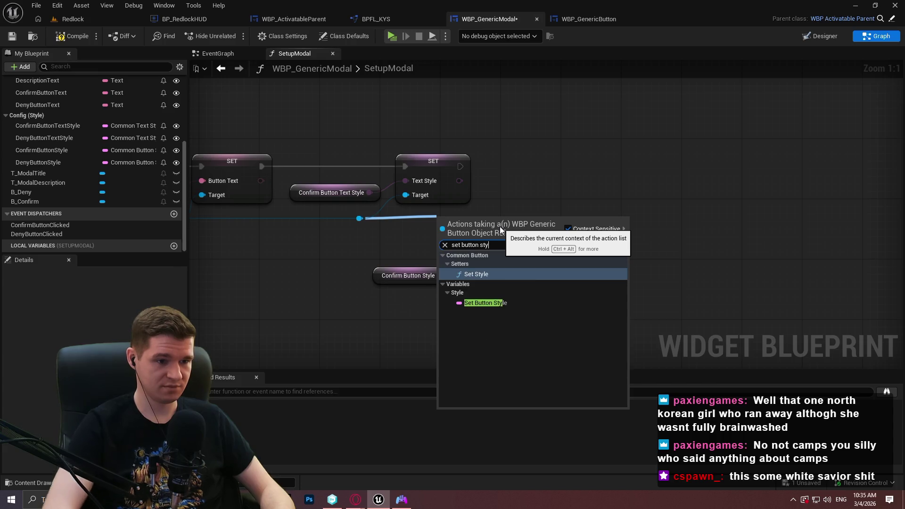
pyautogui.click(480, 304)
pyautogui.moveTo(495, 216)
pyautogui.mouseDown()
pyautogui.moveTo(576, 153)
pyautogui.moveTo(461, 166)
pyautogui.mouseUp()
pyautogui.click(489, 169)
pyautogui.moveTo(551, 170); pyautogui.dragTo(597, 179)
pyautogui.click(457, 212)
# Step: Reroute the B Confirm target wire, feed in Confirm Button Style, and tidy the confirm nodes
pyautogui.doubleClick(457, 212)
pyautogui.moveTo(457, 213); pyautogui.dragTo(503, 220)
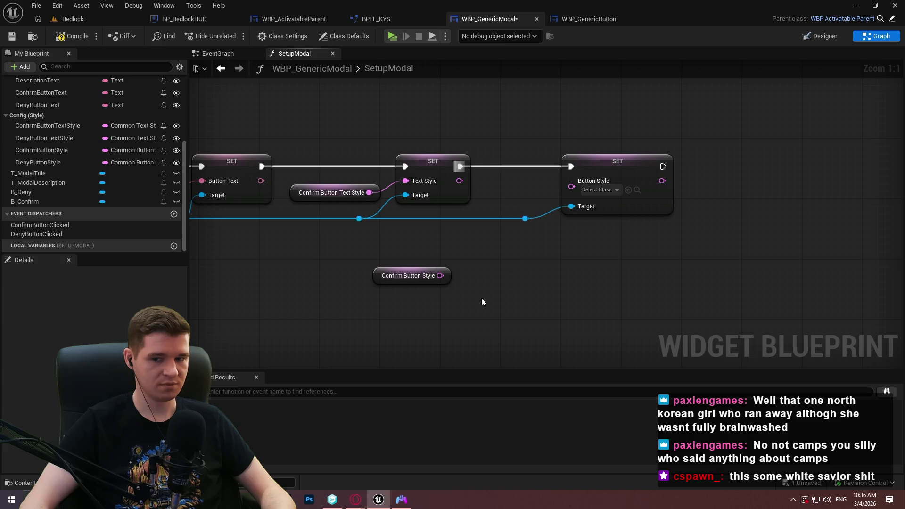
pyautogui.moveTo(449, 278)
pyautogui.mouseDown()
pyautogui.moveTo(524, 197)
pyautogui.moveTo(572, 181)
pyautogui.moveTo(539, 193)
pyautogui.mouseUp()
pyautogui.moveTo(612, 228); pyautogui.dragTo(509, 175)
pyautogui.moveTo(612, 165); pyautogui.dragTo(644, 164)
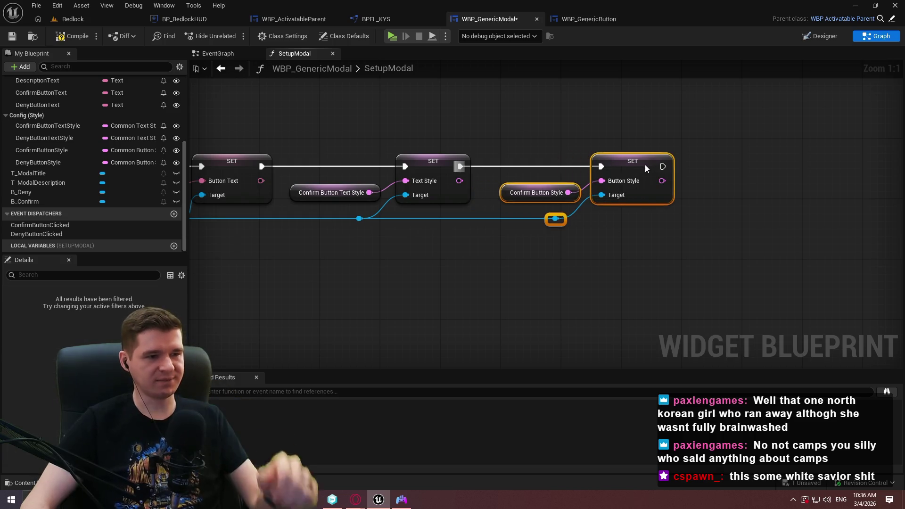
pyautogui.moveTo(575, 247); pyautogui.dragTo(439, 185)
pyautogui.moveTo(520, 171); pyautogui.dragTo(528, 171)
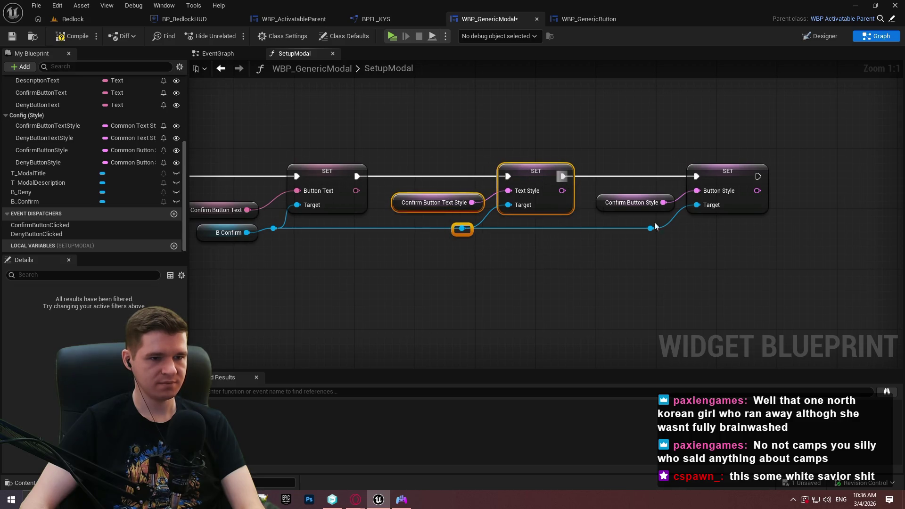
pyautogui.click(763, 238)
pyautogui.scroll(-5, 763, 241)
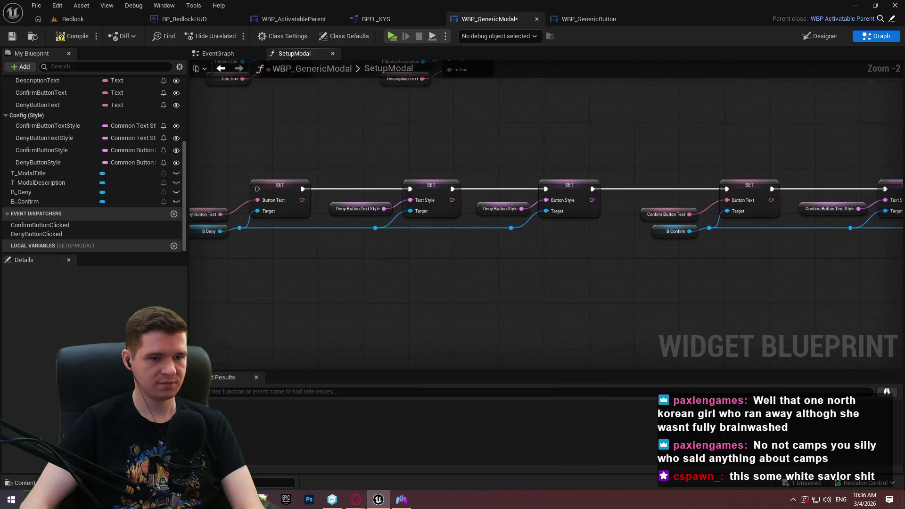
# Step: Move all the button-setting nodes up beside the SetText chain
pyautogui.scroll(2, 736, 264)
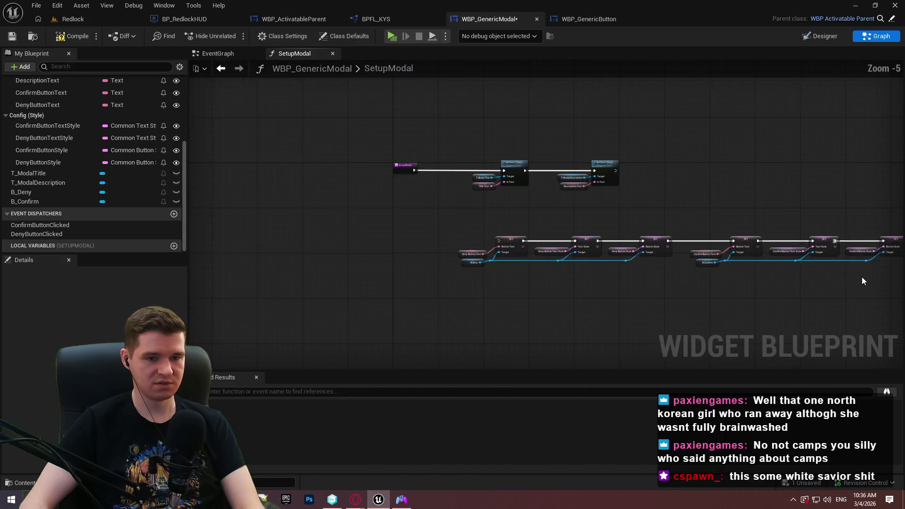
pyautogui.scroll(-2, 759, 272)
pyautogui.moveTo(759, 274)
pyautogui.mouseDown()
pyautogui.moveTo(214, 204)
pyautogui.moveTo(261, 206)
pyautogui.mouseUp()
pyautogui.scroll(2, 368, 212)
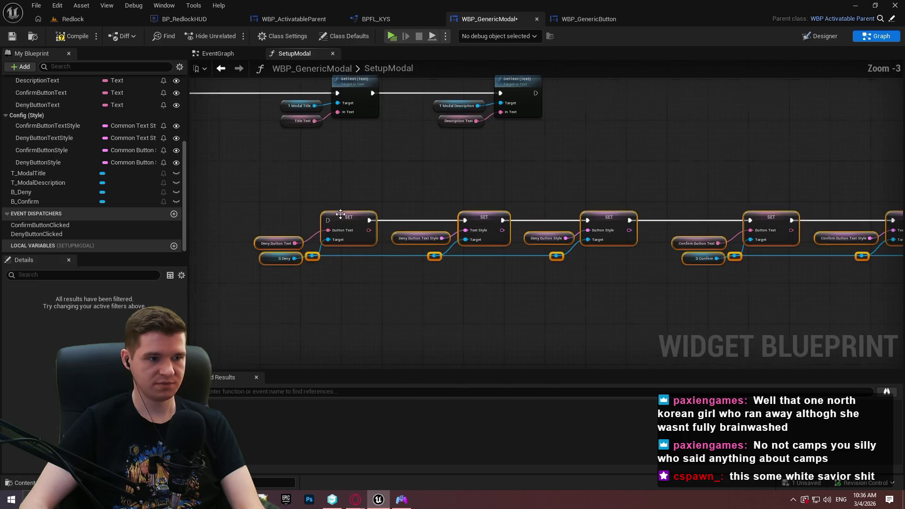
pyautogui.moveTo(366, 232)
pyautogui.mouseDown()
pyautogui.moveTo(717, 104)
pyautogui.moveTo(672, 107)
pyautogui.mouseUp()
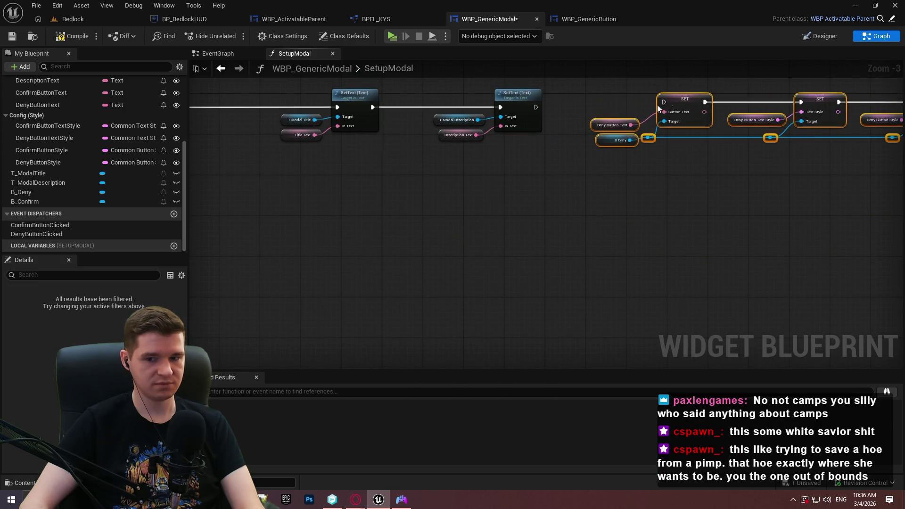
pyautogui.scroll(3, 484, 165)
pyautogui.click(485, 164)
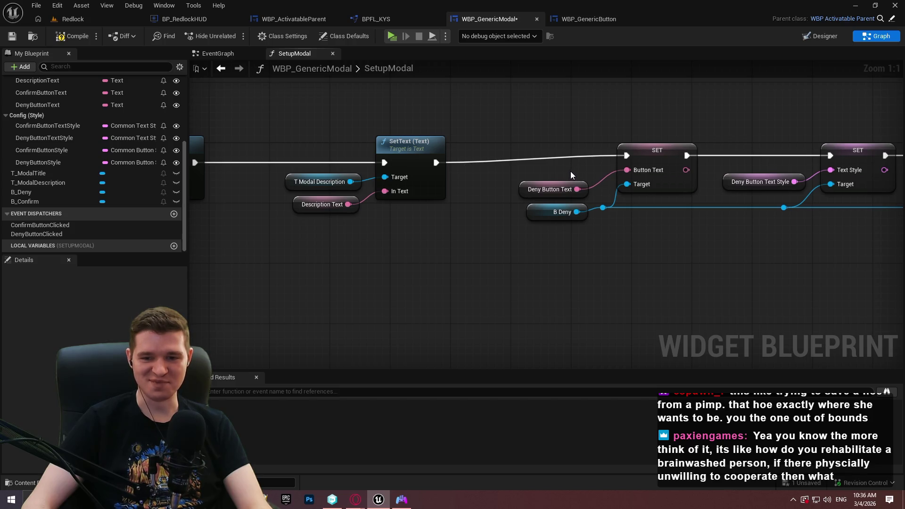
# Step: Inspect the full chain of SET nodes and compile WBP_GenericModal
pyautogui.scroll(-2, 686, 237)
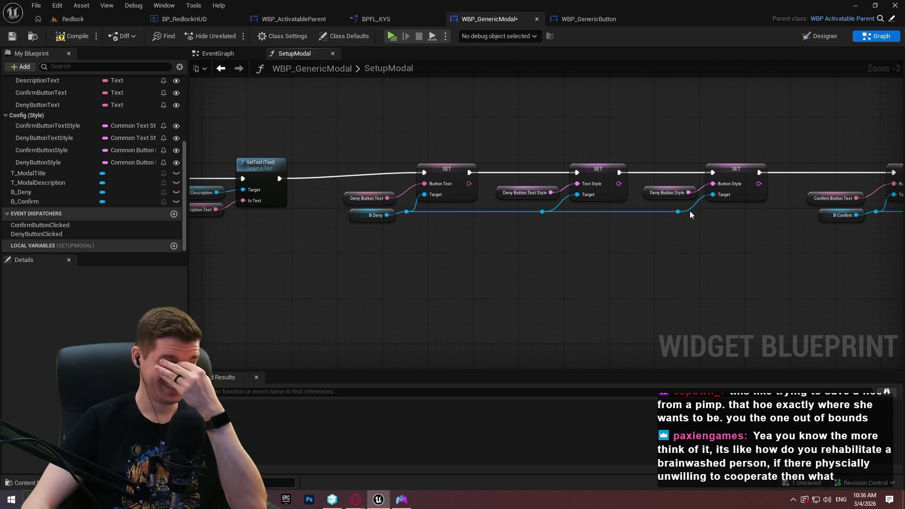
pyautogui.scroll(-1, 660, 266)
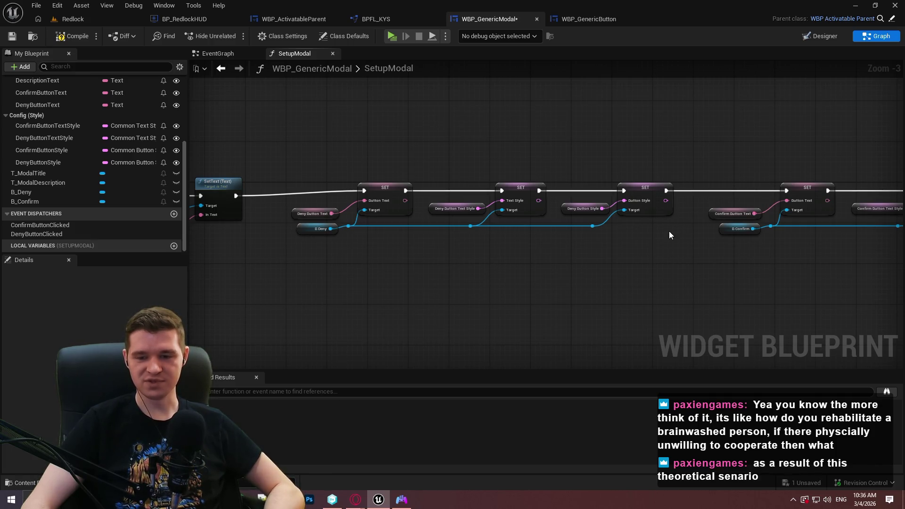
pyautogui.scroll(-2, 655, 243)
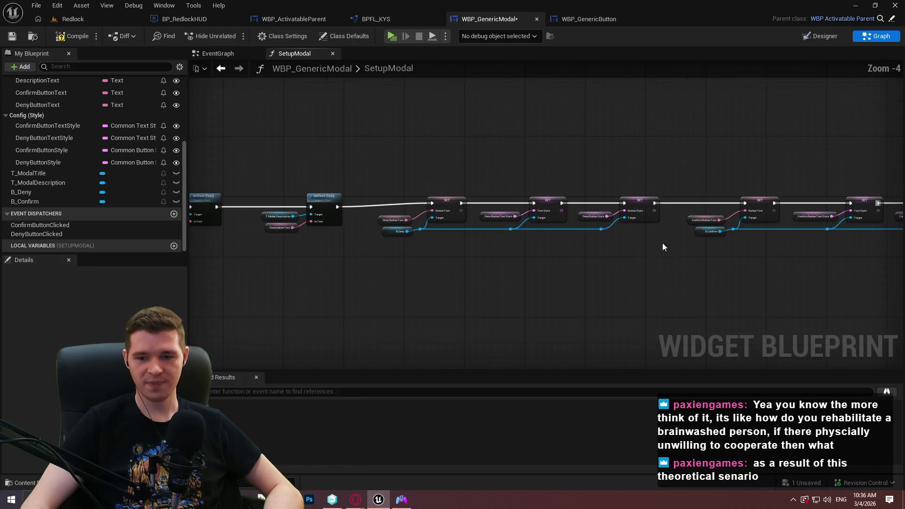
pyautogui.moveTo(515, 220); pyautogui.dragTo(376, 179)
pyautogui.scroll(1, 419, 172)
pyautogui.scroll(4, 429, 180)
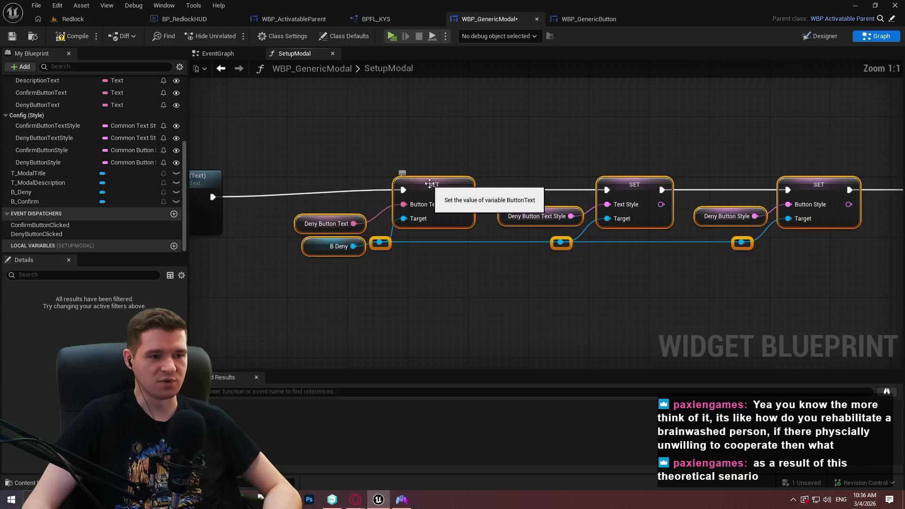
pyautogui.scroll(-2, 401, 179)
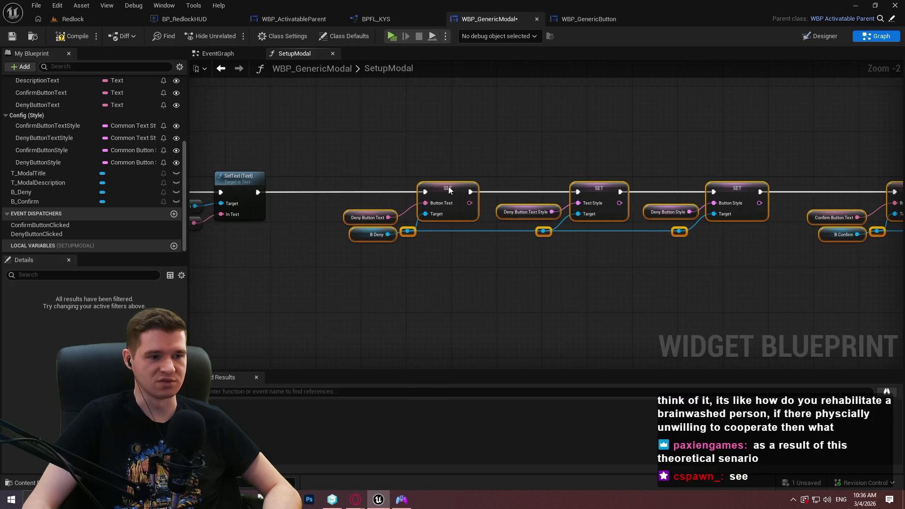
pyautogui.click(388, 186)
pyautogui.moveTo(388, 186); pyautogui.dragTo(511, 187)
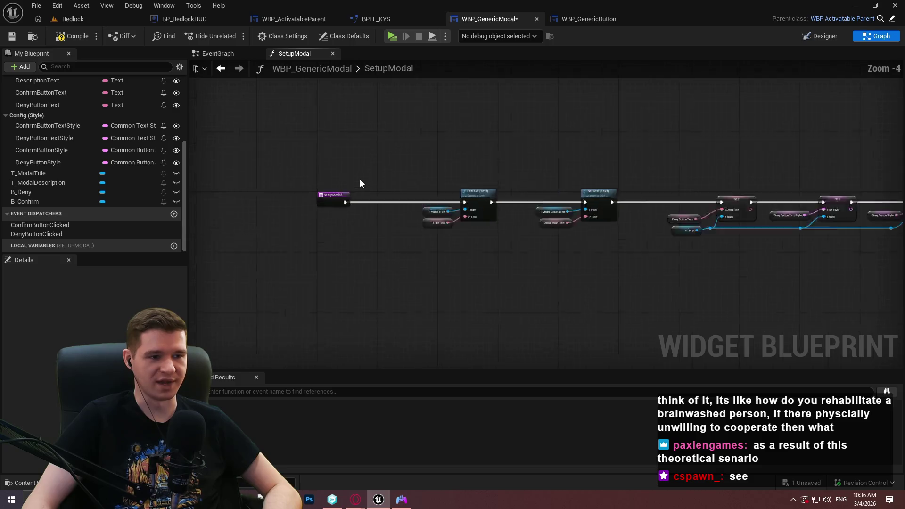
pyautogui.scroll(-1, 360, 180)
pyautogui.click(71, 38)
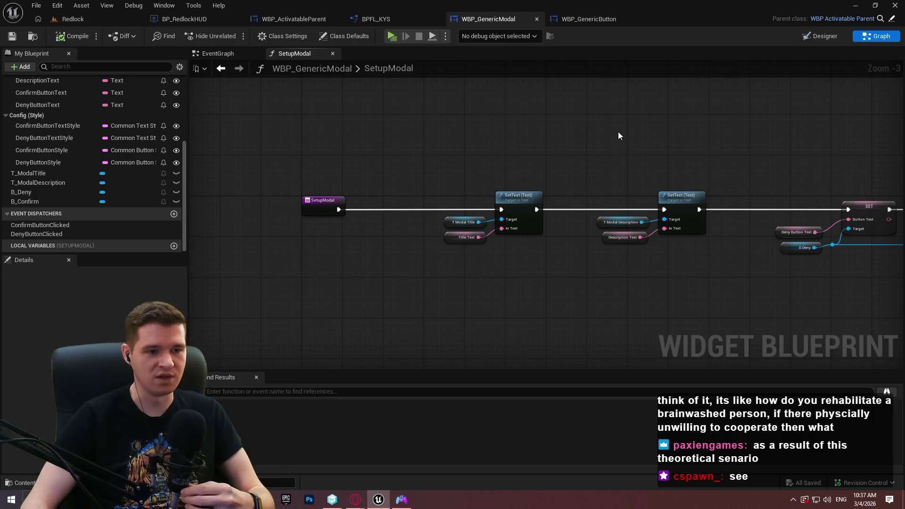
# Step: Add a Return Node after the final Confirm Button Style SET node via a 'return' search
pyautogui.moveTo(693, 151); pyautogui.dragTo(618, 177)
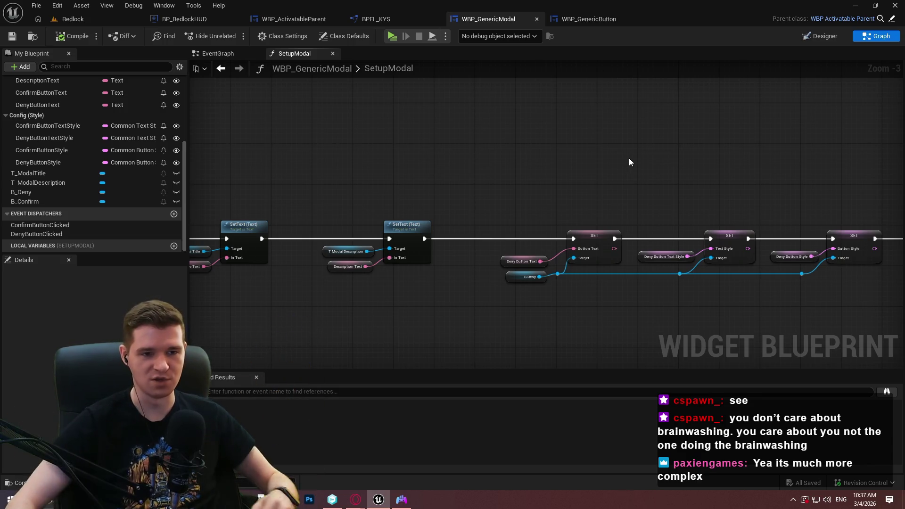
pyautogui.moveTo(682, 168); pyautogui.dragTo(469, 138)
pyautogui.moveTo(805, 153); pyautogui.dragTo(593, 144)
pyautogui.moveTo(797, 181); pyautogui.dragTo(634, 182)
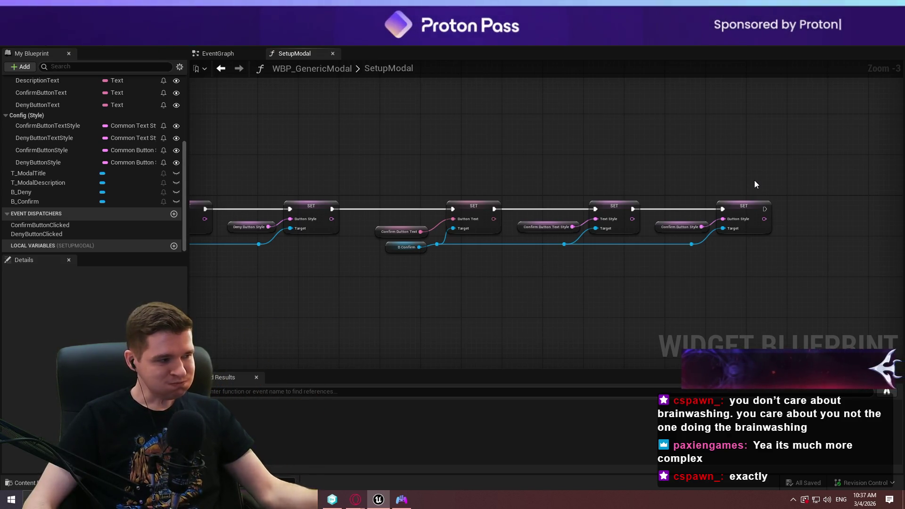
pyautogui.moveTo(765, 209); pyautogui.dragTo(802, 208)
pyautogui.write('return')
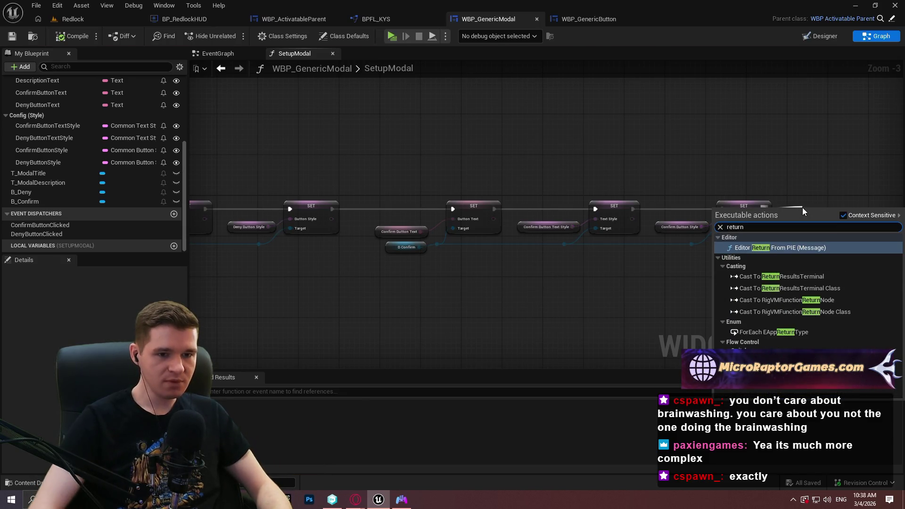
pyautogui.click(759, 352)
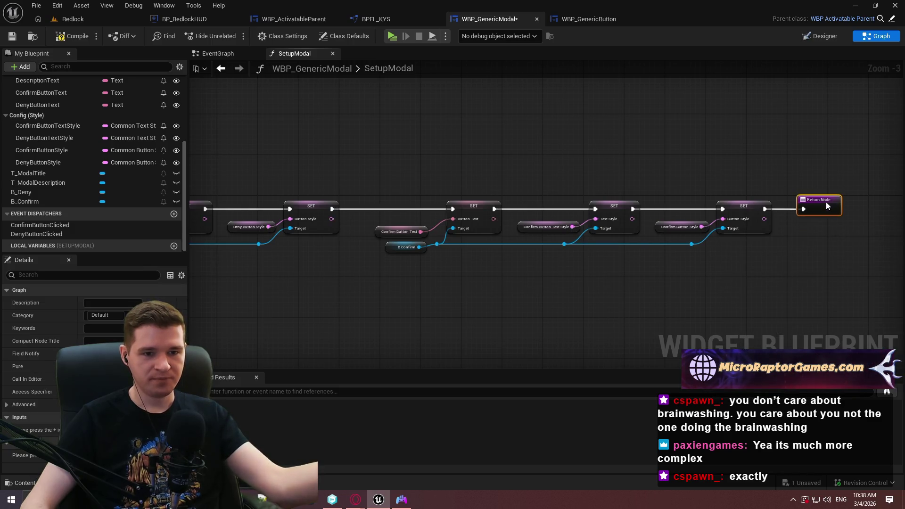
# Step: In the modal's EventGraph, save, then drop SetupModal beside Event Pre Construct
pyautogui.scroll(1, 485, 183)
pyautogui.click(218, 54)
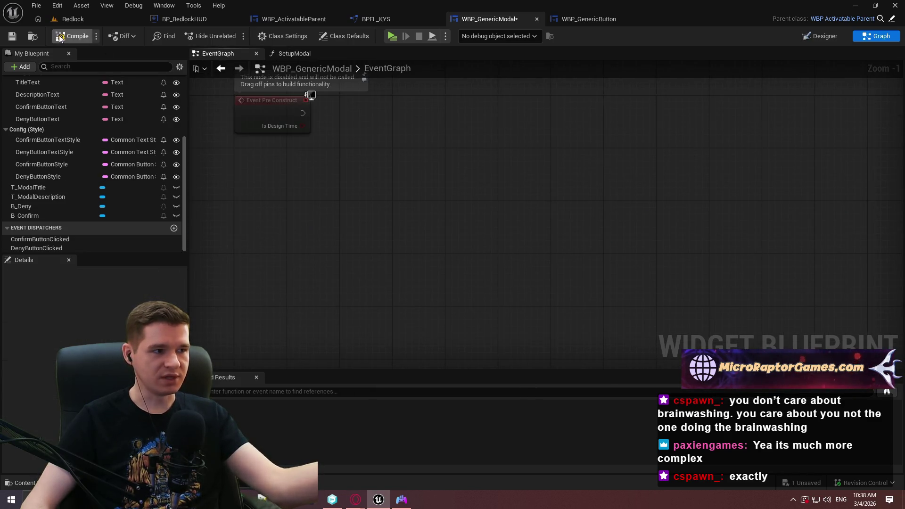
pyautogui.click(11, 36)
pyautogui.moveTo(375, 103); pyautogui.dragTo(499, 203)
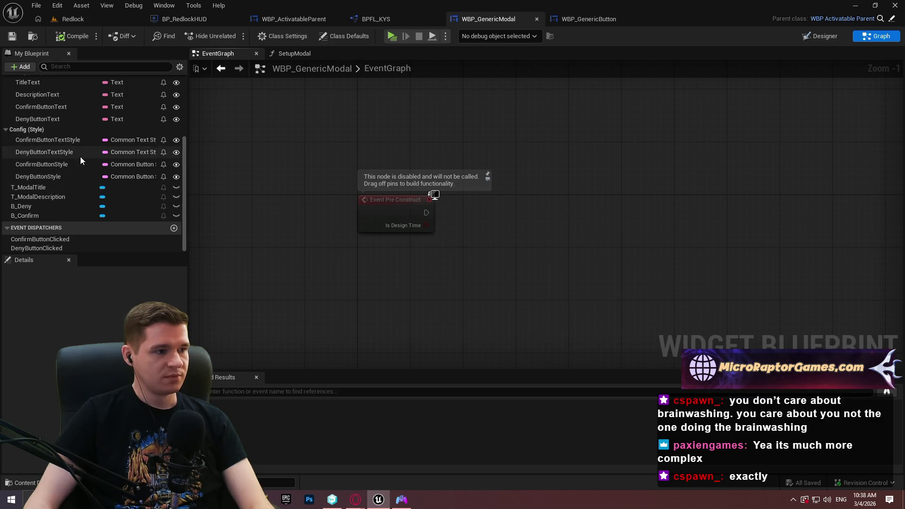
pyautogui.scroll(2, 71, 141)
pyautogui.scroll(3, 66, 123)
pyautogui.moveTo(35, 109)
pyautogui.mouseDown()
pyautogui.moveTo(515, 183)
pyautogui.moveTo(486, 184)
pyautogui.moveTo(426, 212)
pyautogui.mouseUp()
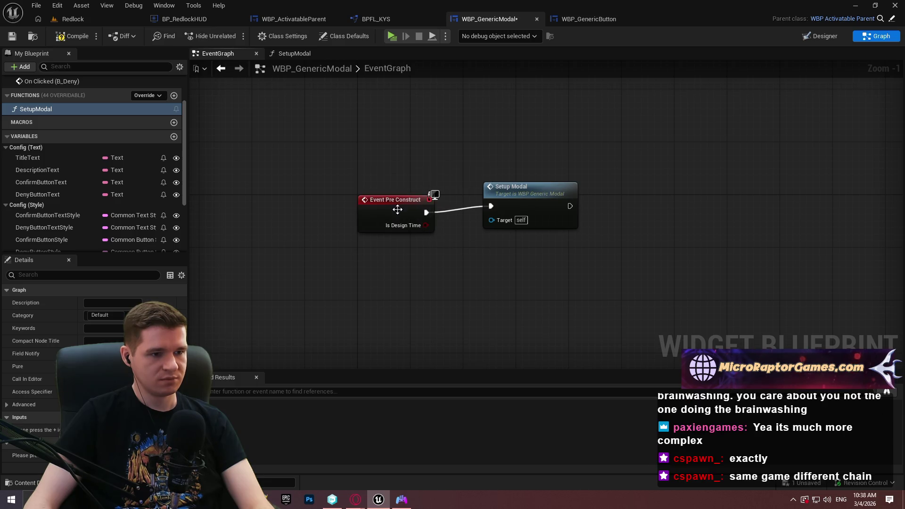
# Step: Add a Parent: Pre Construct call and wire Setup Modal's output into it
pyautogui.rightClick(399, 211)
pyautogui.click(456, 300)
pyautogui.moveTo(396, 243)
pyautogui.mouseDown()
pyautogui.moveTo(497, 250)
pyautogui.moveTo(608, 199)
pyautogui.mouseUp()
pyautogui.moveTo(538, 205)
pyautogui.mouseDown()
pyautogui.moveTo(524, 211)
pyautogui.moveTo(576, 212)
pyautogui.mouseUp()
pyautogui.moveTo(616, 212)
pyautogui.mouseDown()
pyautogui.moveTo(643, 213)
pyautogui.moveTo(426, 225)
pyautogui.moveTo(490, 252)
pyautogui.moveTo(574, 249)
pyautogui.moveTo(567, 250)
pyautogui.mouseUp()
# Step: Add two reroute points on the Is Design Time wire and save WBP_GenericModal
pyautogui.doubleClick(456, 225)
pyautogui.doubleClick(491, 244)
pyautogui.click(666, 267)
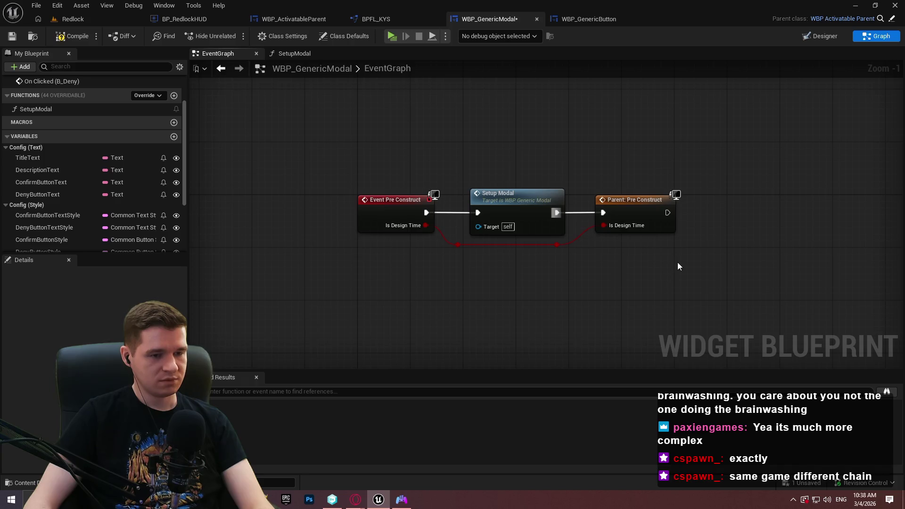
pyautogui.scroll(-3, 672, 257)
pyautogui.moveTo(629, 211)
pyautogui.mouseDown()
pyautogui.moveTo(617, 88)
pyautogui.moveTo(606, 97)
pyautogui.mouseUp()
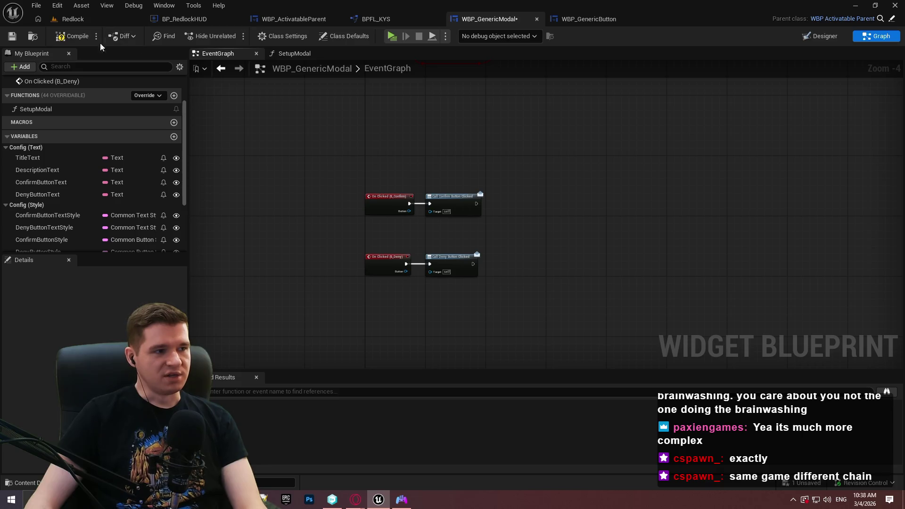
pyautogui.click(12, 38)
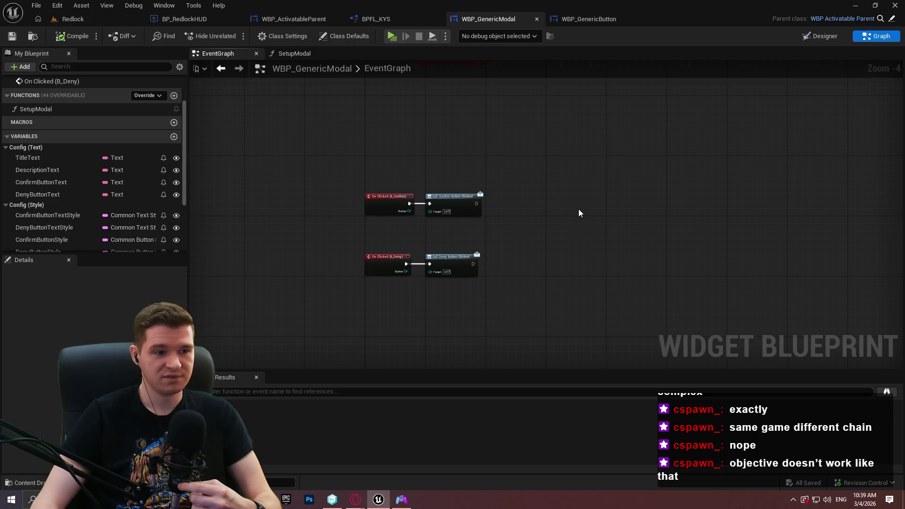
# Step: Centre the view on the Event Pre Construct, Setup Modal and Parent: Pre Construct chain
pyautogui.moveTo(508, 159); pyautogui.dragTo(479, 248)
# Step: Pull Setup Modal, Parent: Pre Construct and the reroute point closer together, then save
pyautogui.scroll(2, 493, 158)
pyautogui.moveTo(493, 158); pyautogui.dragTo(479, 276)
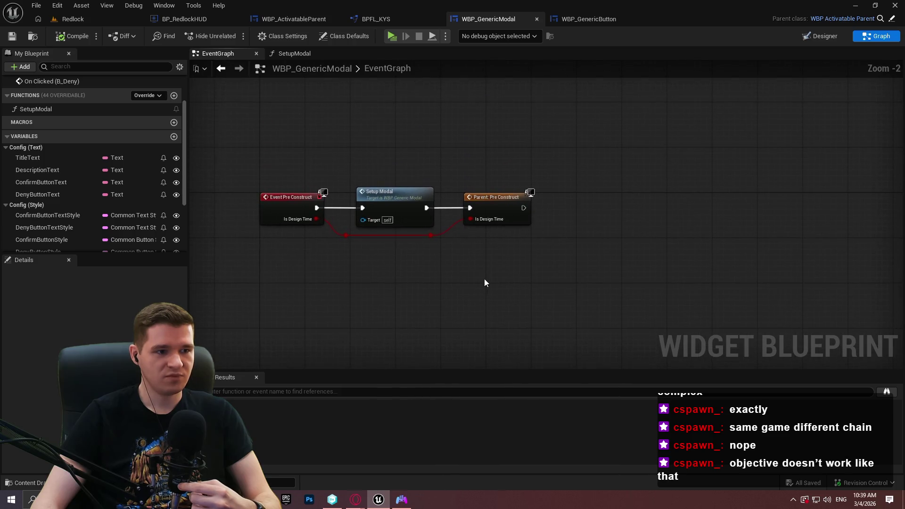
pyautogui.moveTo(383, 202); pyautogui.dragTo(371, 202)
pyautogui.moveTo(490, 202); pyautogui.dragTo(473, 204)
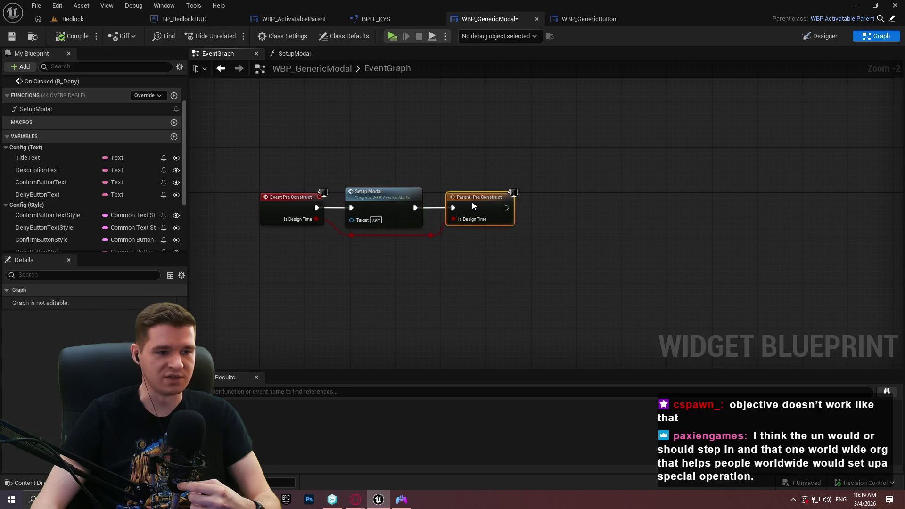
pyautogui.moveTo(437, 235); pyautogui.dragTo(420, 237)
pyautogui.click(441, 269)
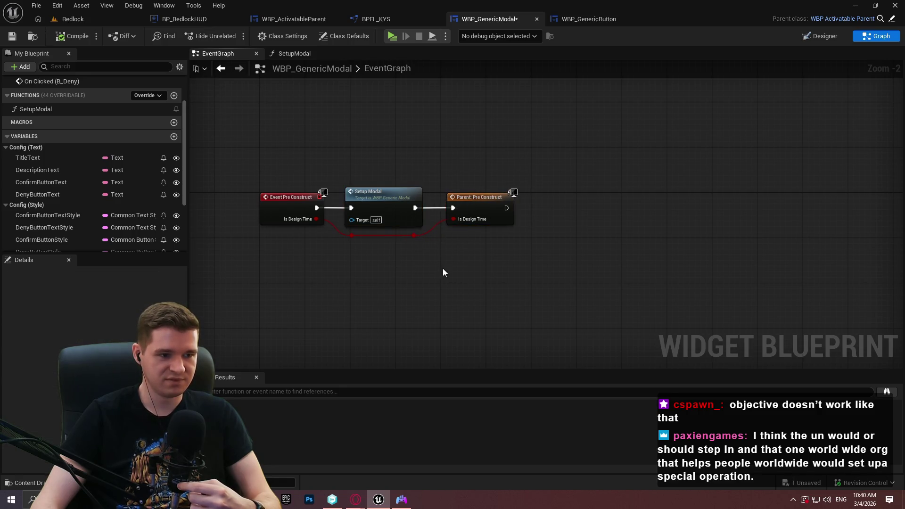
pyautogui.click(11, 36)
# Step: Switch to WBP_GenericButton's EventGraph
pyautogui.moveTo(539, 140); pyautogui.dragTo(616, 167)
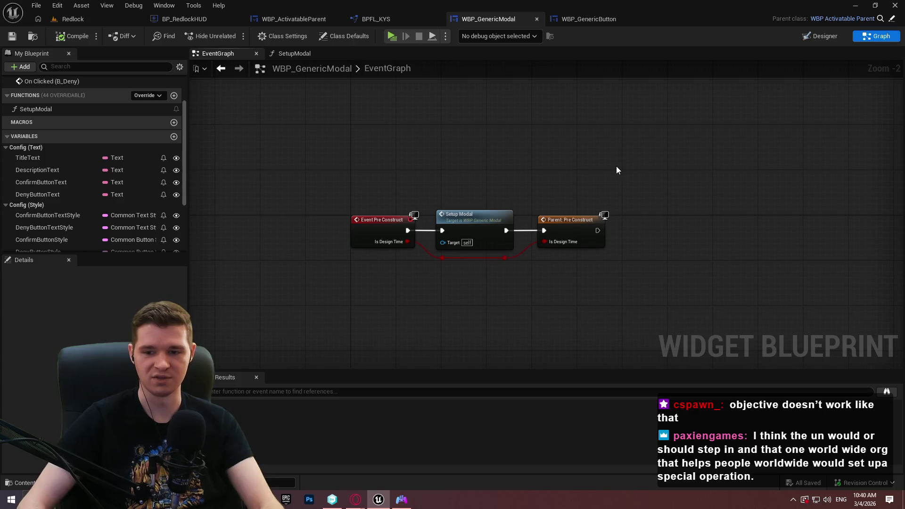
pyautogui.click(596, 21)
pyautogui.scroll(-3, 676, 140)
pyautogui.scroll(1, 523, 108)
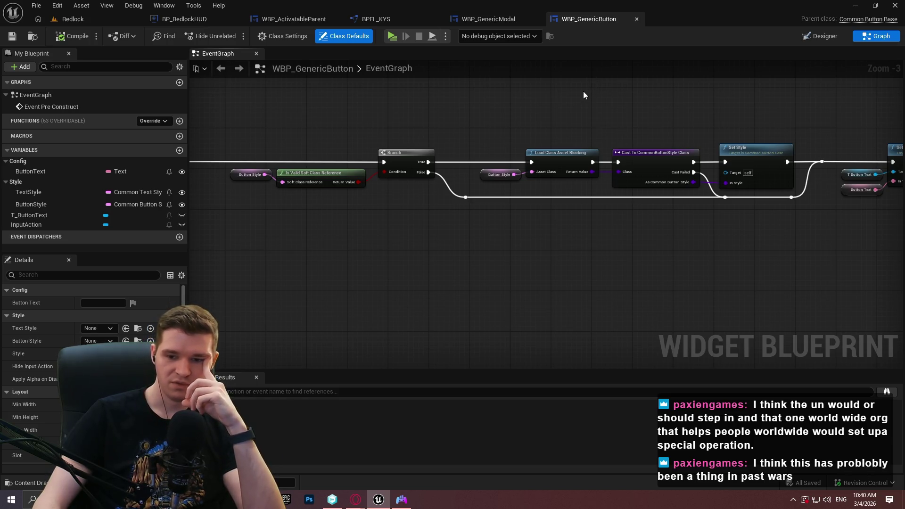
pyautogui.moveTo(584, 95); pyautogui.dragTo(505, 101)
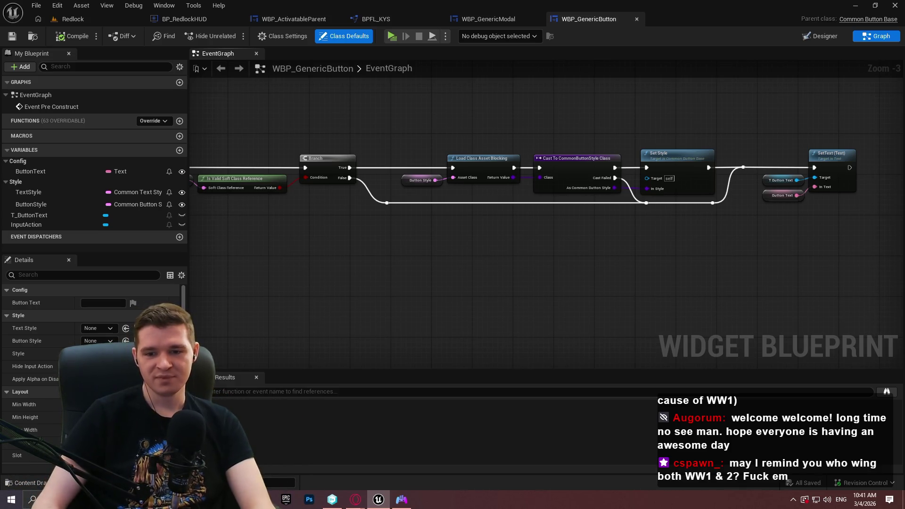
pyautogui.moveTo(439, 246); pyautogui.dragTo(406, 240)
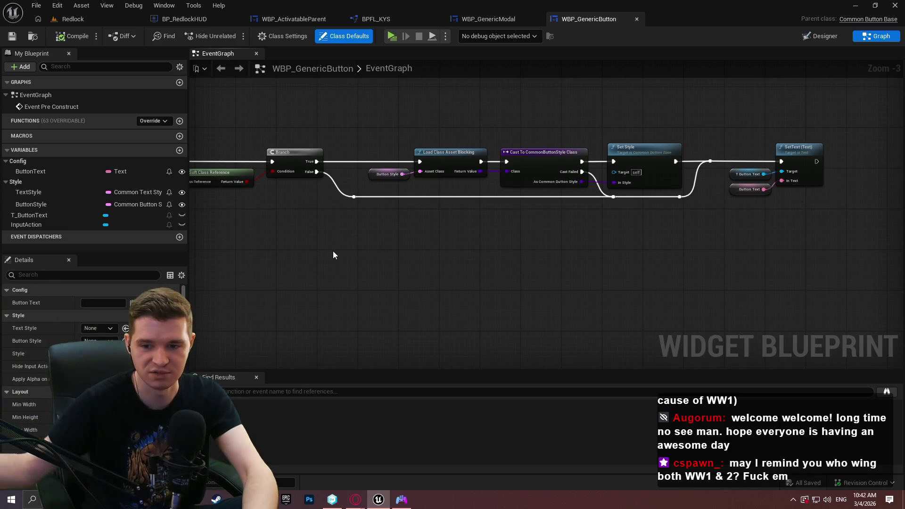
pyautogui.scroll(-3, 700, 274)
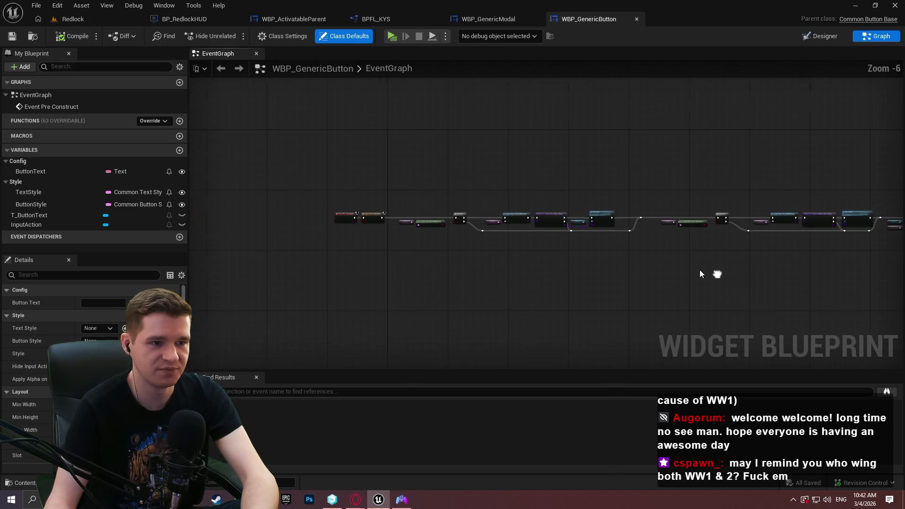
pyautogui.scroll(2, 700, 274)
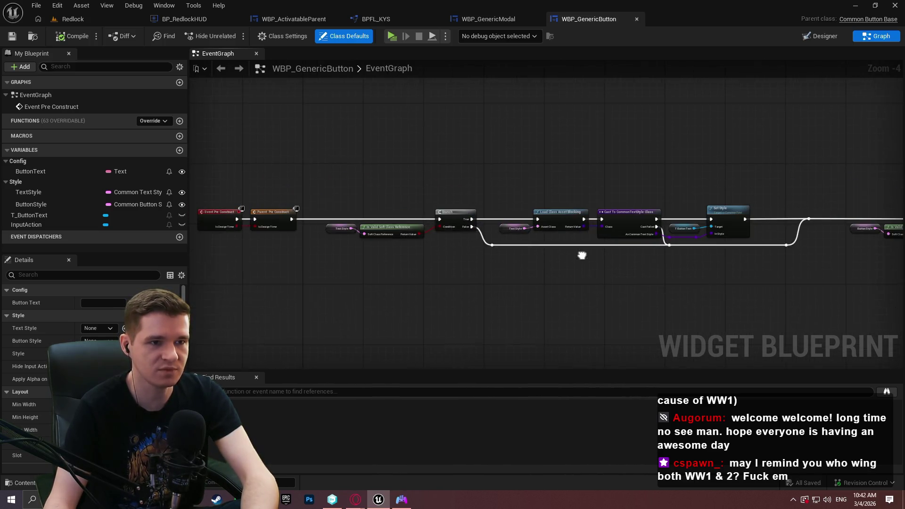
pyautogui.click(488, 19)
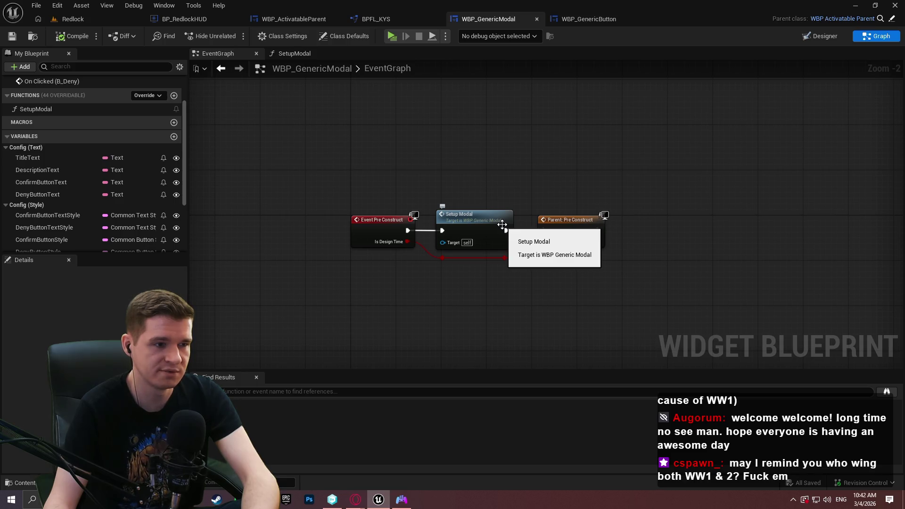
# Step: Switch to BP_RedlockHUD and pan along AddModalToStack to its Load Class and Cast nodes
pyautogui.click(386, 19)
pyautogui.click(293, 19)
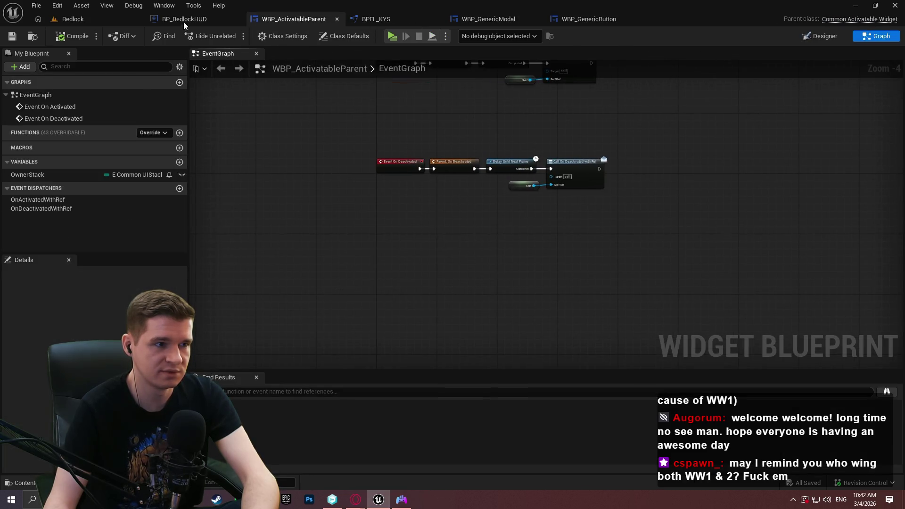
pyautogui.click(184, 20)
pyautogui.moveTo(488, 198)
pyautogui.mouseDown()
pyautogui.moveTo(445, 231)
pyautogui.moveTo(904, 249)
pyautogui.mouseUp()
pyautogui.moveTo(424, 236)
pyautogui.mouseDown()
pyautogui.moveTo(436, 262)
pyautogui.moveTo(594, 262)
pyautogui.moveTo(900, 220)
pyautogui.mouseUp()
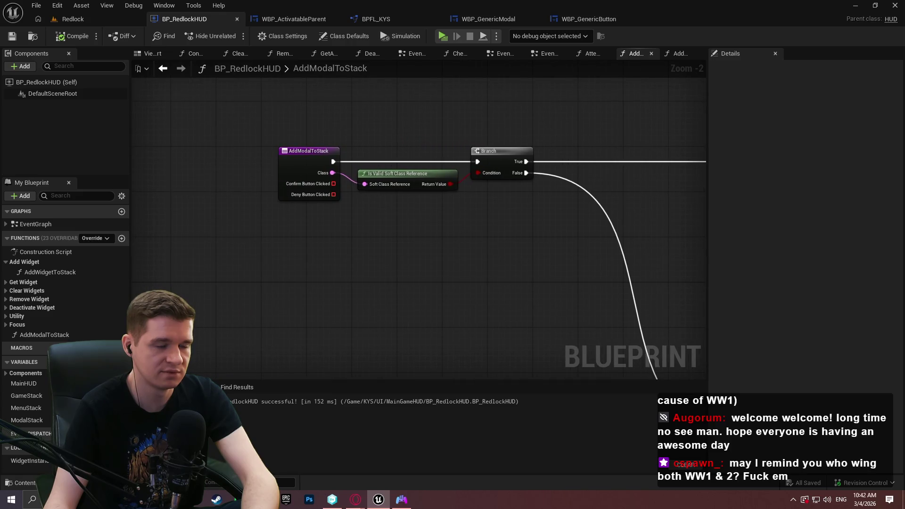
pyautogui.moveTo(425, 235); pyautogui.dragTo(418, 239)
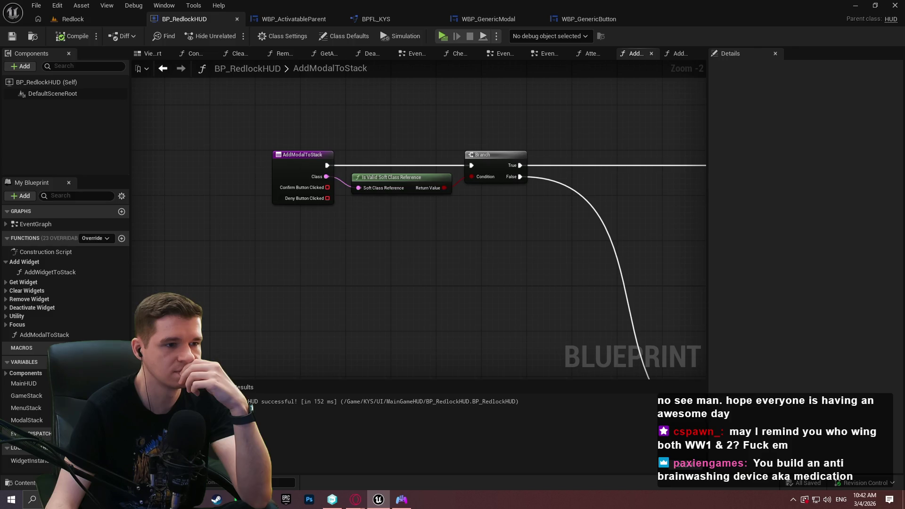
pyautogui.moveTo(518, 236); pyautogui.dragTo(189, 246)
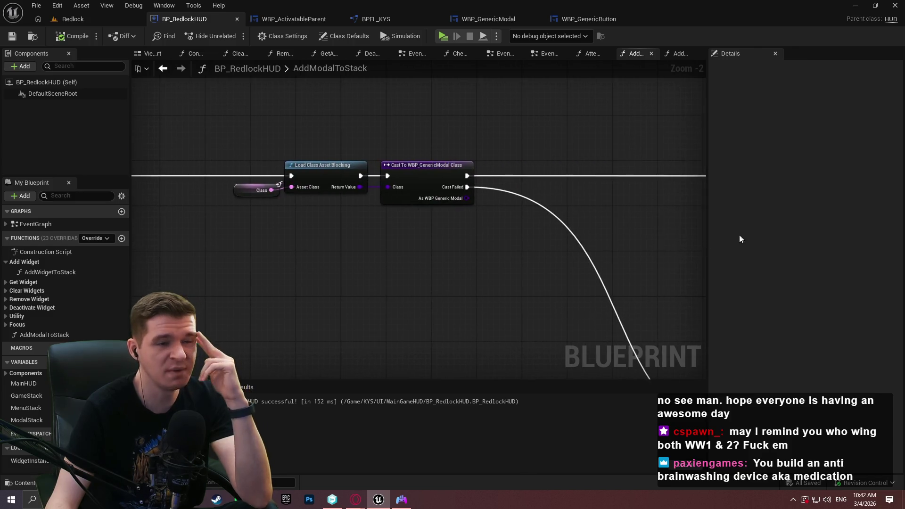
# Step: After checking WBP_GenericModal, review AddModalToStack's Push Widget and Confirm/Deny bindings, then select its entry node
pyautogui.click(490, 19)
pyautogui.scroll(-2, 94, 178)
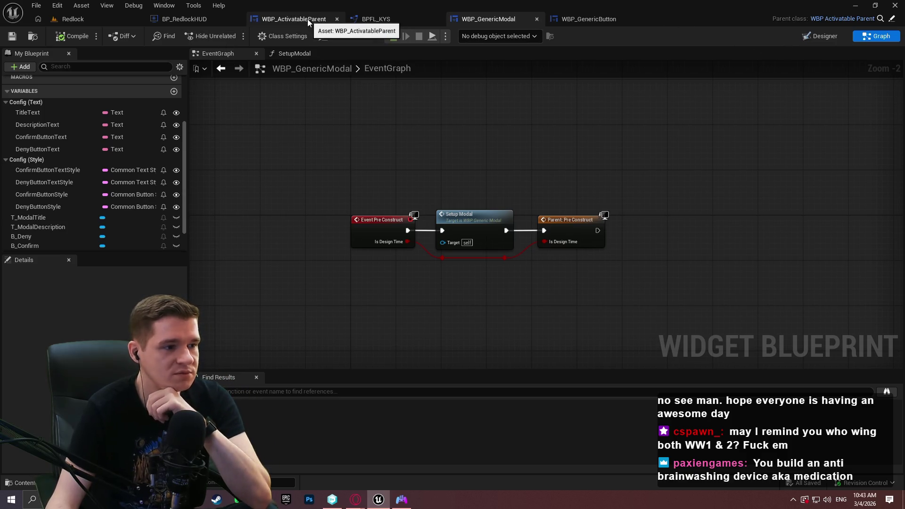
pyautogui.click(202, 22)
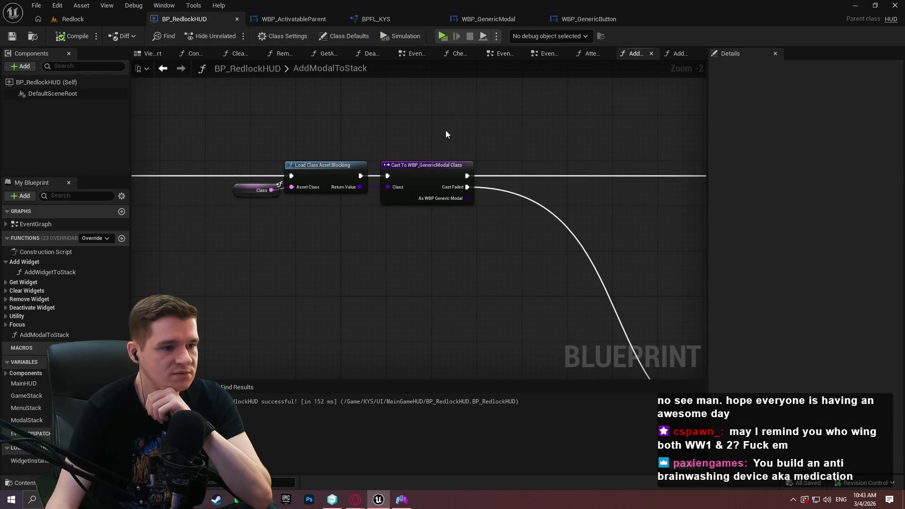
pyautogui.moveTo(436, 162); pyautogui.dragTo(702, 196)
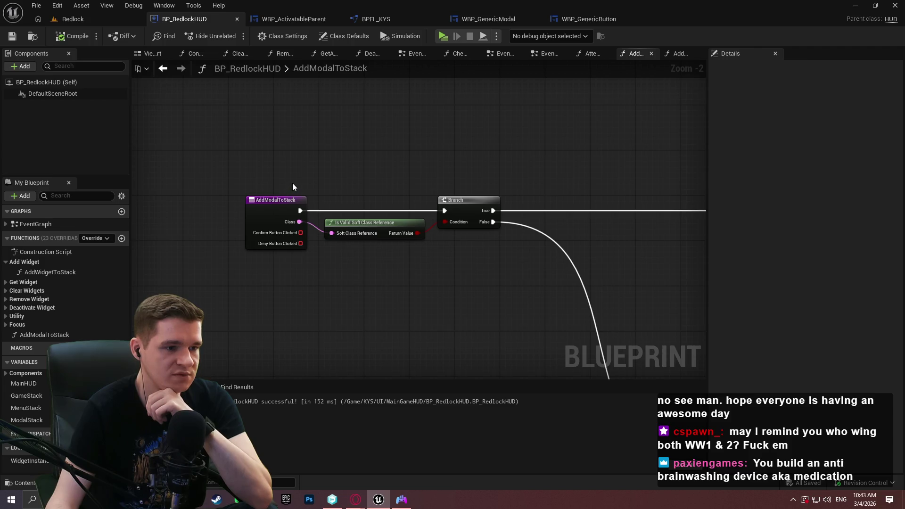
pyautogui.moveTo(292, 187); pyautogui.dragTo(0, 189)
pyautogui.moveTo(608, 149)
pyautogui.mouseDown()
pyautogui.moveTo(198, 137)
pyautogui.moveTo(0, 173)
pyautogui.mouseUp()
pyautogui.moveTo(705, 156)
pyautogui.mouseDown()
pyautogui.moveTo(516, 133)
pyautogui.moveTo(629, 142)
pyautogui.mouseUp()
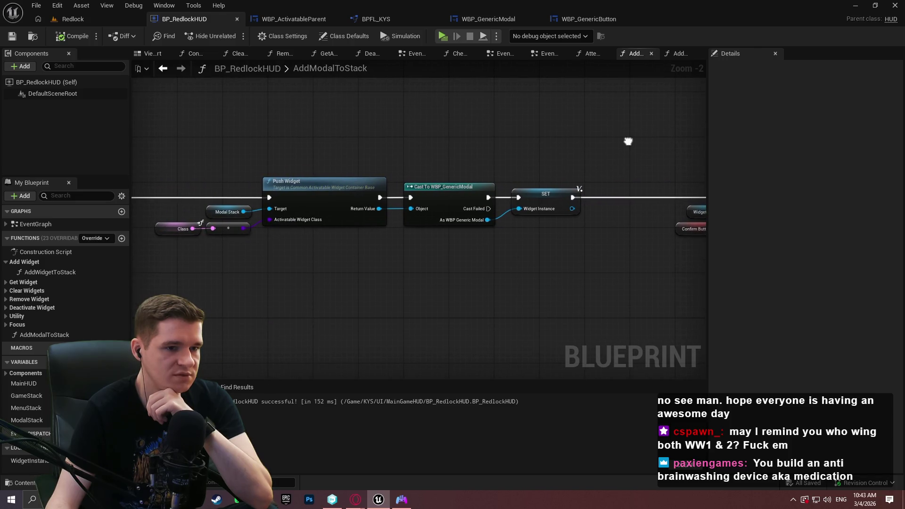
pyautogui.moveTo(628, 141)
pyautogui.mouseDown()
pyautogui.moveTo(675, 141)
pyautogui.moveTo(6, 170)
pyautogui.moveTo(336, 169)
pyautogui.mouseUp()
pyautogui.click(276, 189)
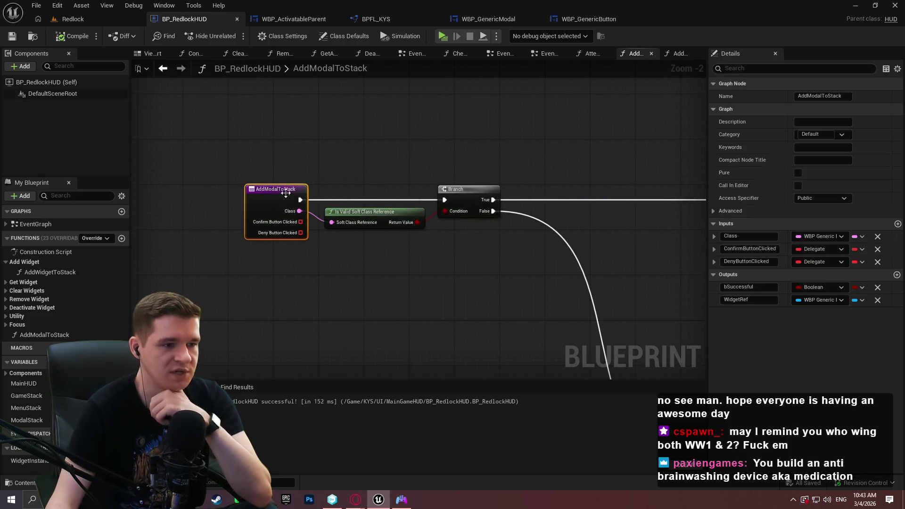
# Step: Add a Text input NewParam to AddModalToStack, then list the KYS subfolders in the Redlock level editor
pyautogui.click(897, 224)
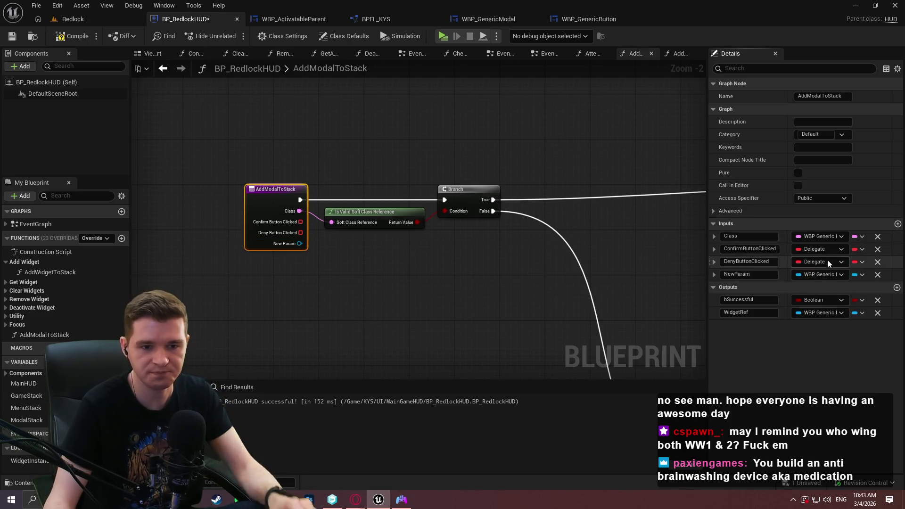
pyautogui.click(820, 275)
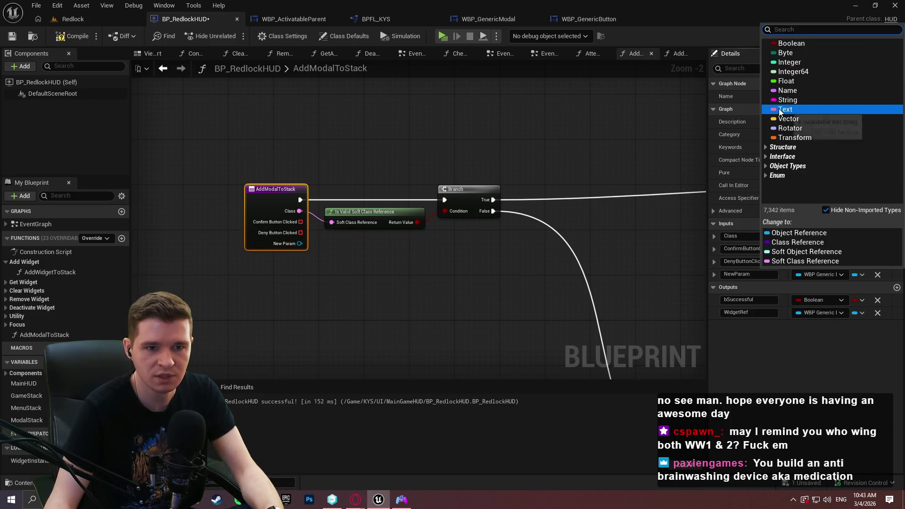
pyautogui.click(792, 109)
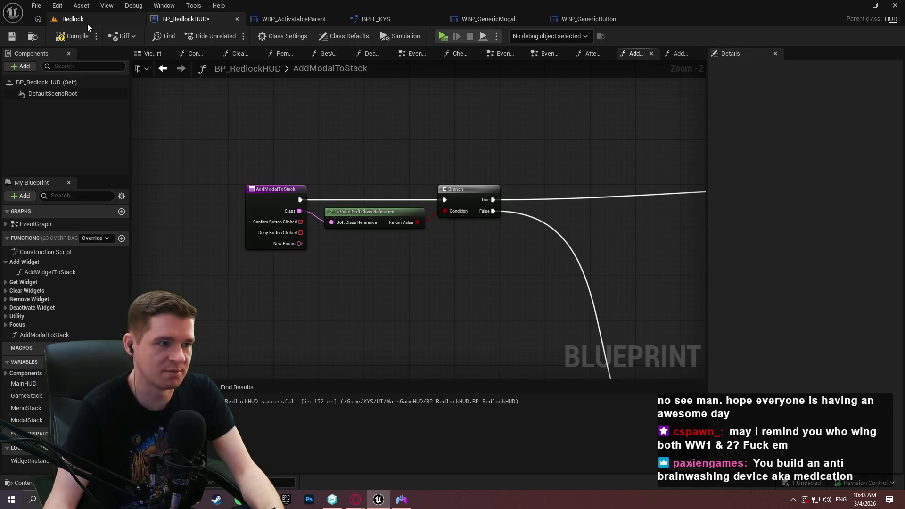
pyautogui.click(71, 19)
pyautogui.click(474, 209)
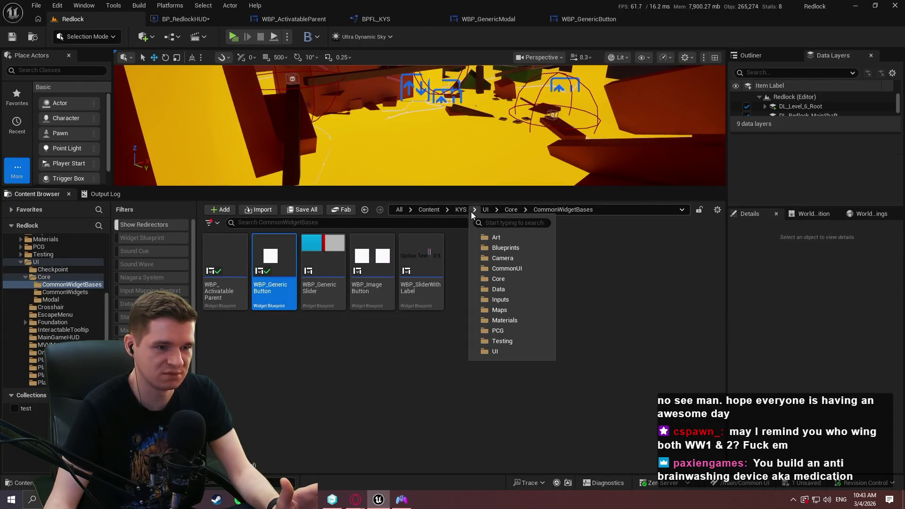
# Step: In KYS/CommonUI/Data, create a Blueprint Structure named ST_ModalConfig and open it in the structure editor
pyautogui.click(461, 209)
pyautogui.doubleClick(388, 284)
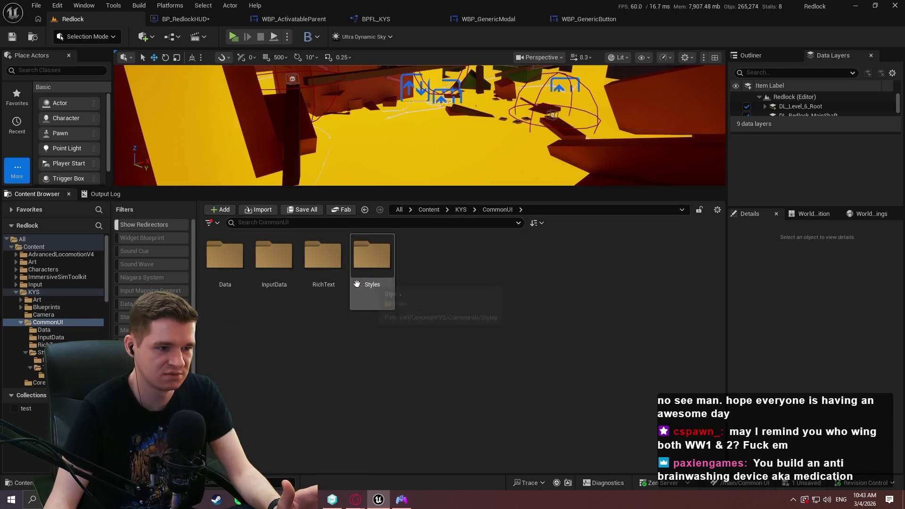
pyautogui.doubleClick(225, 257)
pyautogui.rightClick(318, 309)
pyautogui.moveTo(350, 314)
pyautogui.click(478, 400)
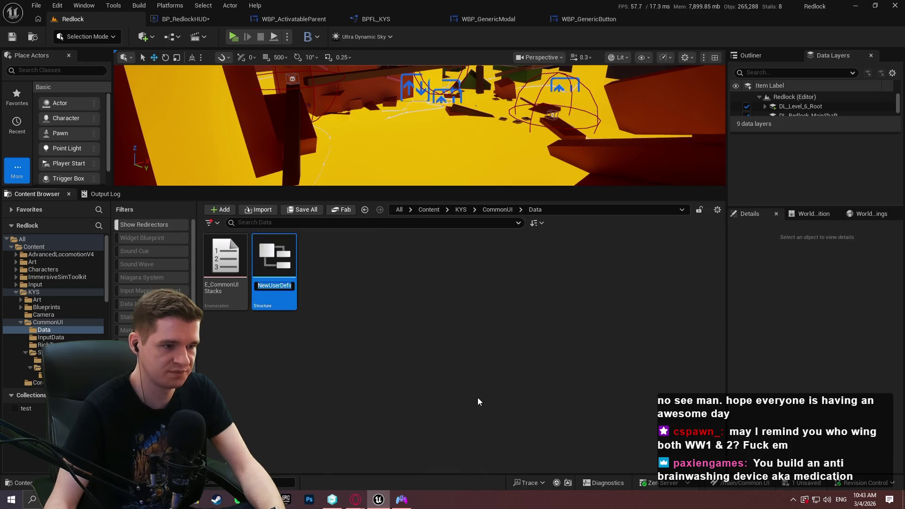
pyautogui.write('ST_M')
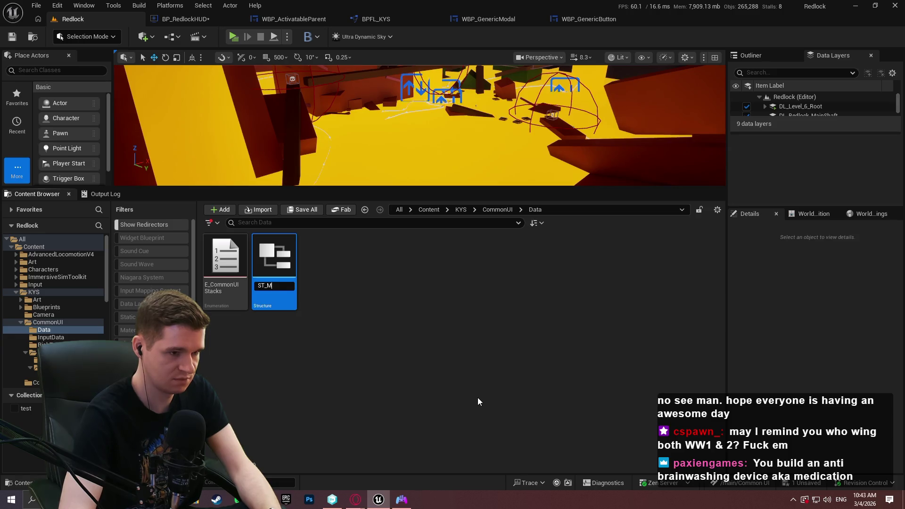
pyautogui.write('odalConfig')
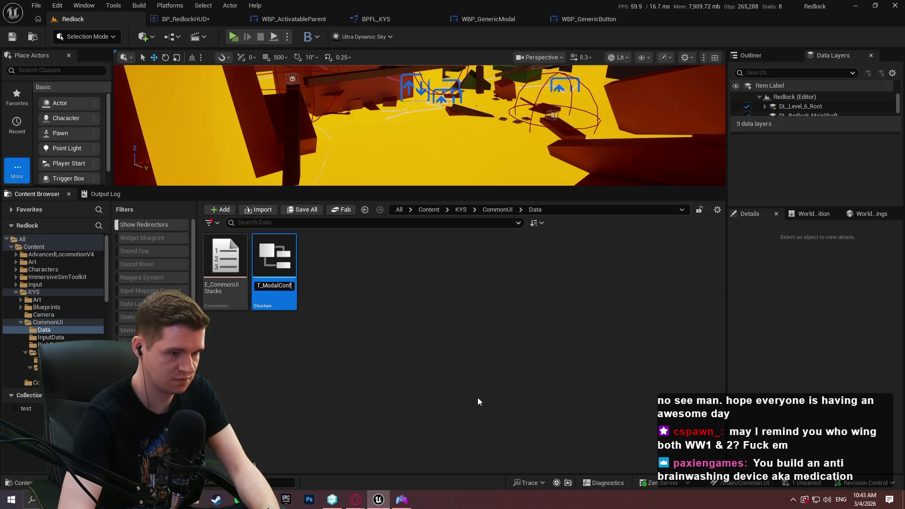
pyautogui.click(333, 293)
pyautogui.click(271, 289)
pyautogui.doubleClick(271, 288)
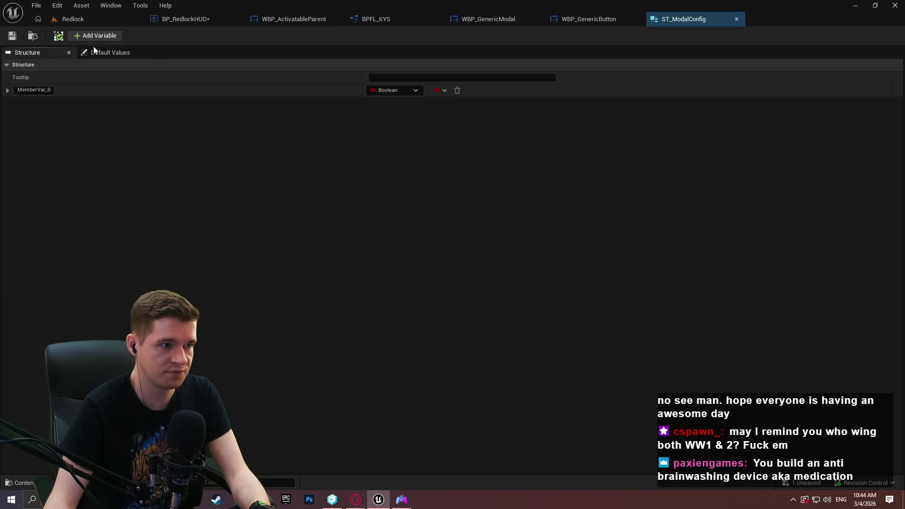
# Step: Delete the extra MemberVar_1 and MemberVar_2, make MemberVar_0 Text, and add more Text members
pyautogui.click(99, 36)
pyautogui.click(99, 36)
pyautogui.click(457, 115)
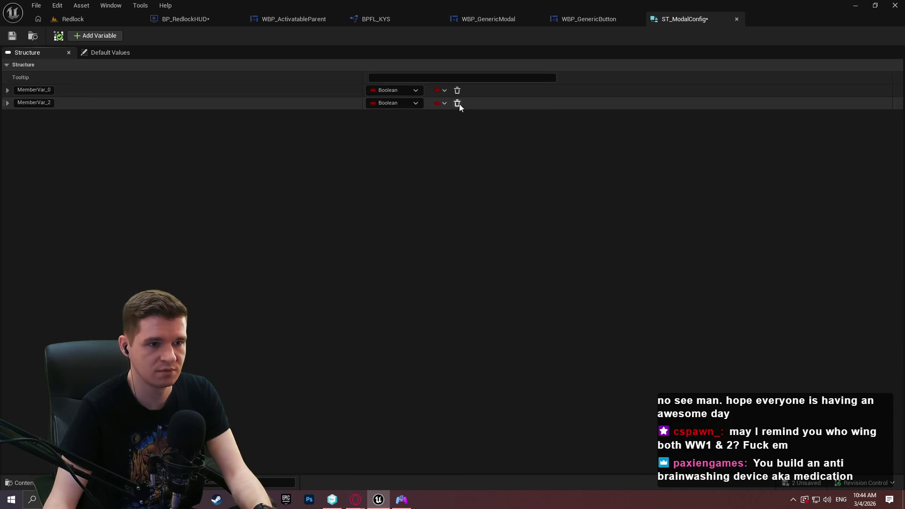
pyautogui.click(457, 103)
pyautogui.click(395, 90)
pyautogui.click(391, 182)
pyautogui.click(104, 38)
pyautogui.click(103, 38)
pyautogui.click(104, 38)
# Step: Add two Common Text Style members to ST_ModalConfig
pyautogui.click(100, 38)
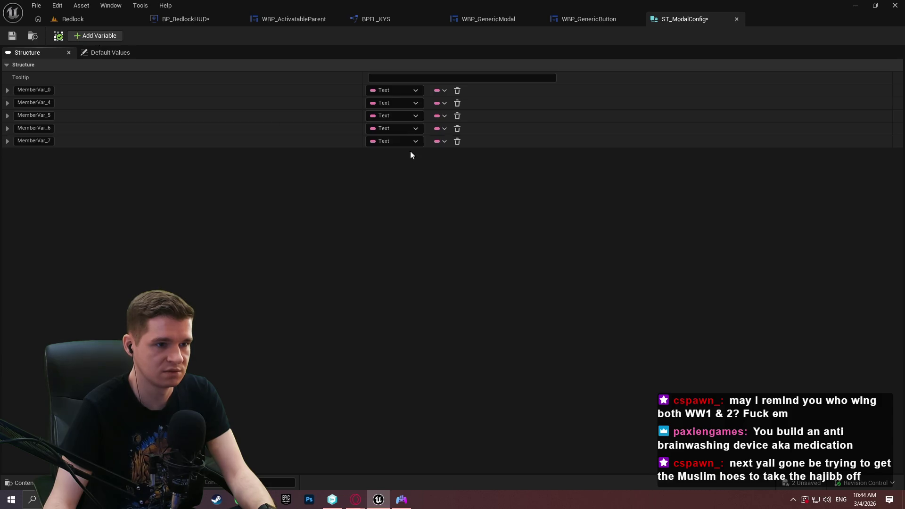
pyautogui.click(386, 141)
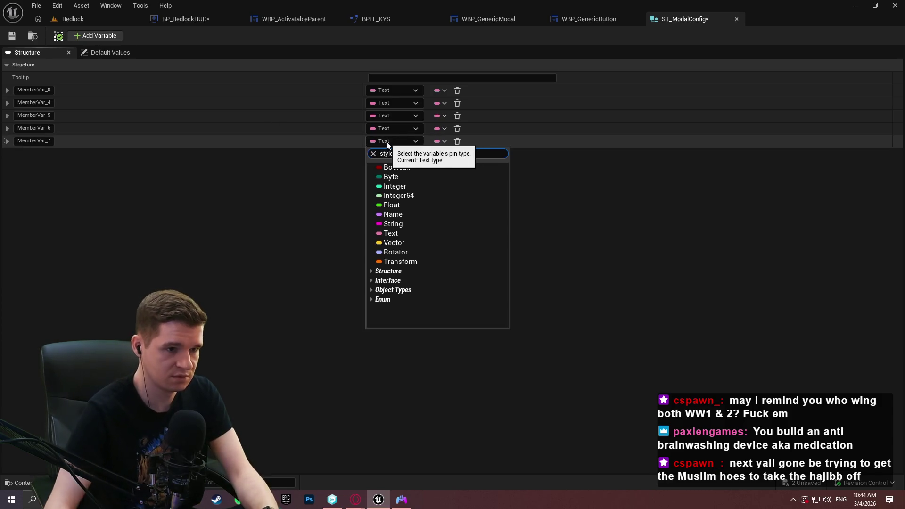
pyautogui.write('style')
pyautogui.scroll(-3, 496, 259)
pyautogui.moveTo(507, 208)
pyautogui.mouseDown()
pyautogui.moveTo(518, 296)
pyautogui.moveTo(518, 282)
pyautogui.mouseUp()
pyautogui.moveTo(474, 214)
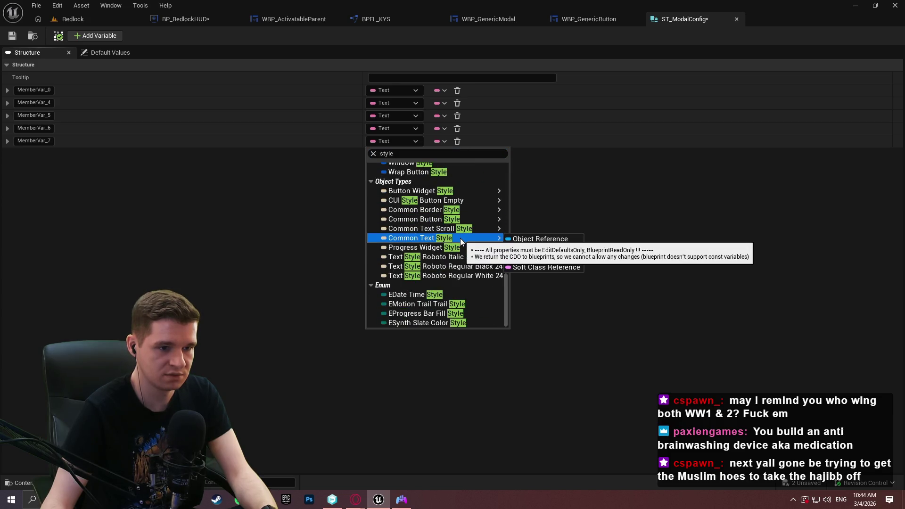
pyautogui.click(541, 260)
pyautogui.click(96, 36)
# Step: Add two Common Button Style members, then compare with WBP_GenericModal's variables
pyautogui.click(101, 36)
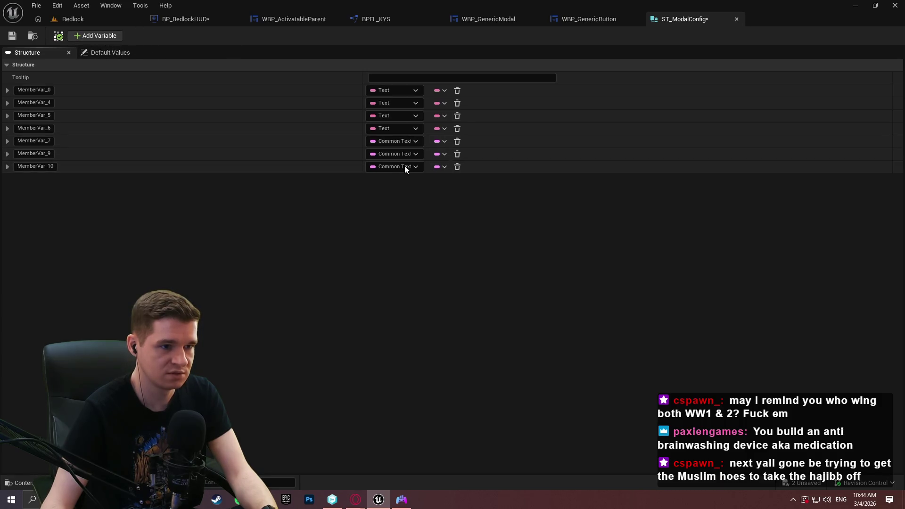
pyautogui.click(405, 165)
pyautogui.write('com')
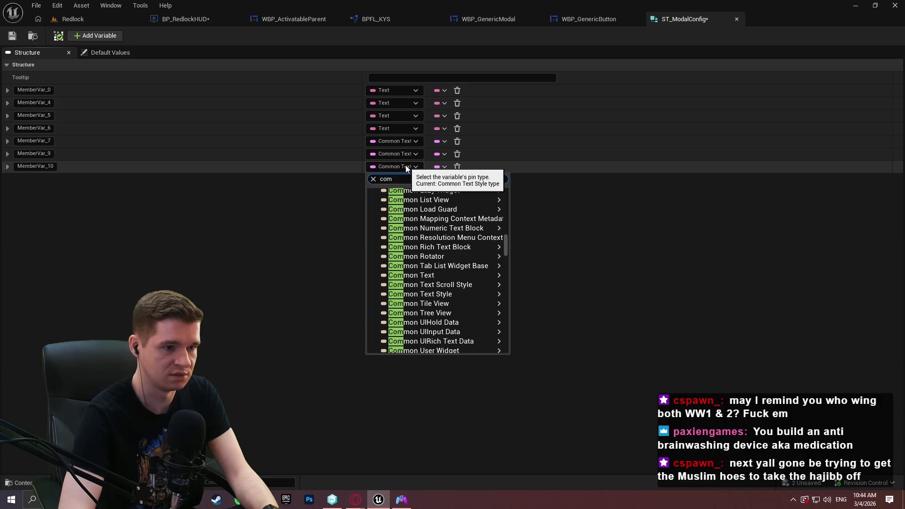
pyautogui.write('monb')
pyautogui.moveTo(466, 282)
pyautogui.click(545, 307)
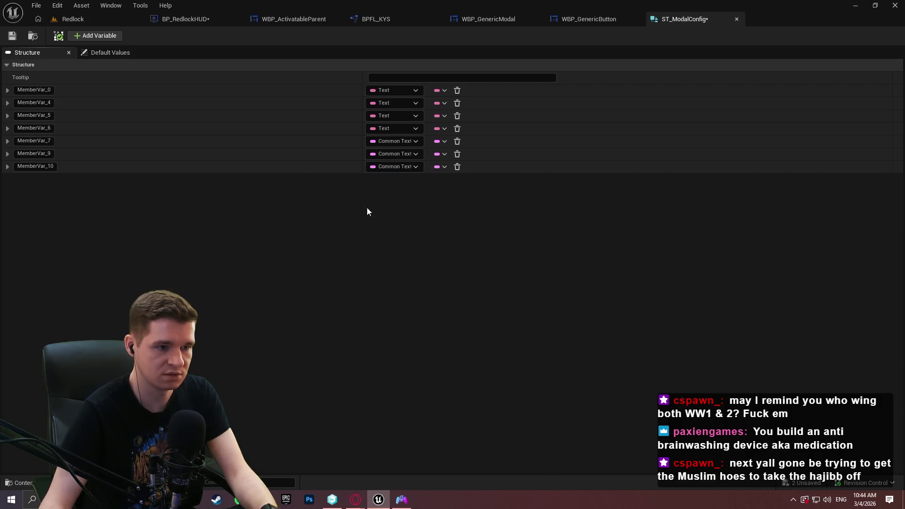
pyautogui.click(101, 37)
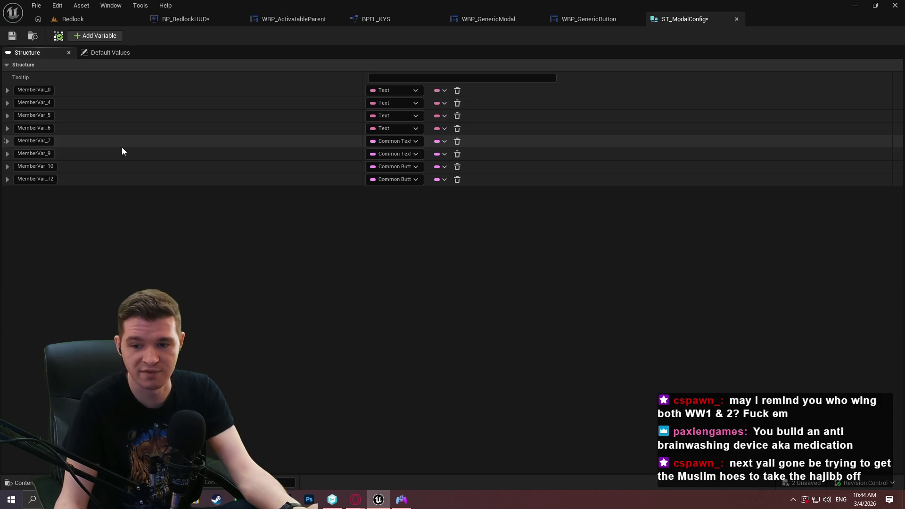
pyautogui.click(37, 90)
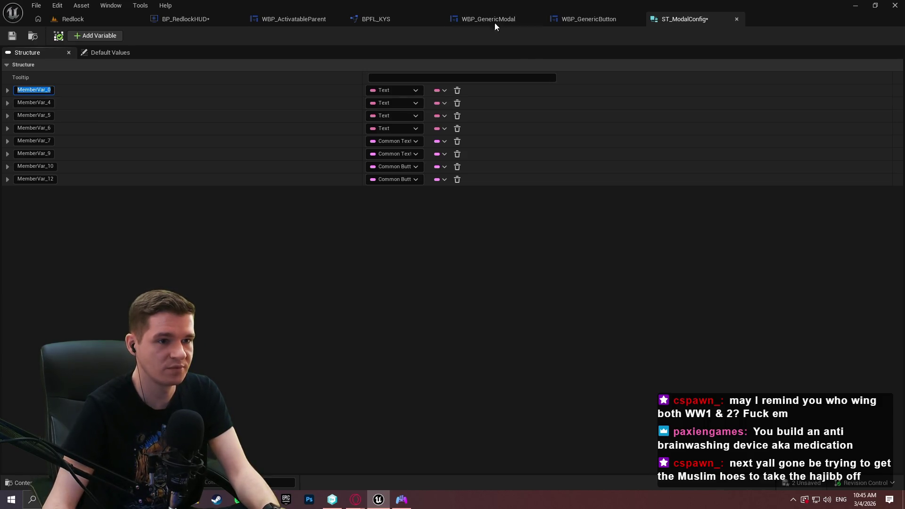
pyautogui.click(510, 21)
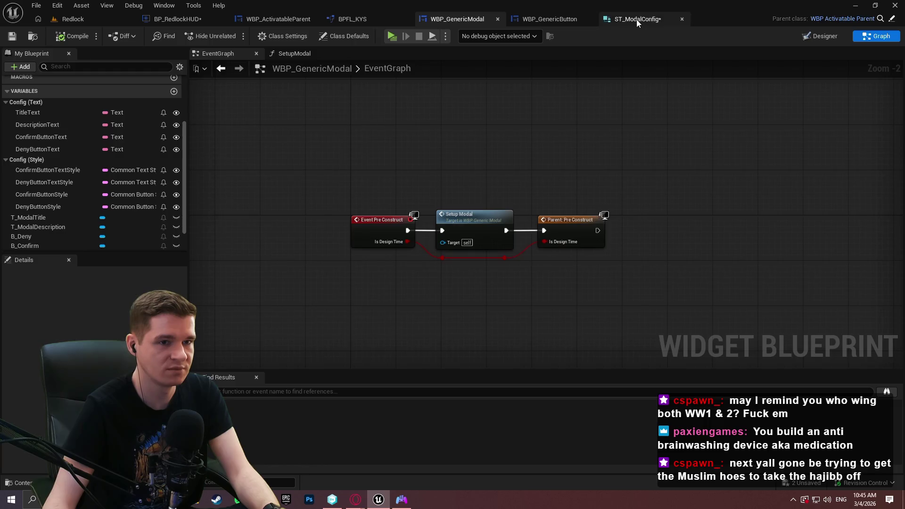
# Step: Rename the first two struct members to TitleText and DescriptionText
pyautogui.click(655, 19)
pyautogui.click(36, 90)
pyautogui.write('Tit')
pyautogui.click(30, 102)
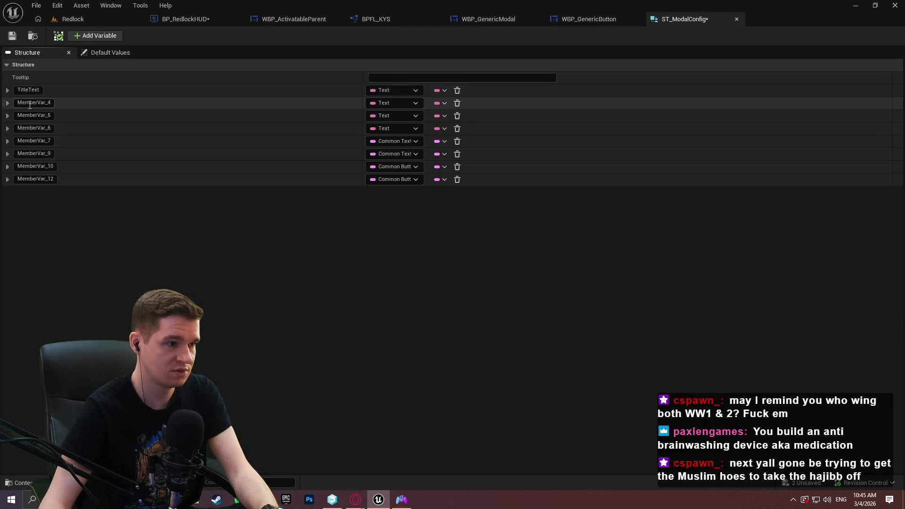
pyautogui.write('Description')
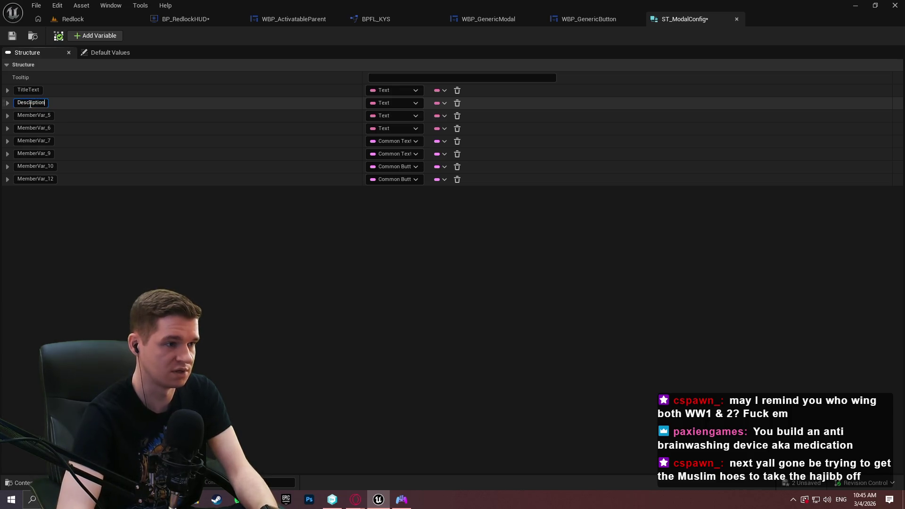
pyautogui.write('Text')
pyautogui.press('Return')
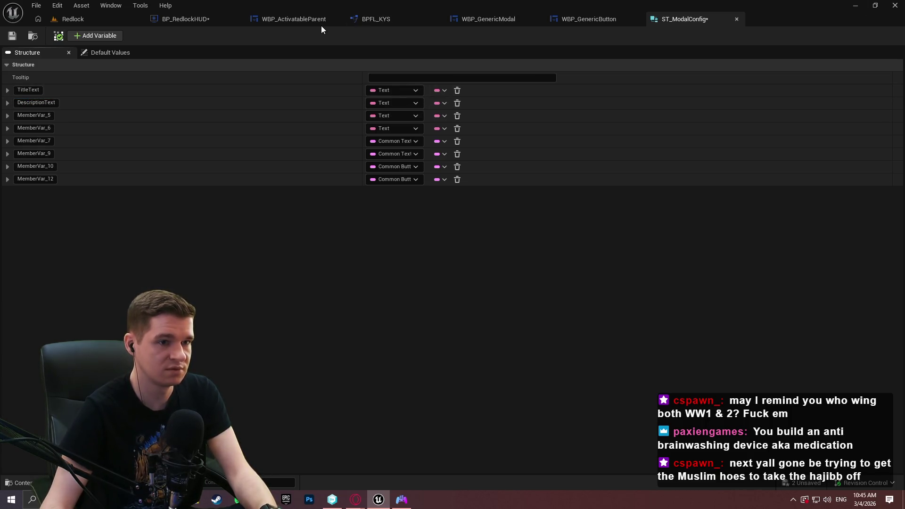
# Step: Rename the next two members to ConfirmButtonText and DenyButtonText
pyautogui.click(508, 18)
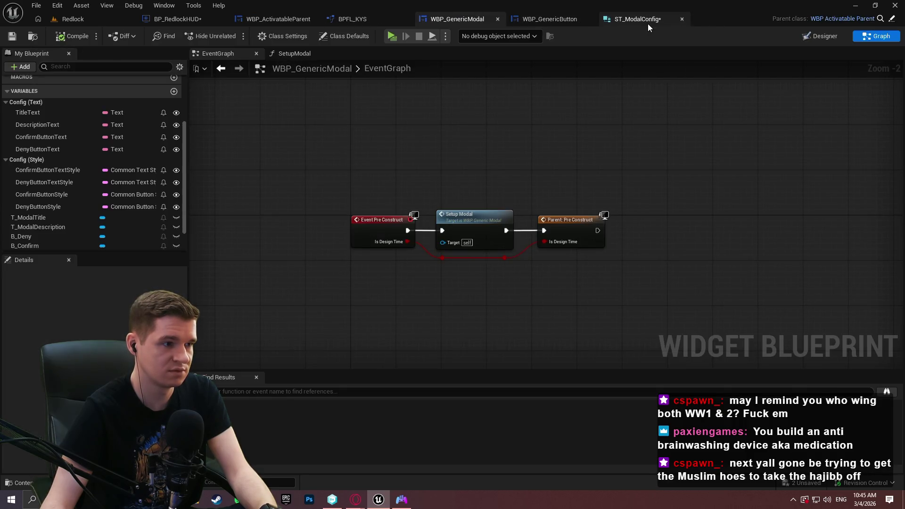
pyautogui.click(647, 24)
pyautogui.click(55, 117)
pyautogui.write('Conf')
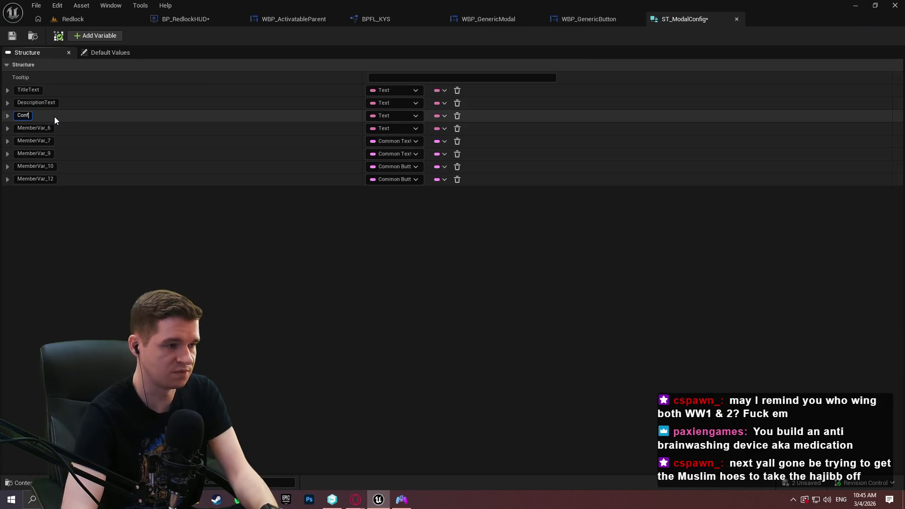
pyautogui.write('irmButtonText')
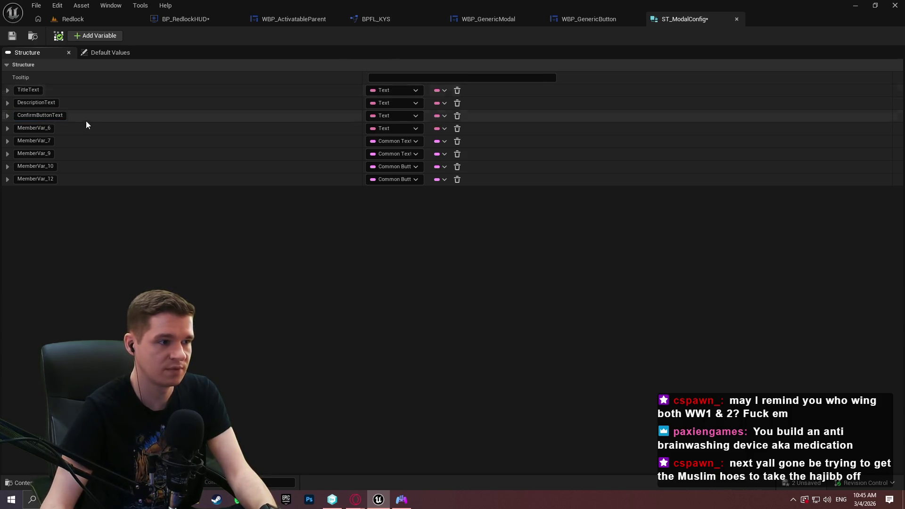
pyautogui.click(35, 128)
pyautogui.hotkey('ctrl', 'a')
pyautogui.write('DenyButton')
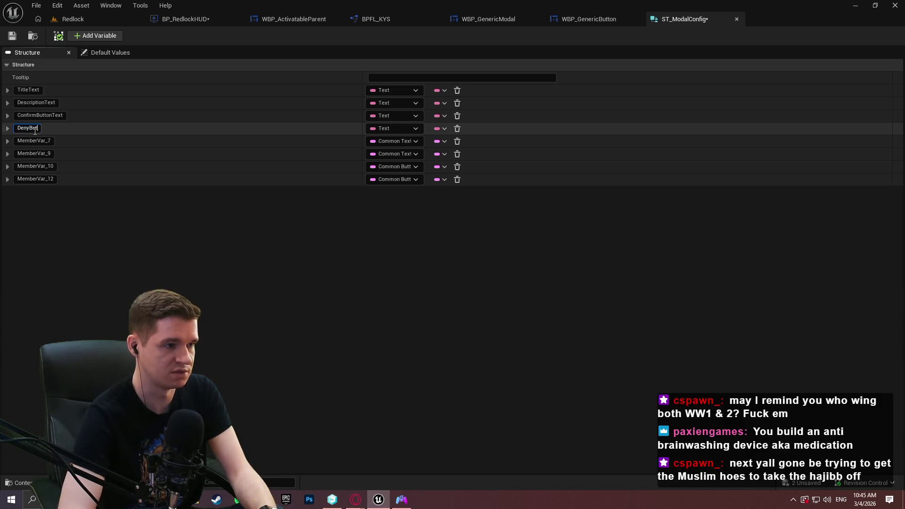
pyautogui.write('Text')
pyautogui.press('Return')
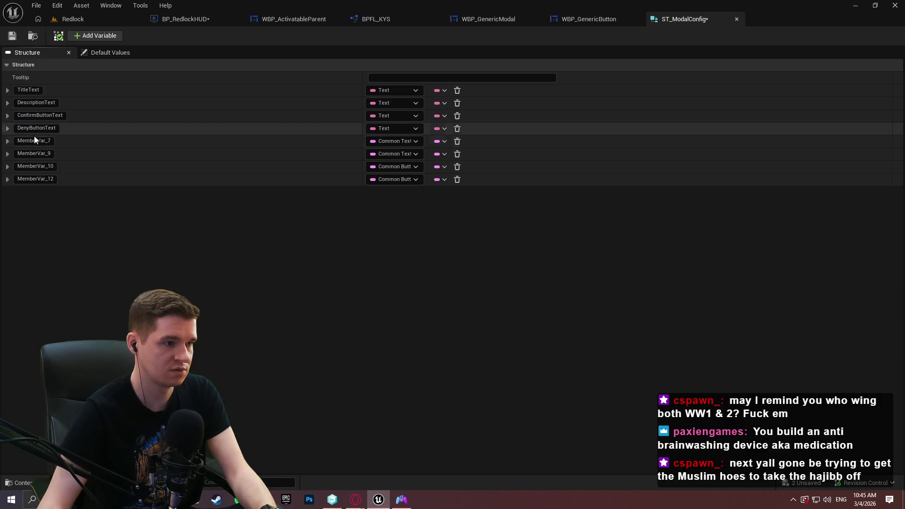
# Step: Rename the text style members to ConfirmButtonTextStyle and DenyButtonTextStyle
pyautogui.click(32, 141)
pyautogui.write('Co')
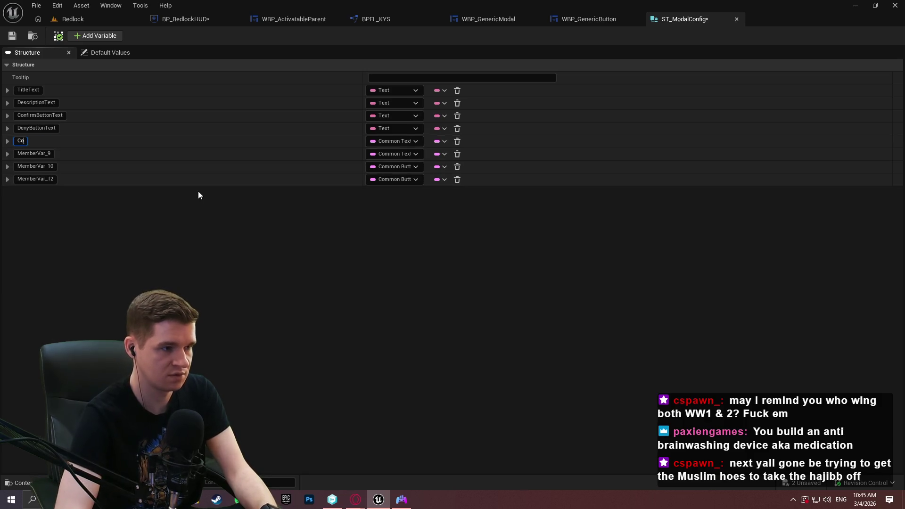
pyautogui.write('nfirmButtonS')
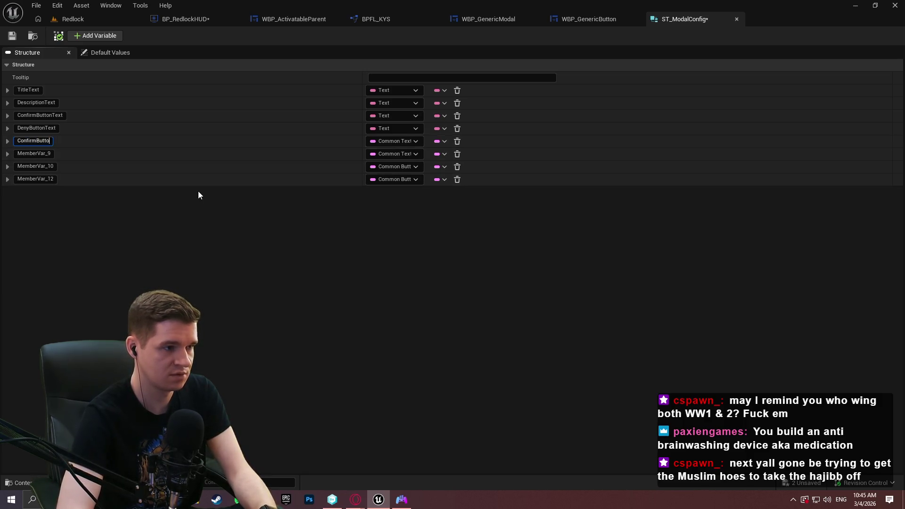
pyautogui.press('BackSpace')
pyautogui.write('TextStyle')
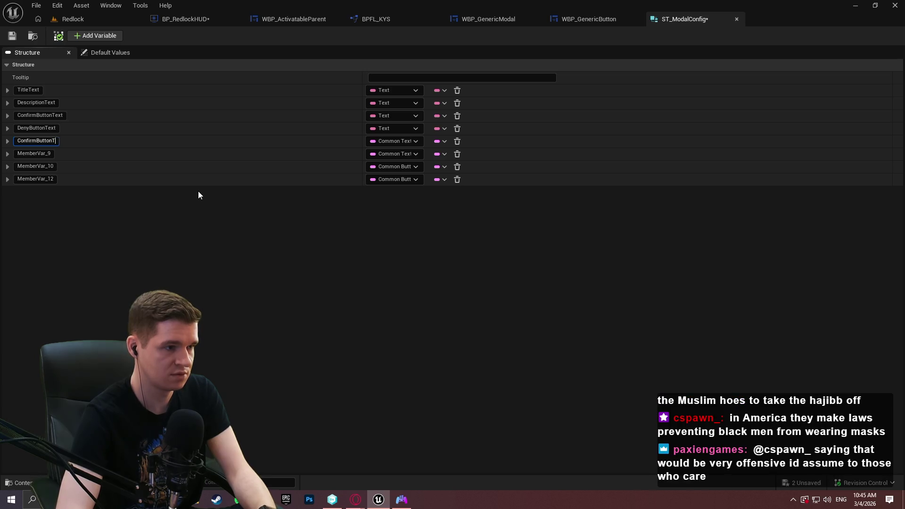
pyautogui.press('Return')
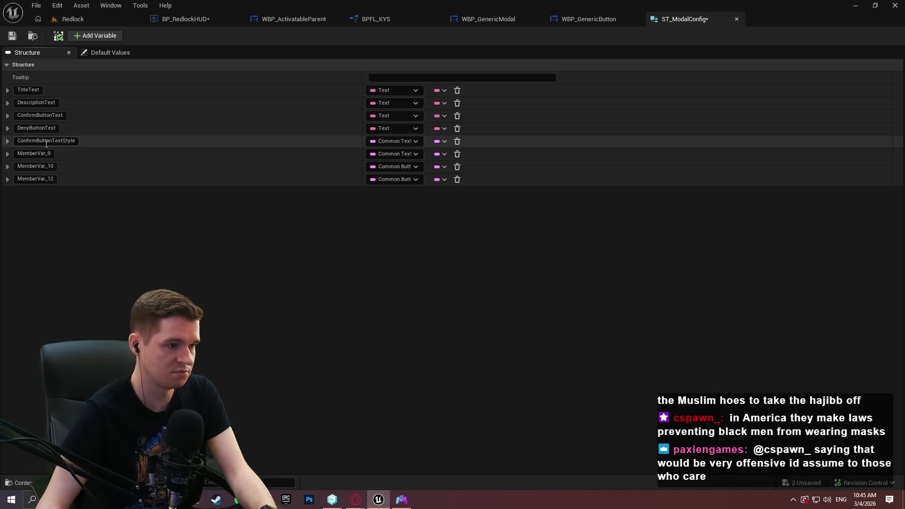
pyautogui.click(39, 154)
pyautogui.write('Deny')
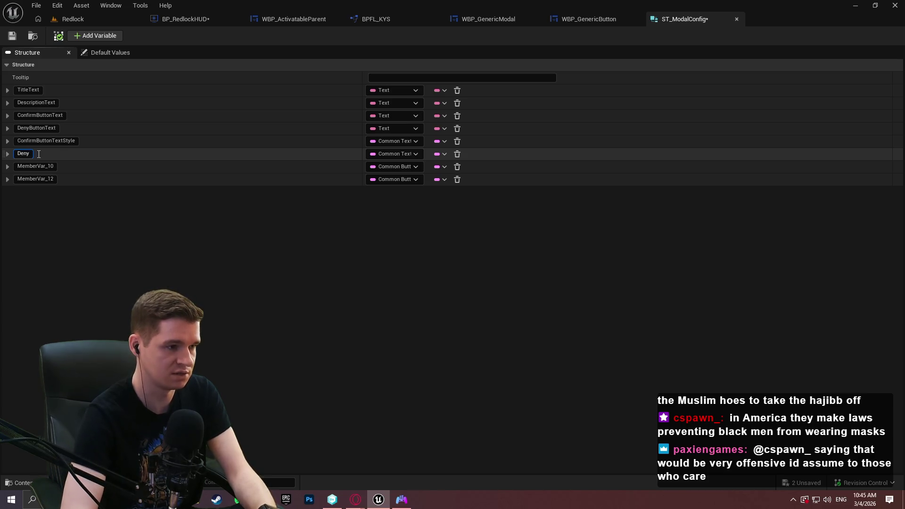
pyautogui.write('le')
pyautogui.press('Return')
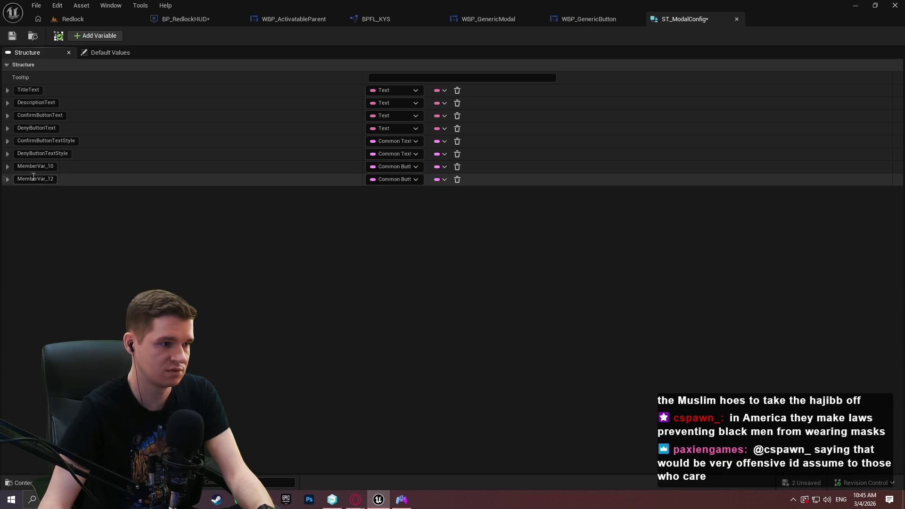
# Step: Rename the button style members to ConfirmButtonStyle and DenyButtonStyle
pyautogui.click(476, 19)
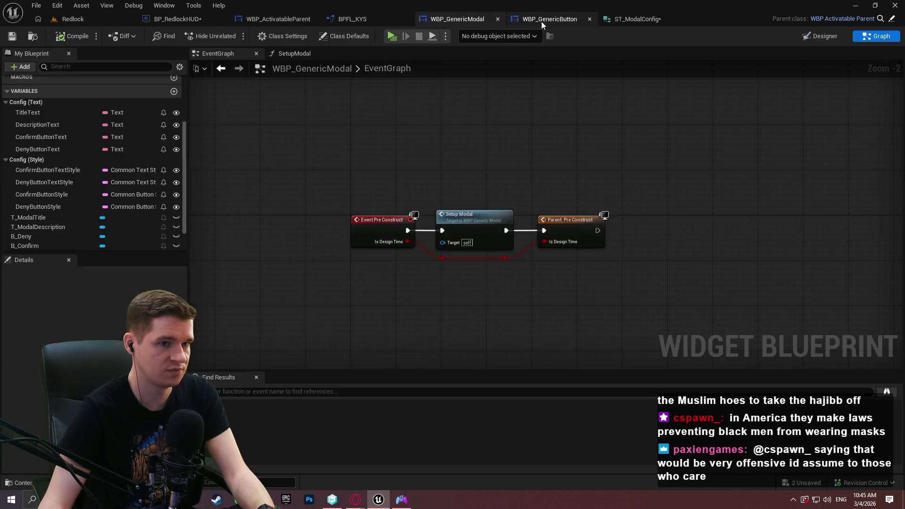
pyautogui.click(649, 21)
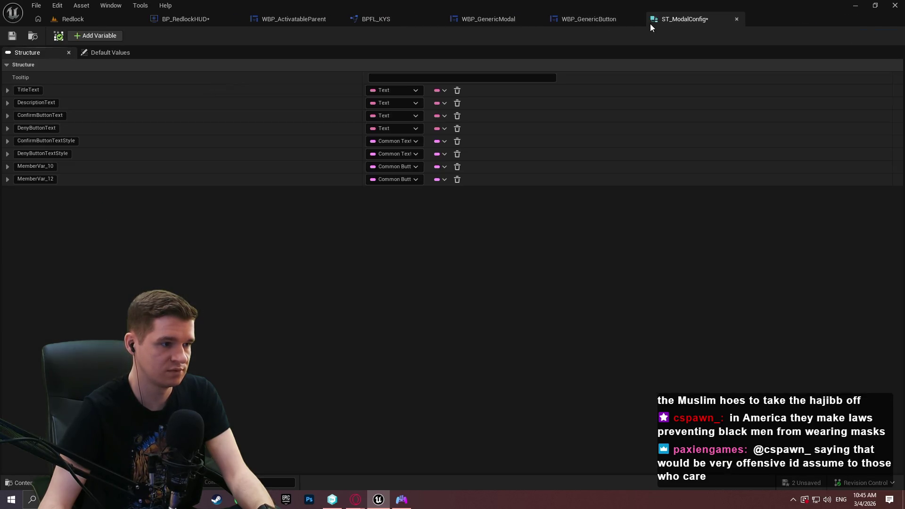
pyautogui.doubleClick(32, 165)
pyautogui.write('ConfirmBu')
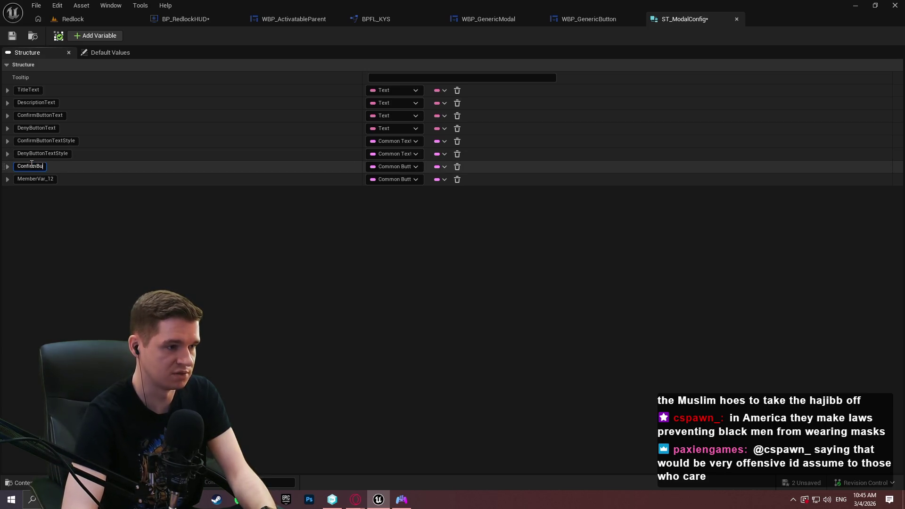
pyautogui.write('ttonStyle')
pyautogui.press('Return')
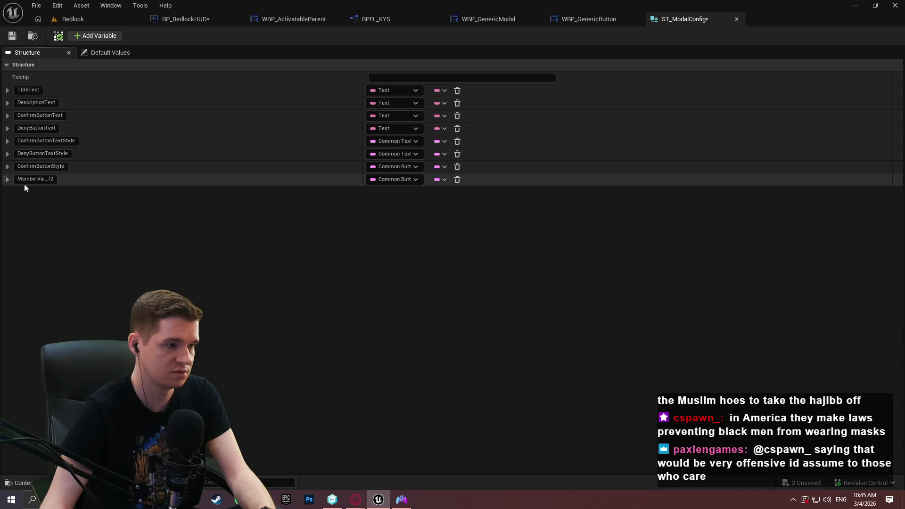
pyautogui.doubleClick(27, 178)
pyautogui.write('Deb')
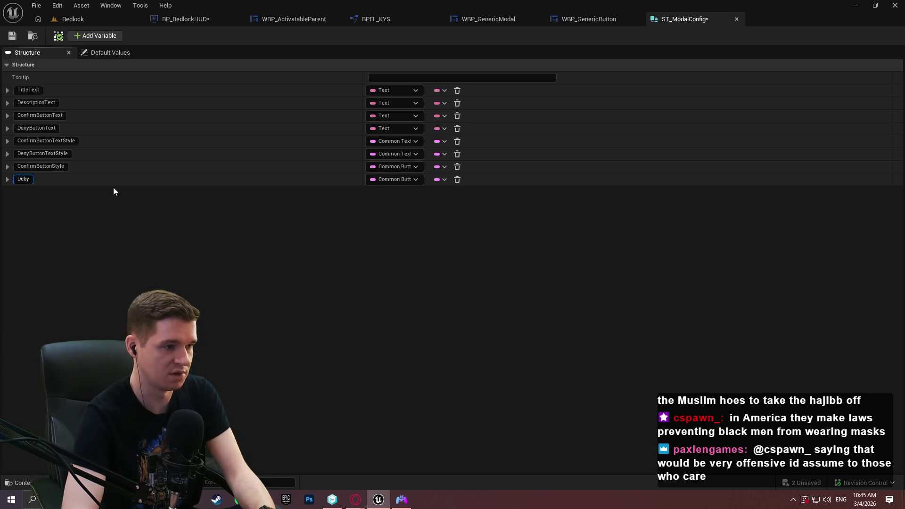
pyautogui.press('BackSpace')
pyautogui.write('nyButton')
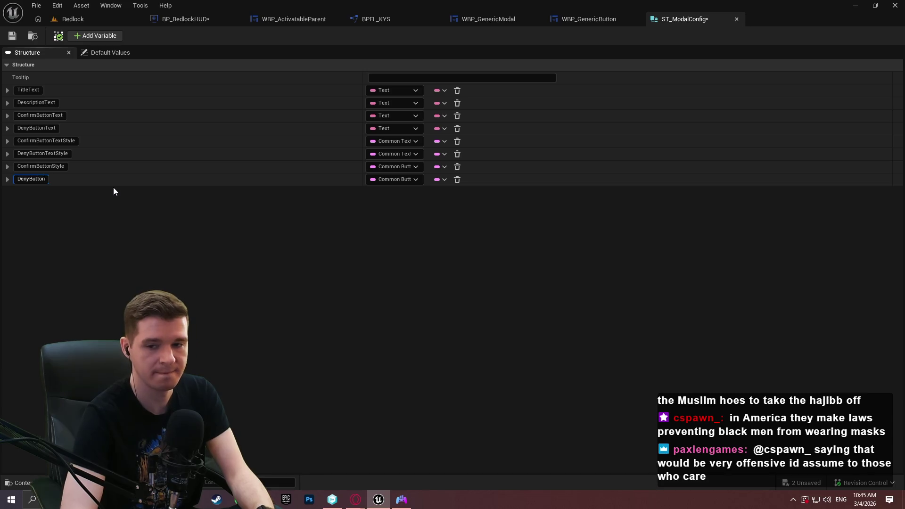
pyautogui.write('Style')
pyautogui.press('Return')
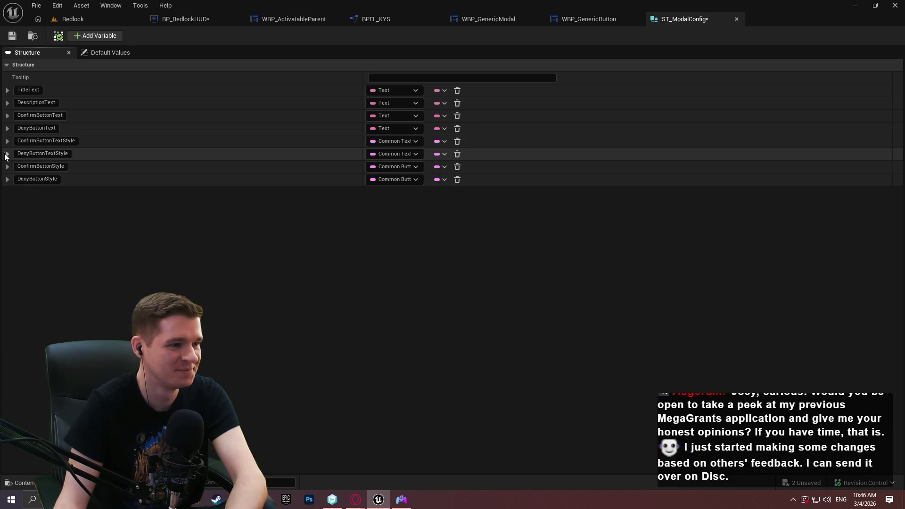
# Step: Drag the Deny and Confirm style rows so each button's text, text style and button style are grouped, then save
pyautogui.moveTo(3, 153); pyautogui.dragTo(4, 139)
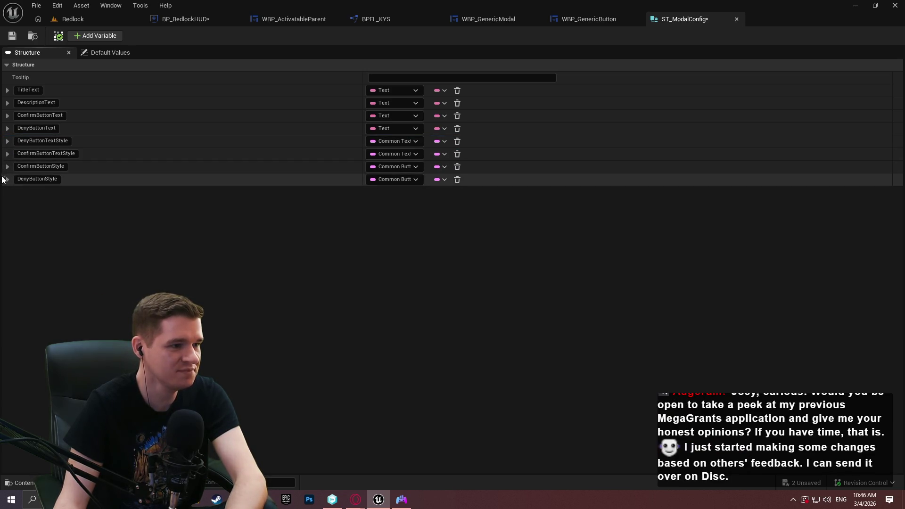
pyautogui.click(7, 178)
pyautogui.click(5, 181)
pyautogui.moveTo(3, 179); pyautogui.dragTo(2, 146)
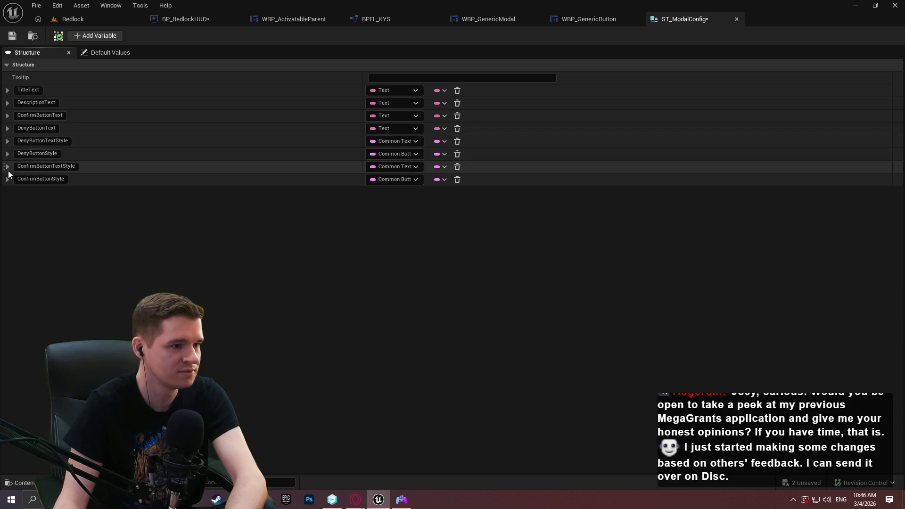
pyautogui.moveTo(6, 171); pyautogui.dragTo(6, 123)
pyautogui.moveTo(2, 179); pyautogui.dragTo(4, 136)
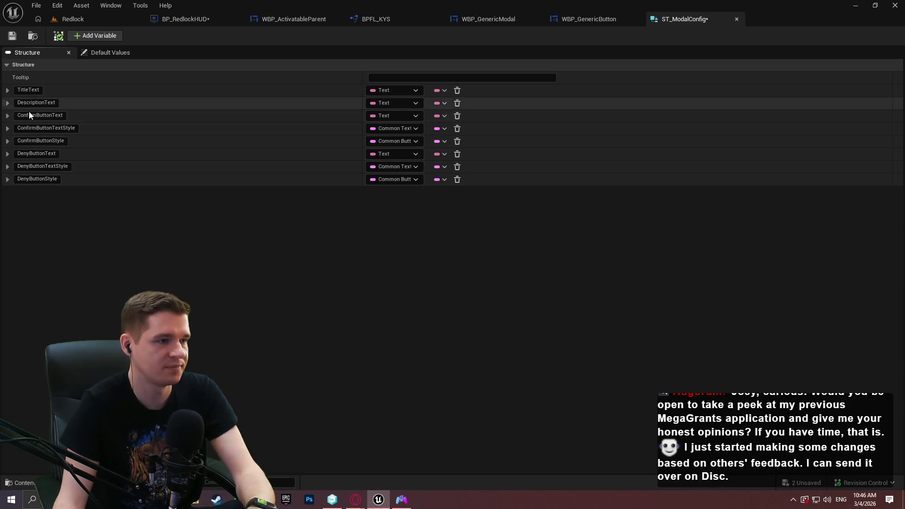
pyautogui.click(18, 36)
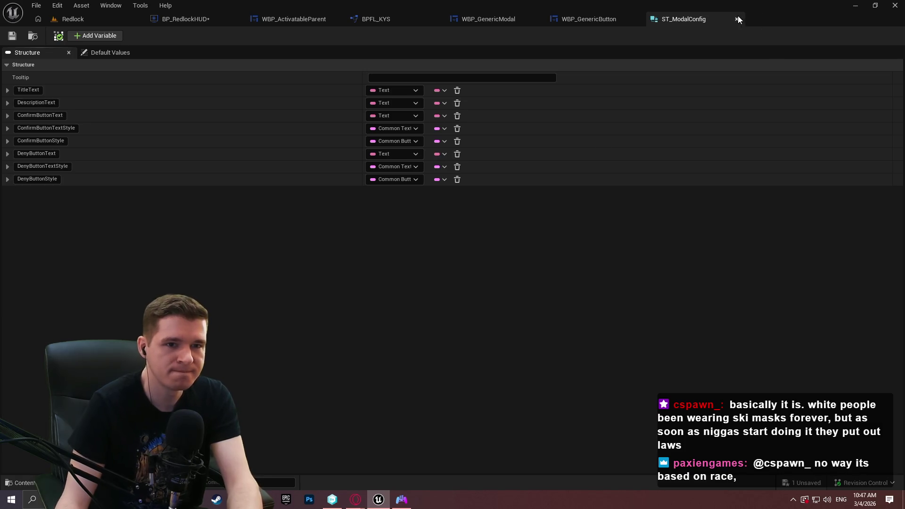
# Step: Go to BP_RedlockHUD's AddModalToStack function and select its entry node
pyautogui.click(589, 15)
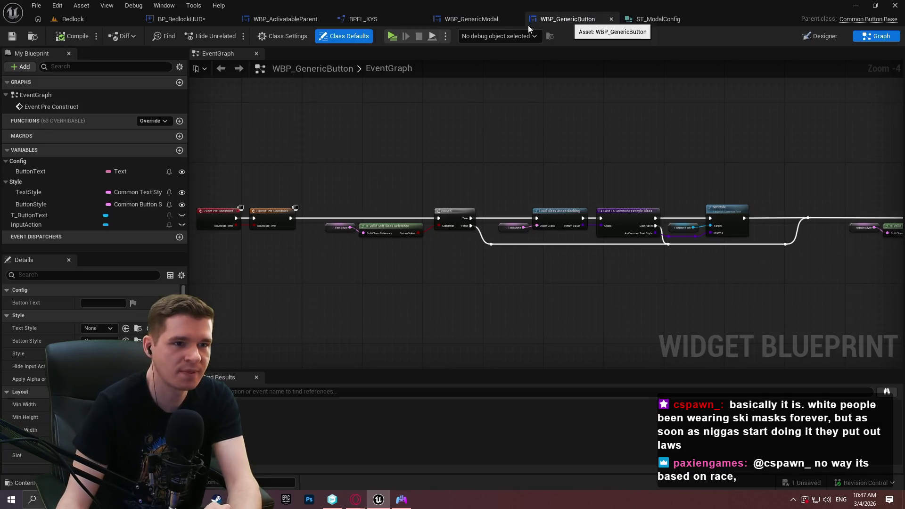
pyautogui.click(466, 16)
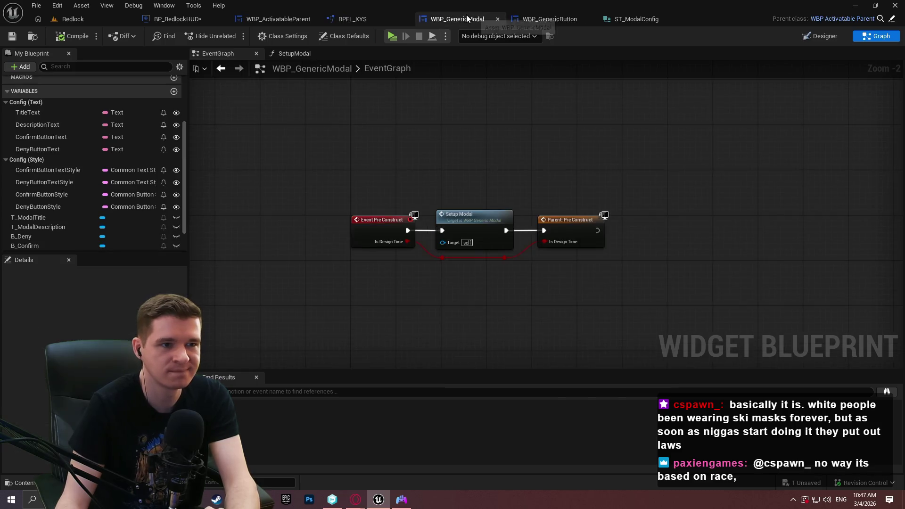
pyautogui.click(169, 19)
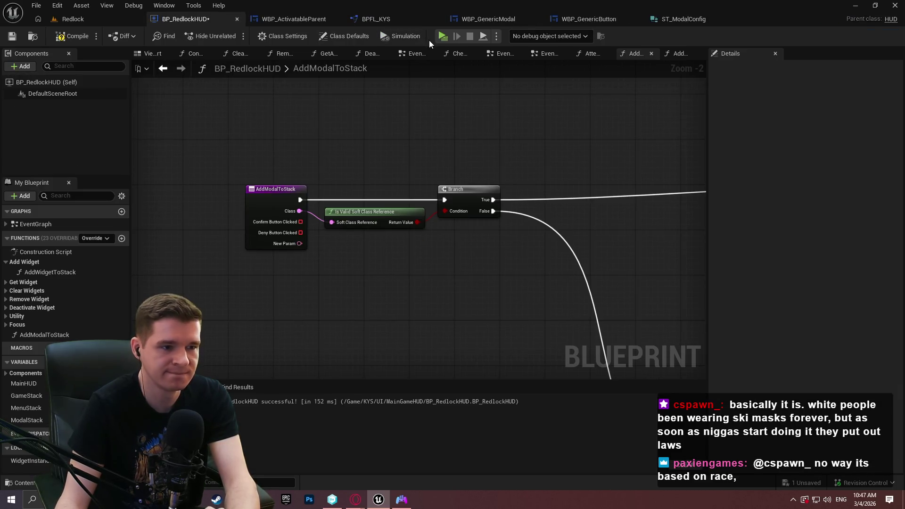
pyautogui.click(255, 202)
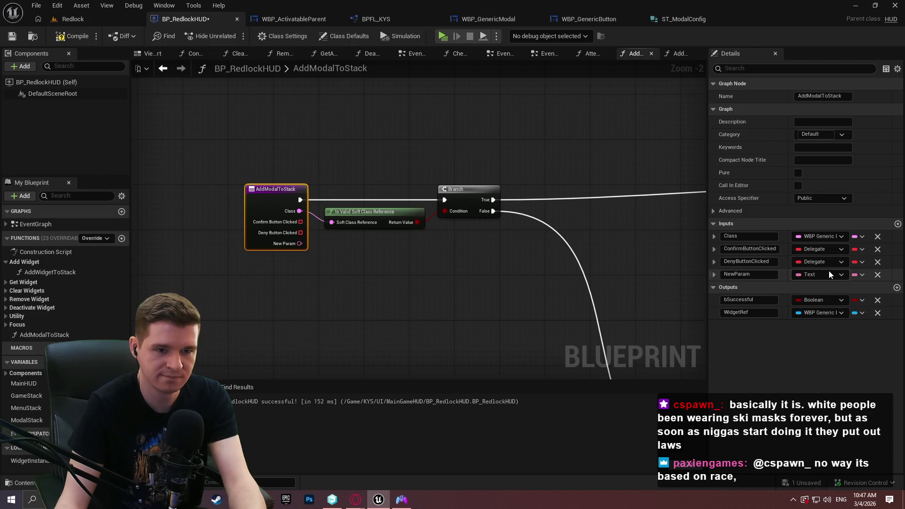
# Step: Change NewParam to an ST Modal Config input named ModalConfig, placed right after Class
pyautogui.click(827, 273)
pyautogui.write('modalc')
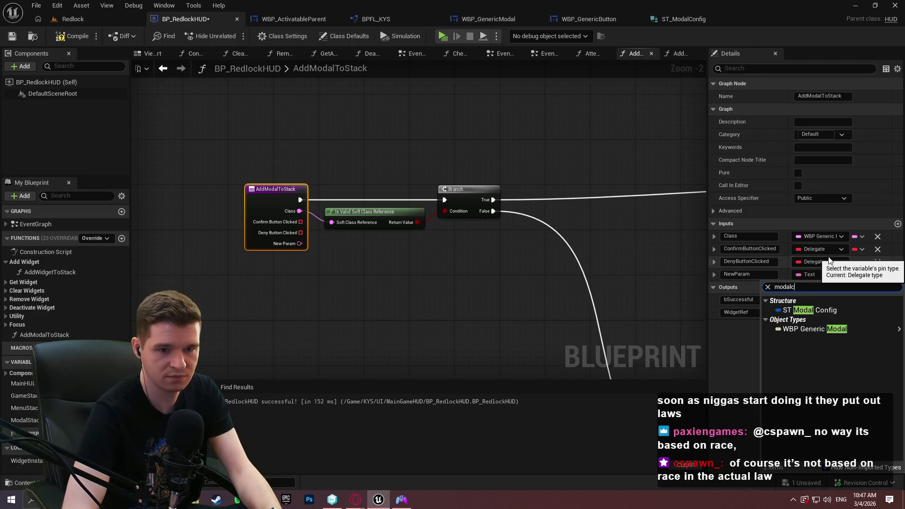
pyautogui.click(802, 310)
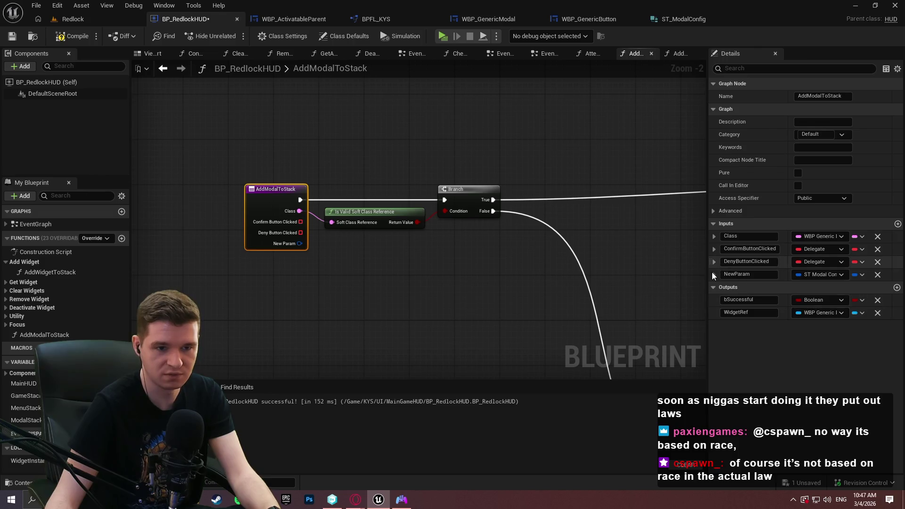
pyautogui.click(763, 275)
pyautogui.write('ModalConfig')
pyautogui.press('Return')
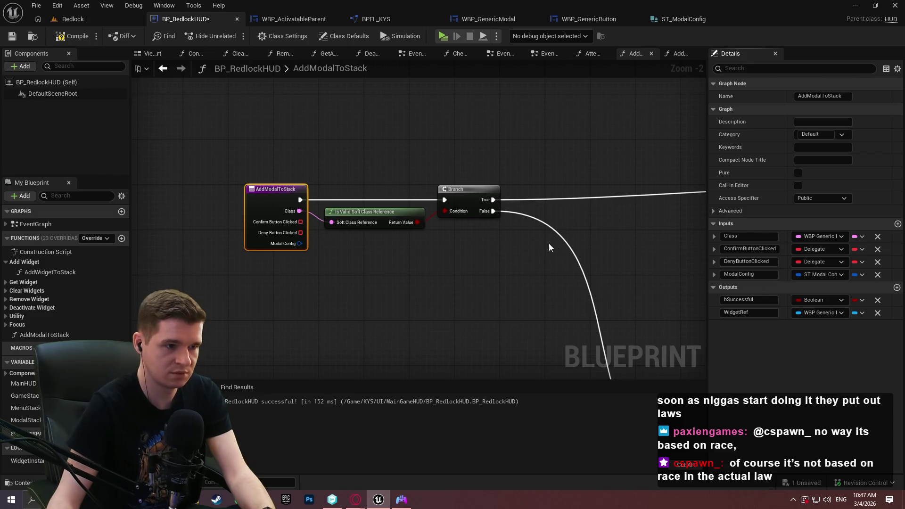
pyautogui.moveTo(711, 275); pyautogui.dragTo(714, 249)
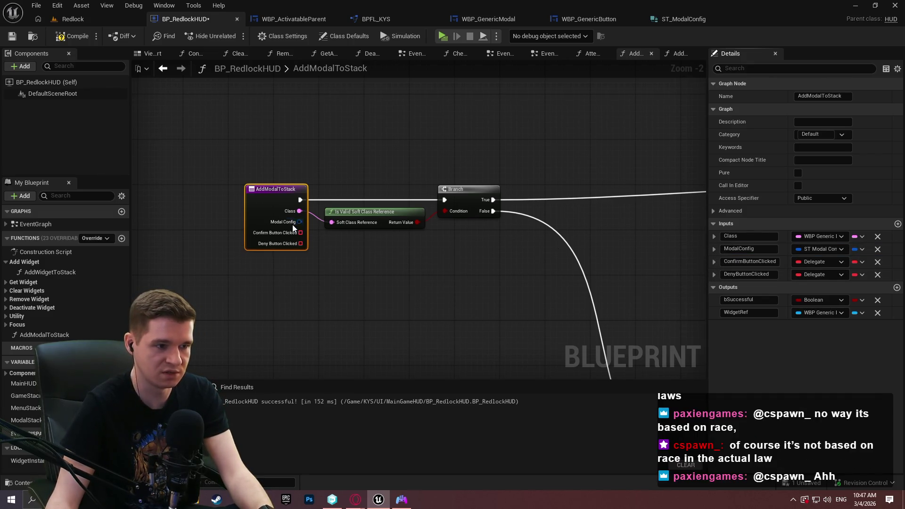
# Step: Compile and save BP_RedlockHUD, then review the Cast, Push Widget and Deny binding nodes
pyautogui.click(73, 36)
pyautogui.click(12, 36)
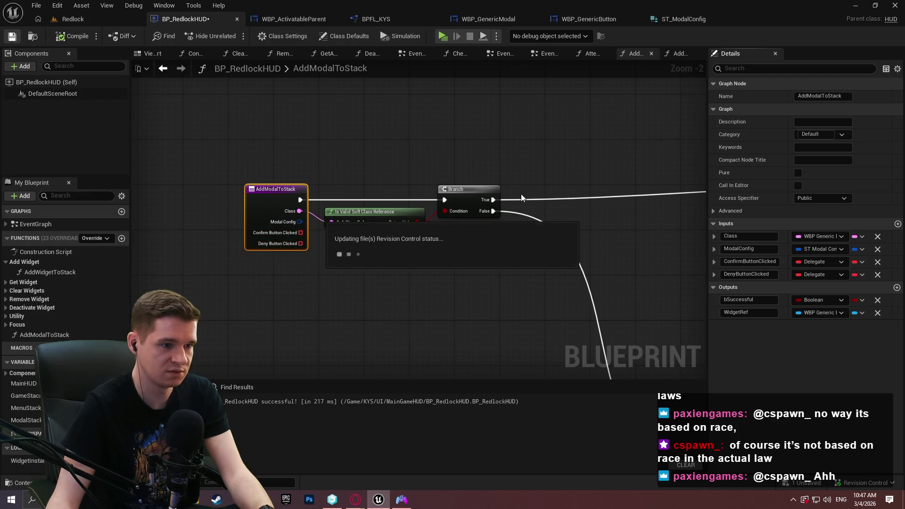
pyautogui.moveTo(528, 202); pyautogui.dragTo(358, 192)
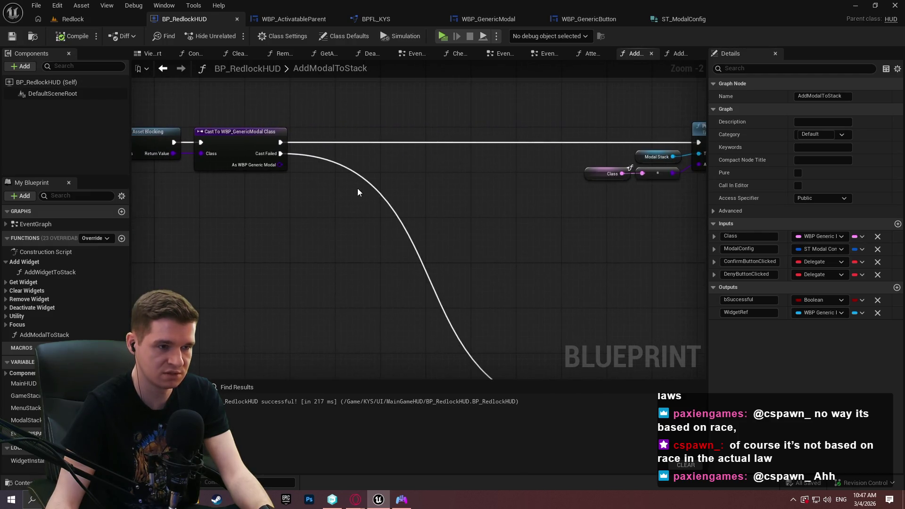
pyautogui.moveTo(559, 195)
pyautogui.mouseDown()
pyautogui.moveTo(528, 121)
pyautogui.moveTo(447, 141)
pyautogui.moveTo(333, 256)
pyautogui.moveTo(155, 264)
pyautogui.mouseUp()
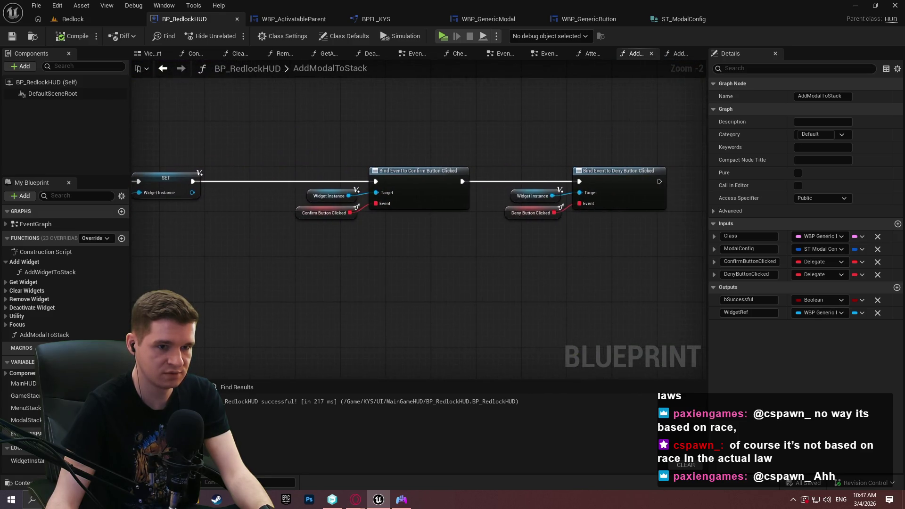
pyautogui.scroll(-1, 529, 236)
pyautogui.moveTo(528, 235)
pyautogui.mouseDown()
pyautogui.moveTo(415, 233)
pyautogui.moveTo(355, 213)
pyautogui.moveTo(361, 207)
pyautogui.mouseUp()
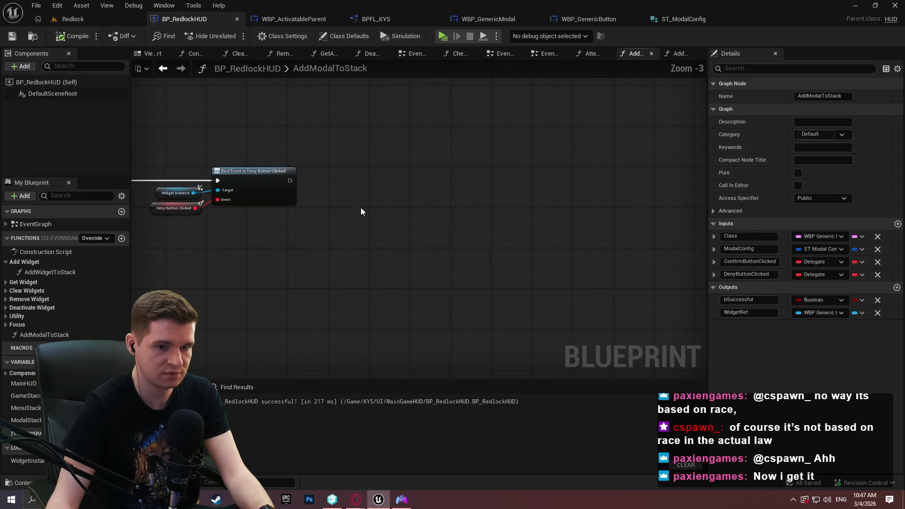
pyautogui.click(488, 23)
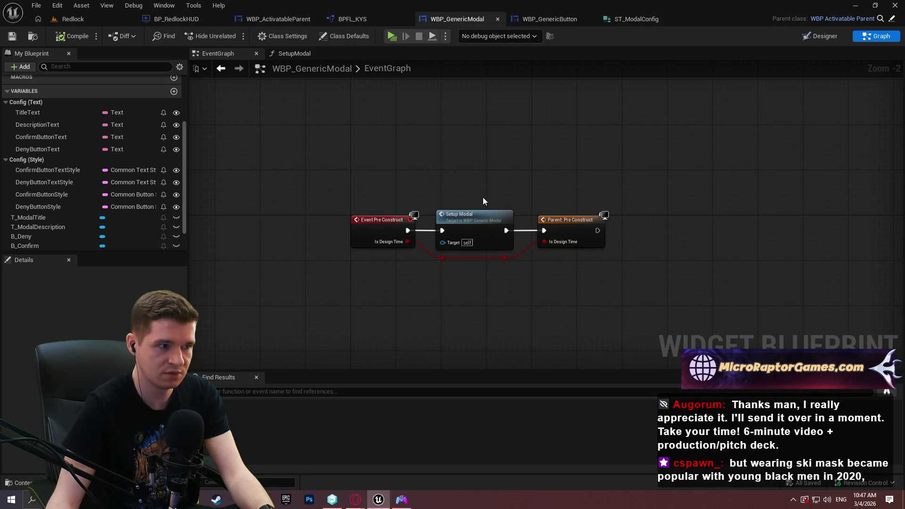
# Step: Create a ModalConfig variable, make it public, type it ST Modal Config, and save WBP_GenericModal
pyautogui.click(174, 92)
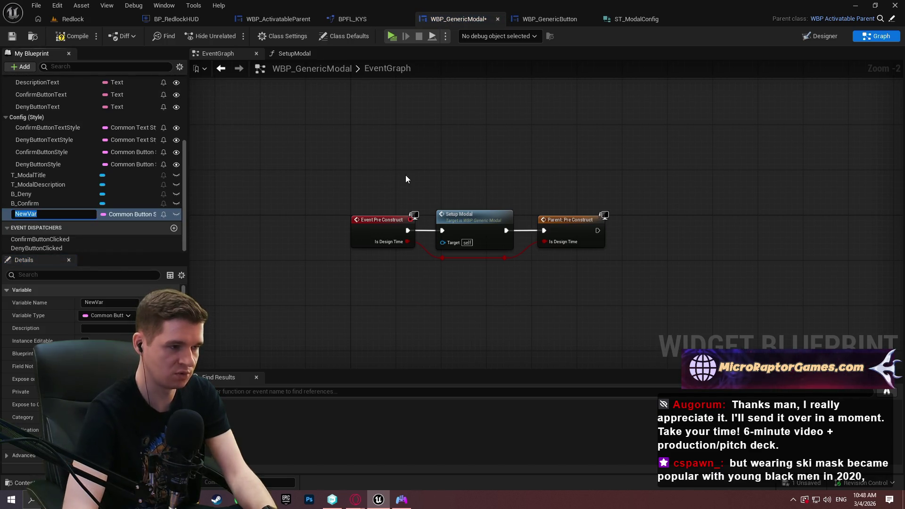
pyautogui.write('ModalConfig')
pyautogui.press('Return')
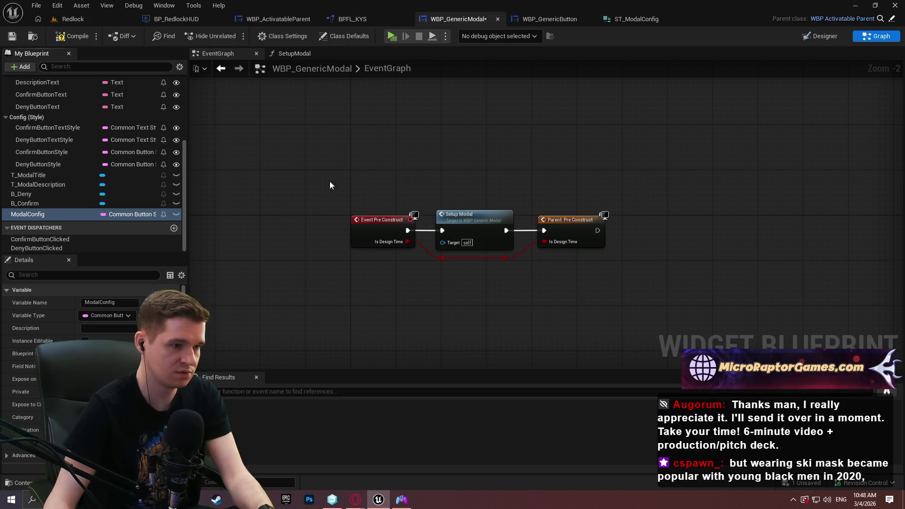
pyautogui.click(177, 214)
pyautogui.click(139, 215)
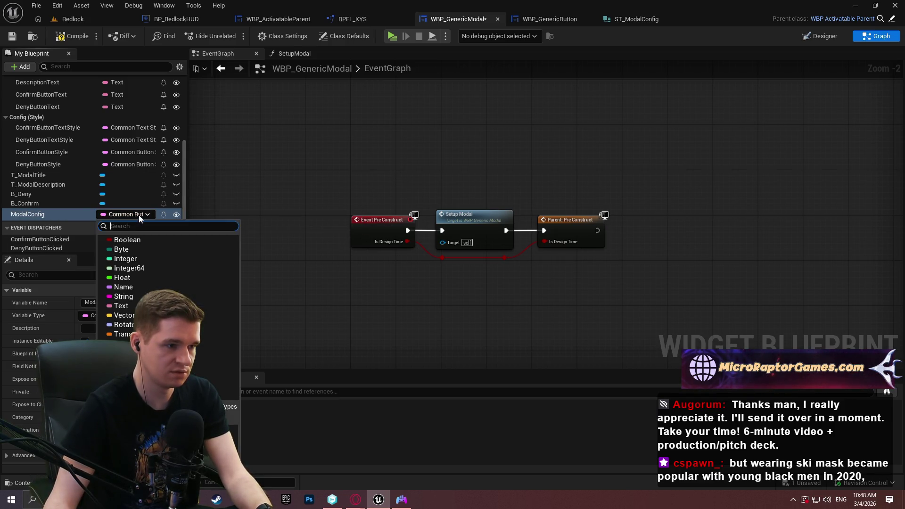
pyautogui.write('modalc')
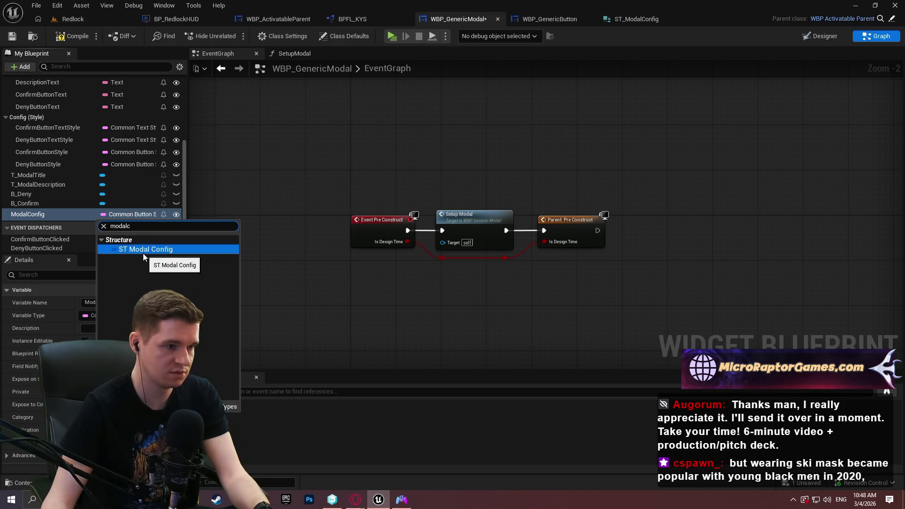
pyautogui.click(143, 251)
pyautogui.click(13, 37)
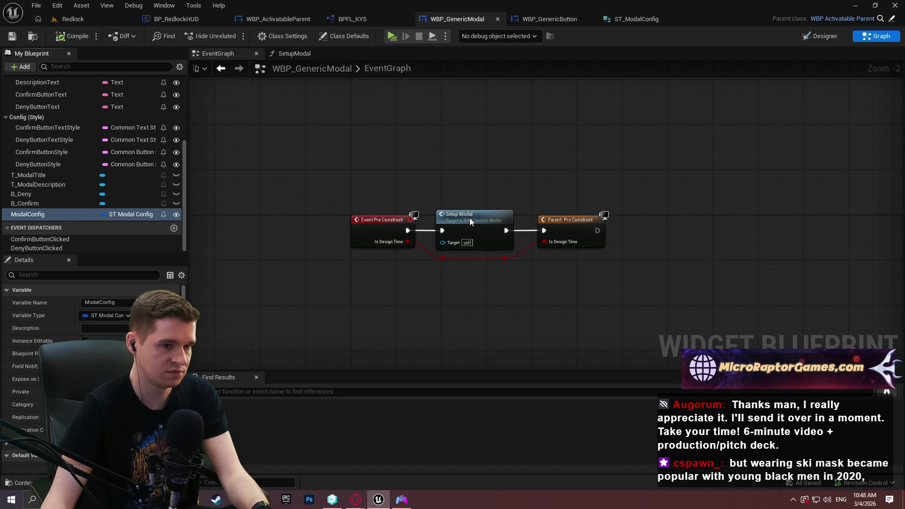
pyautogui.hotkey('ctrl', 'Tab')
# Step: Add a ModalConfig getter to SetupModal, file ModalConfig under the Config category, and compile
pyautogui.scroll(3, 463, 247)
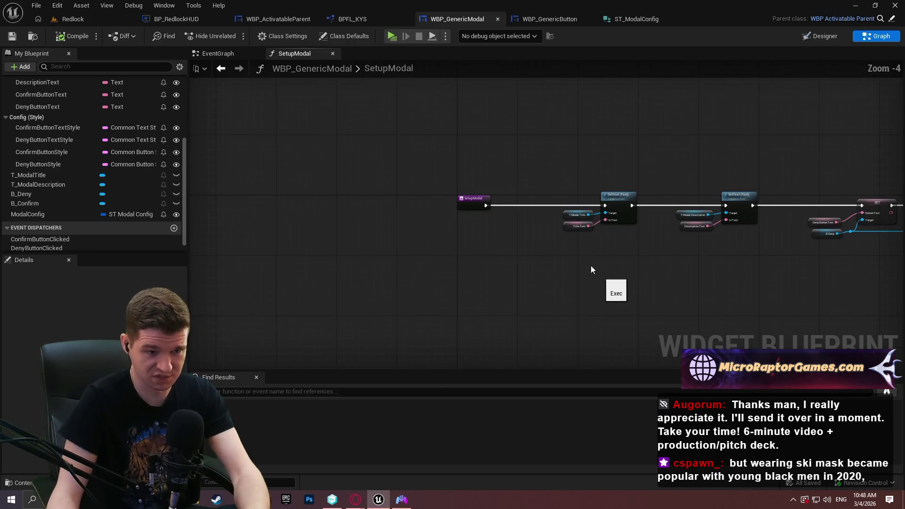
pyautogui.moveTo(554, 255); pyautogui.dragTo(395, 246)
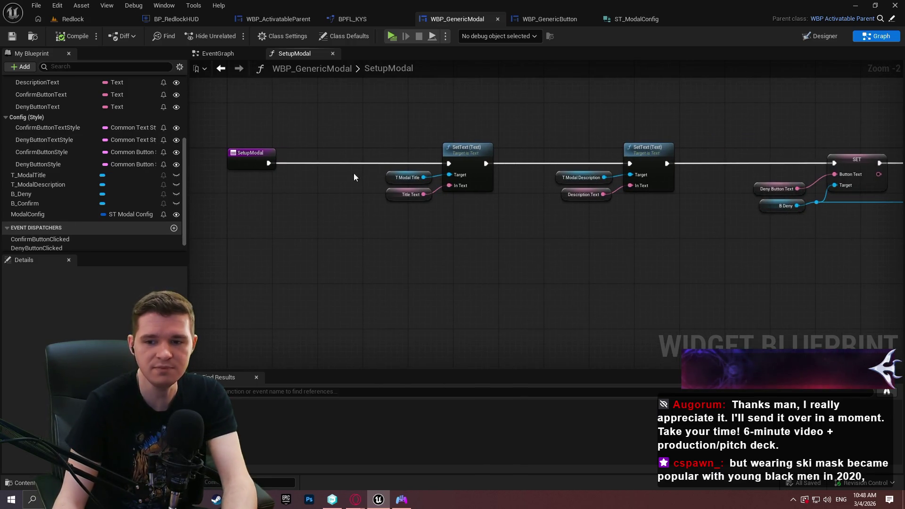
pyautogui.moveTo(29, 214)
pyautogui.mouseDown()
pyautogui.moveTo(347, 246)
pyautogui.moveTo(472, 245)
pyautogui.mouseUp()
pyautogui.click(373, 255)
pyautogui.scroll(2, 381, 244)
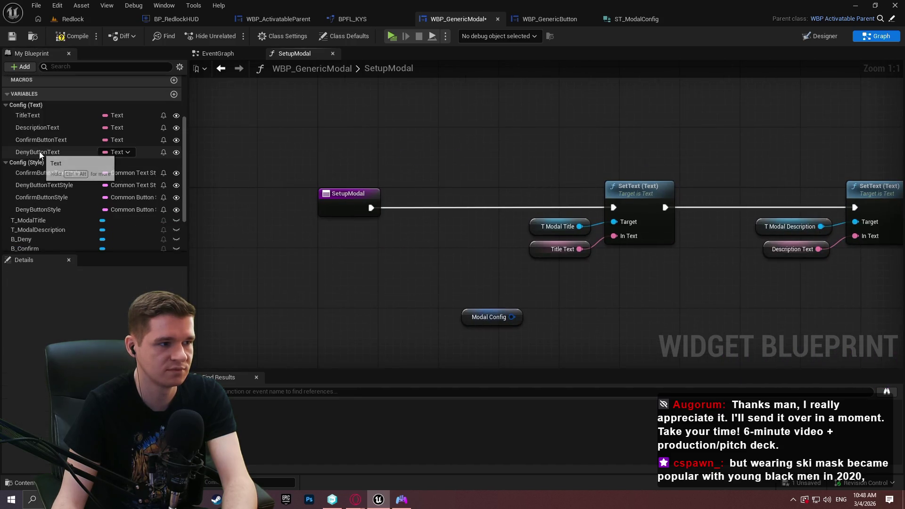
pyautogui.click(27, 214)
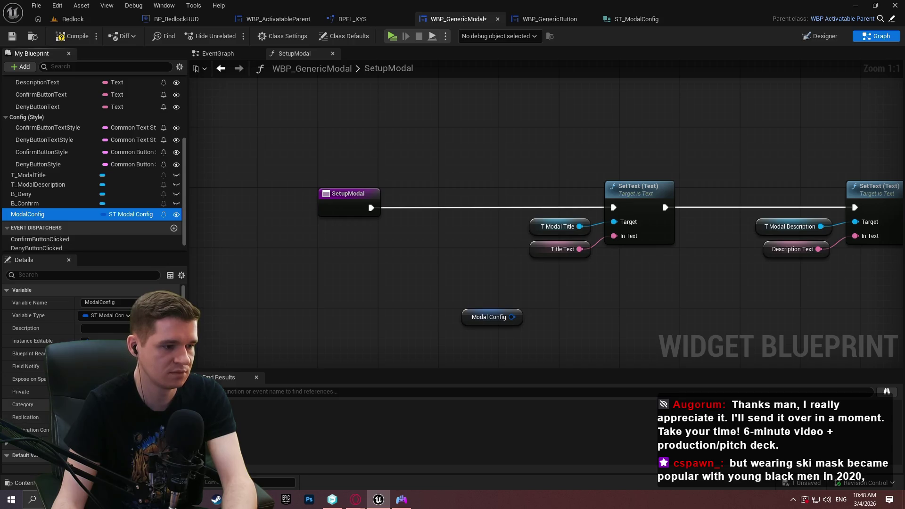
pyautogui.click(127, 405)
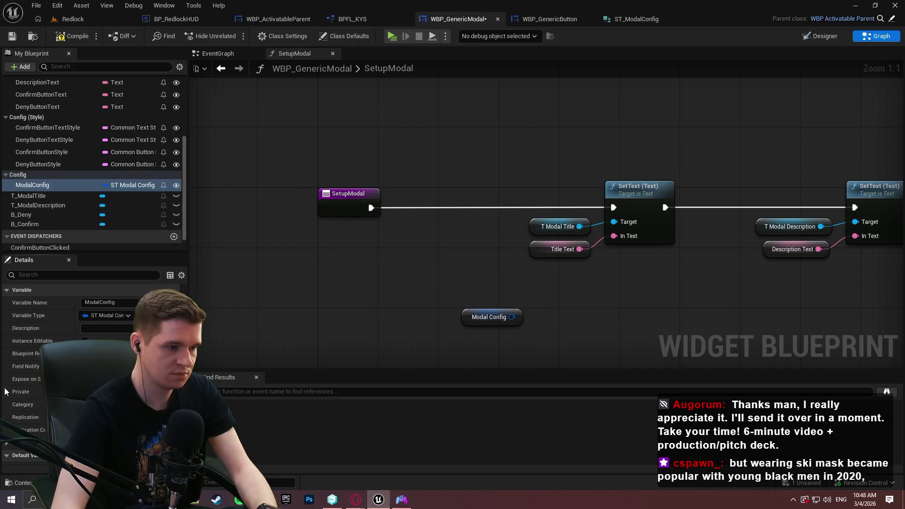
pyautogui.click(104, 415)
pyautogui.click(54, 42)
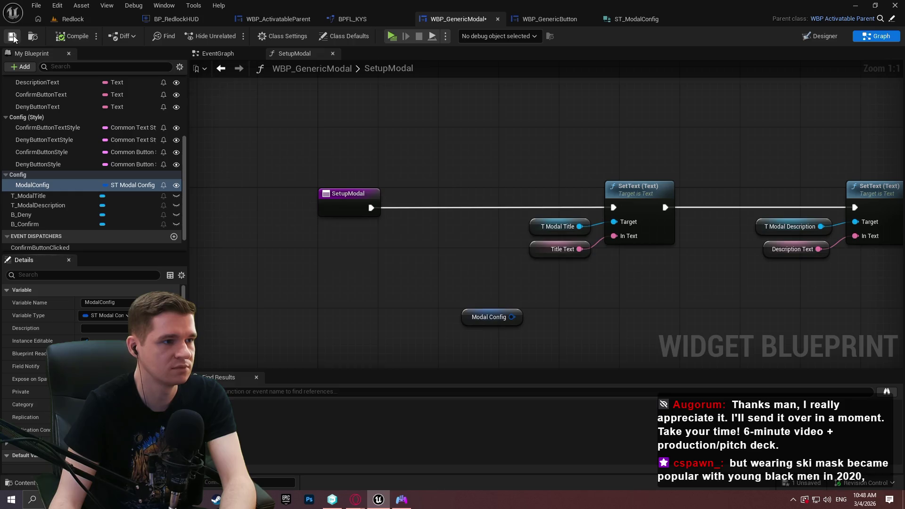
# Step: Feed the getter into a Break ST Modal Config node with unconnected pins hidden, and reposition both
pyautogui.moveTo(488, 305)
pyautogui.mouseDown()
pyautogui.moveTo(327, 292)
pyautogui.moveTo(339, 279)
pyautogui.moveTo(342, 226)
pyautogui.mouseUp()
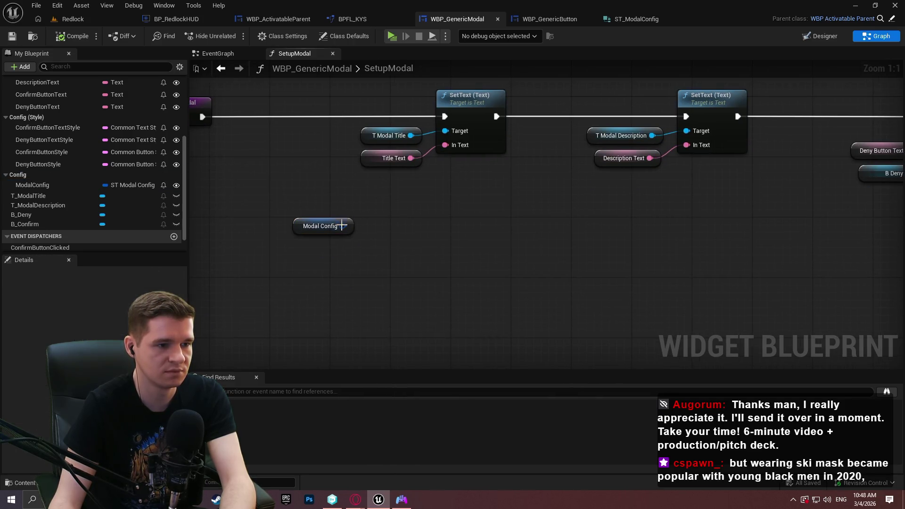
pyautogui.rightClick(345, 228)
pyautogui.click(388, 272)
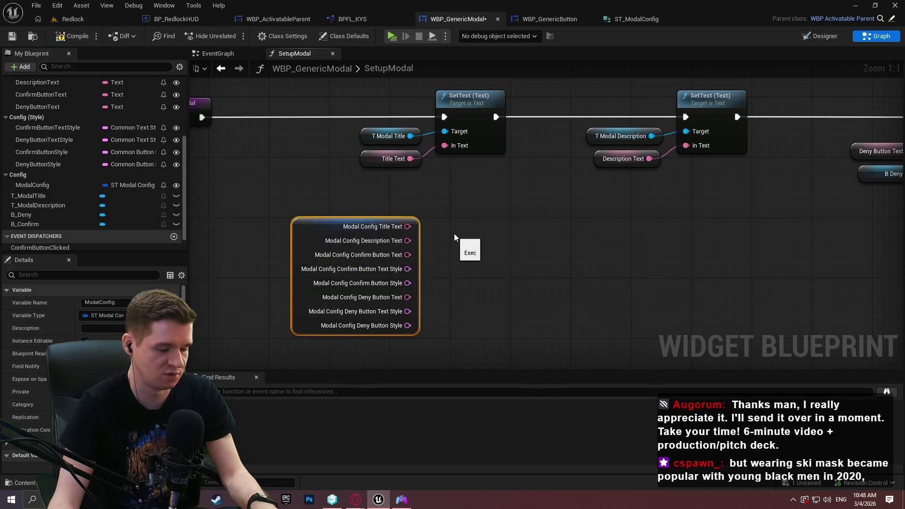
pyautogui.hotkey('ctrl', 'z')
pyautogui.moveTo(343, 226); pyautogui.dragTo(396, 226)
pyautogui.write('break')
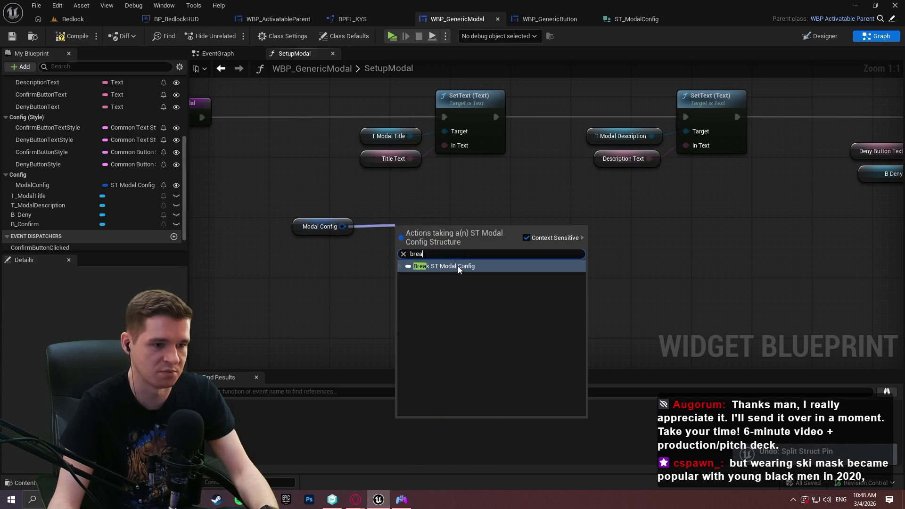
pyautogui.click(458, 266)
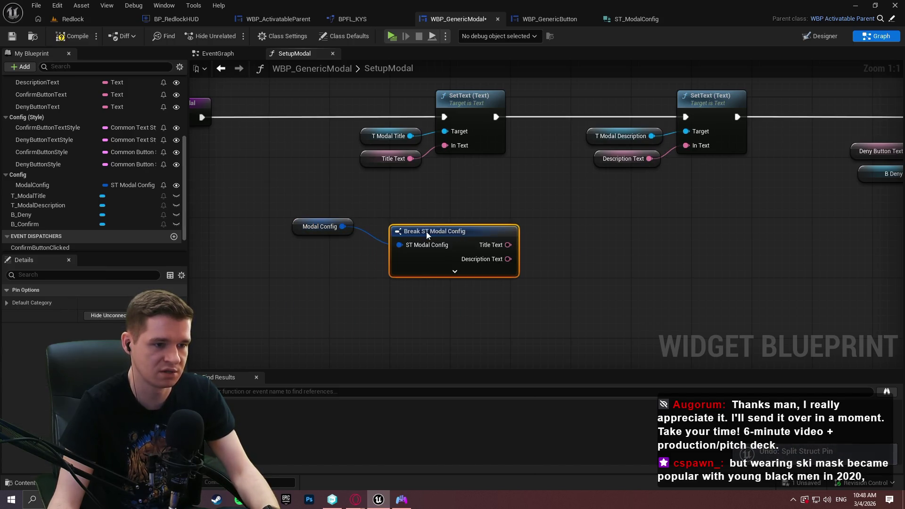
pyautogui.click(105, 315)
pyautogui.moveTo(542, 315); pyautogui.dragTo(405, 238)
pyautogui.moveTo(488, 252); pyautogui.dragTo(420, 222)
pyautogui.click(283, 278)
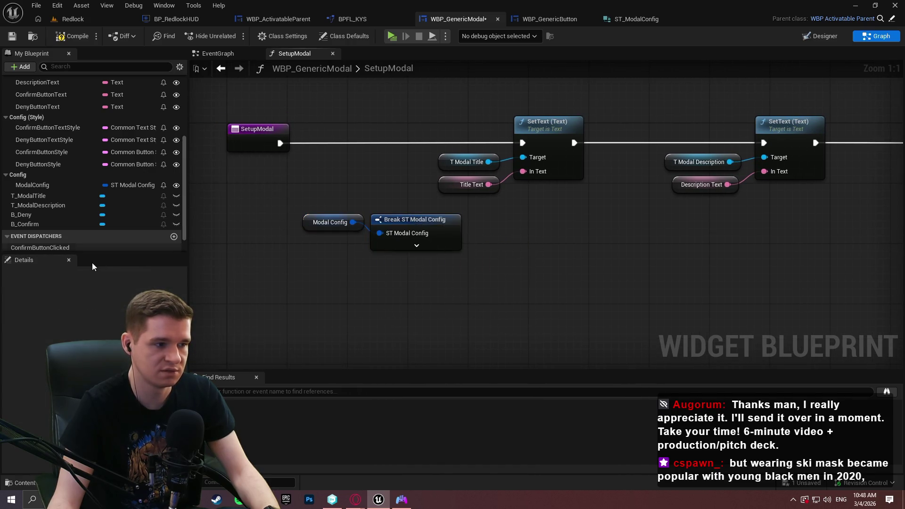
pyautogui.click(432, 228)
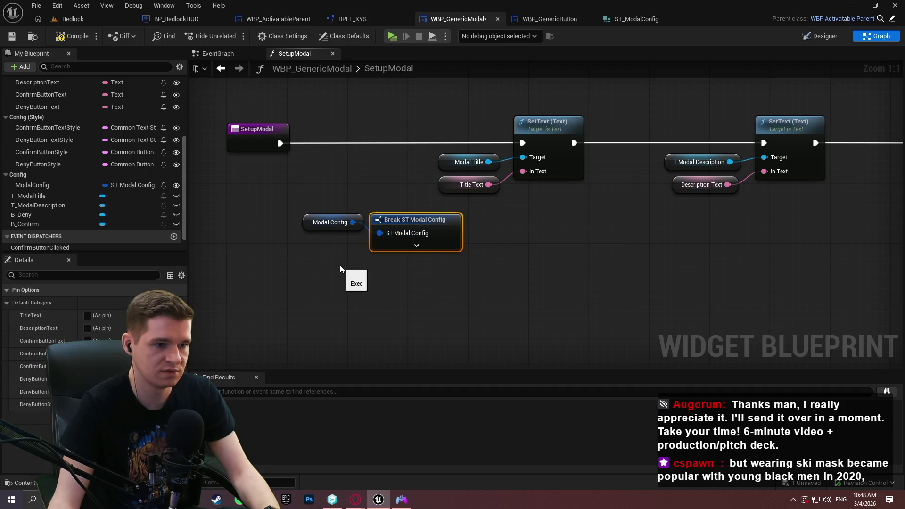
# Step: Wire the Break node's Title Text into the title SetText and delete the old Title Text getter
pyautogui.click(305, 252)
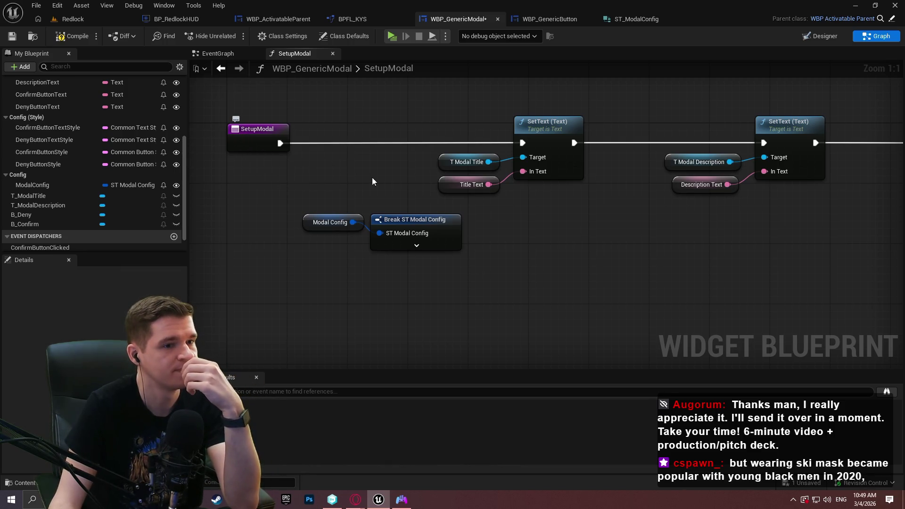
pyautogui.click(262, 143)
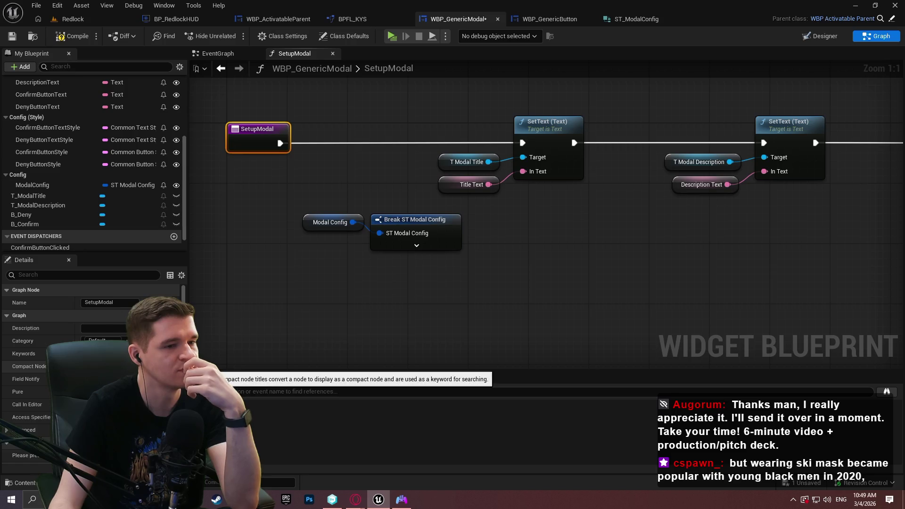
pyautogui.scroll(-1, 94, 401)
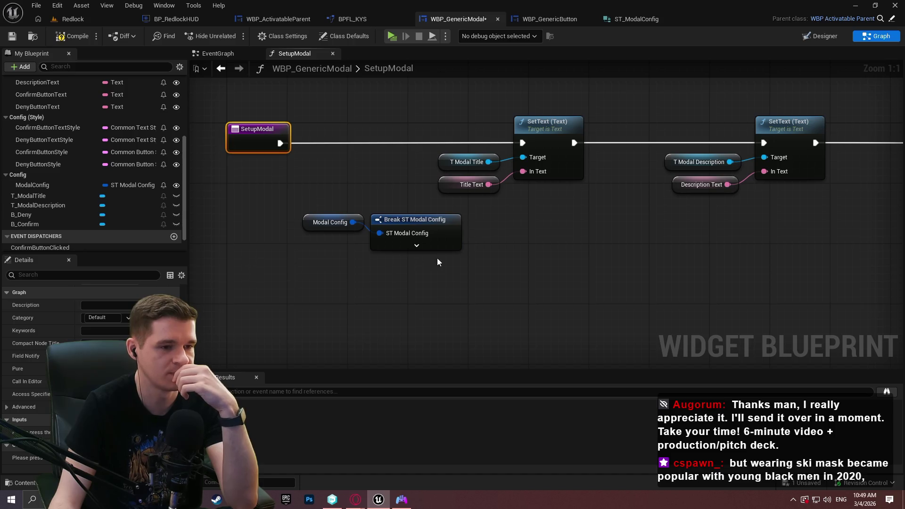
pyautogui.click(398, 221)
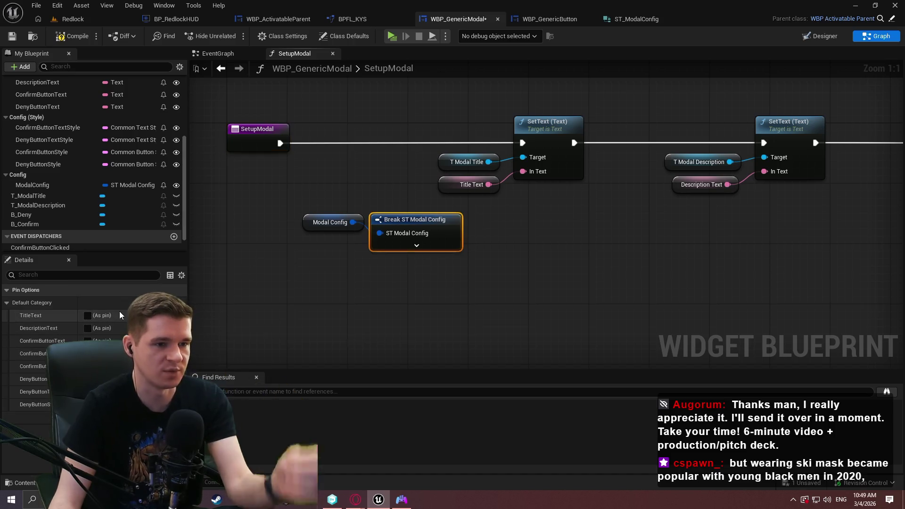
pyautogui.click(88, 314)
pyautogui.moveTo(470, 233)
pyautogui.mouseDown()
pyautogui.moveTo(538, 175)
pyautogui.moveTo(523, 172)
pyautogui.mouseUp()
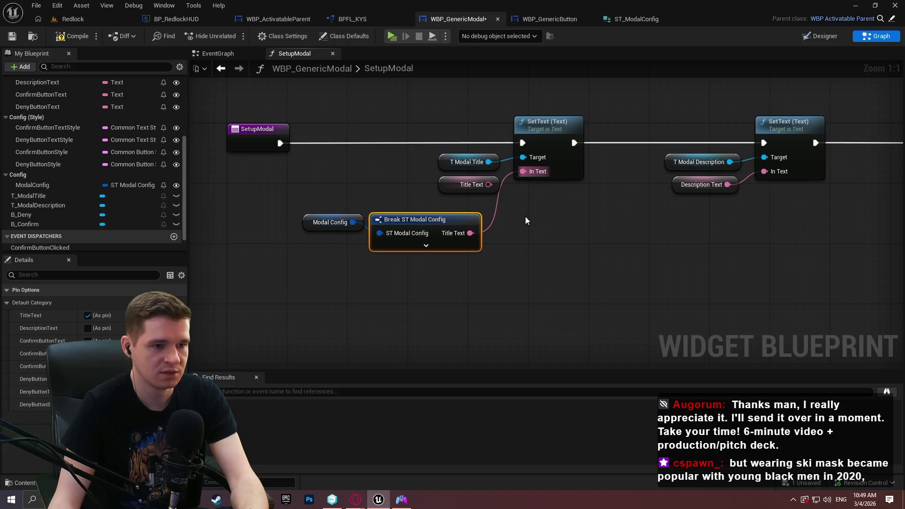
pyautogui.click(431, 182)
pyautogui.click(466, 184)
pyautogui.press('Delete')
pyautogui.moveTo(392, 251); pyautogui.dragTo(325, 213)
pyautogui.moveTo(411, 220)
pyautogui.mouseDown()
pyautogui.moveTo(434, 188)
pyautogui.moveTo(427, 182)
pyautogui.mouseUp()
pyautogui.click(473, 230)
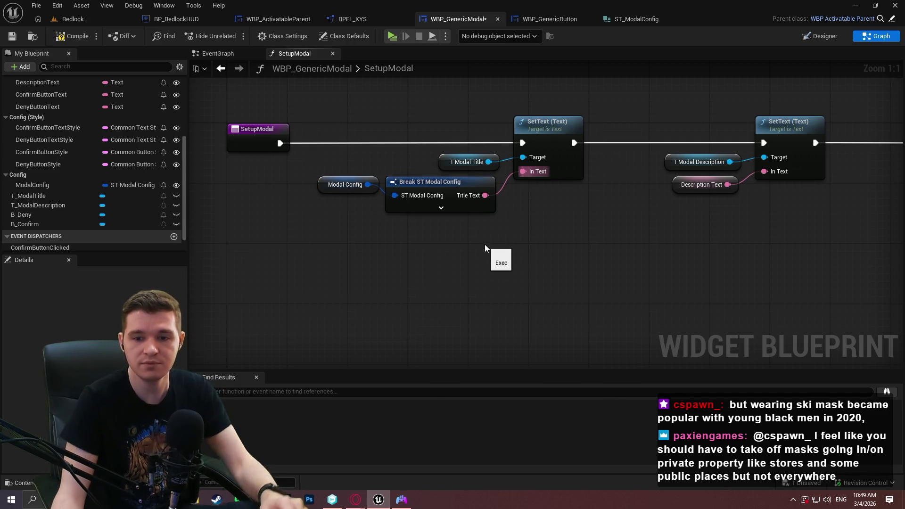
# Step: Duplicate the getter and Break pair to feed Description Text into the description SetText, removing the old getter
pyautogui.moveTo(474, 228); pyautogui.dragTo(330, 189)
pyautogui.hotkey('ctrl', 'd')
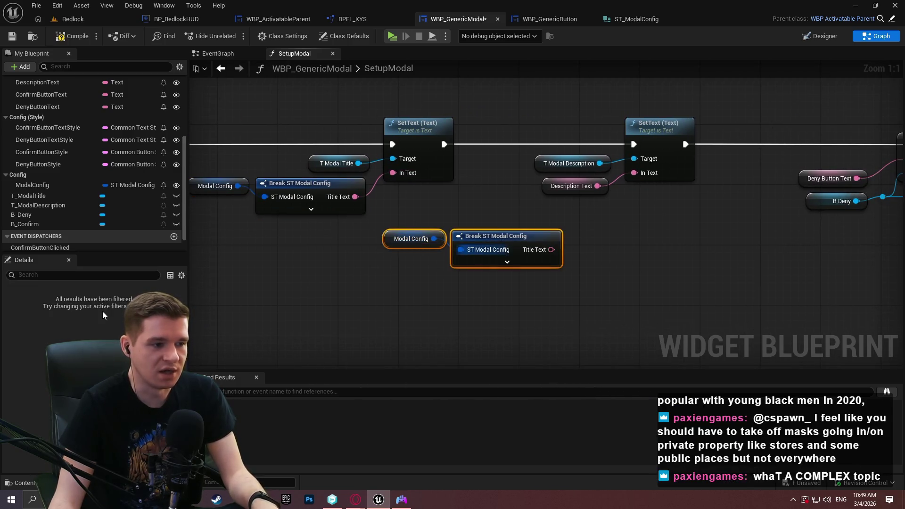
pyautogui.click(516, 235)
pyautogui.click(87, 327)
pyautogui.click(87, 315)
pyautogui.moveTo(569, 249)
pyautogui.mouseDown()
pyautogui.moveTo(645, 173)
pyautogui.moveTo(498, 188)
pyautogui.mouseUp()
pyautogui.press('Delete')
pyautogui.moveTo(429, 253); pyautogui.dragTo(551, 262)
pyautogui.moveTo(516, 235)
pyautogui.mouseDown()
pyautogui.moveTo(538, 191)
pyautogui.moveTo(554, 195)
pyautogui.moveTo(557, 186)
pyautogui.mouseUp()
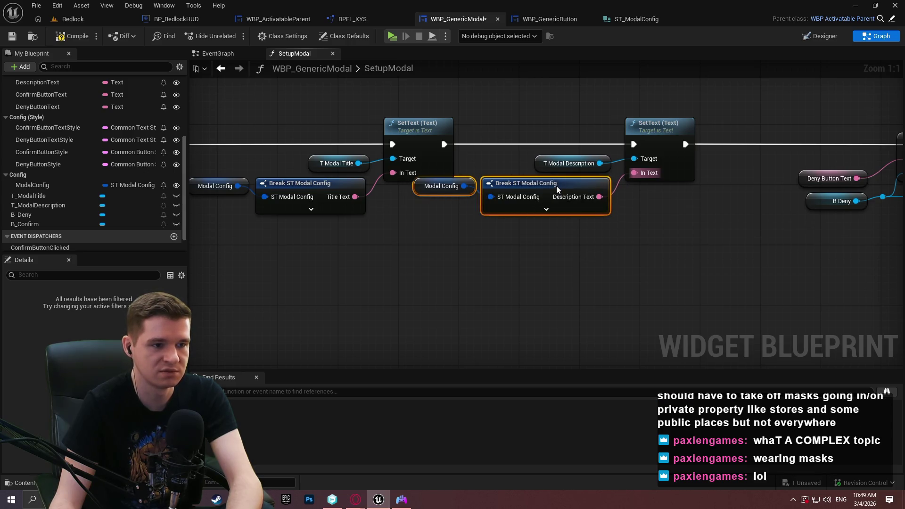
# Step: Tidy the graph by shifting the title nodes and SetupModal entry node left
pyautogui.moveTo(407, 153); pyautogui.dragTo(588, 275)
pyautogui.moveTo(598, 171); pyautogui.dragTo(518, 169)
pyautogui.moveTo(315, 186); pyautogui.dragTo(214, 188)
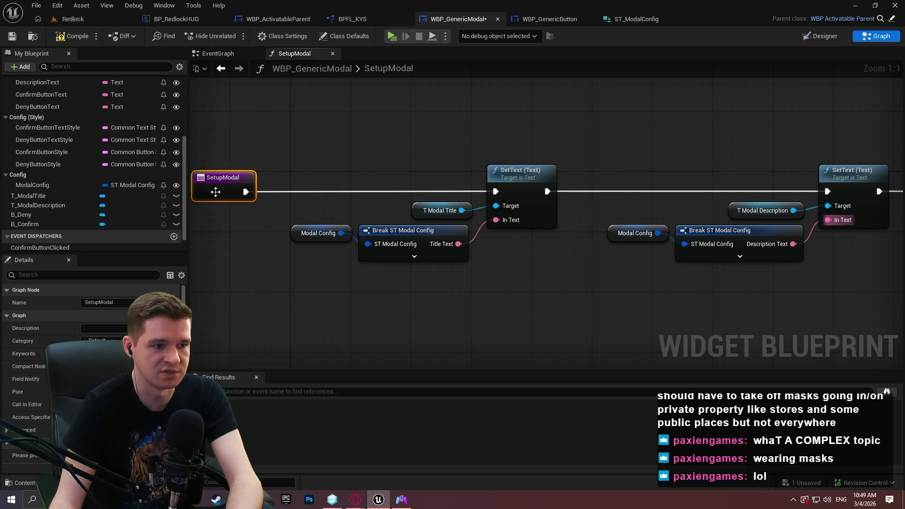
pyautogui.click(532, 250)
pyautogui.moveTo(590, 268); pyautogui.dragTo(558, 282)
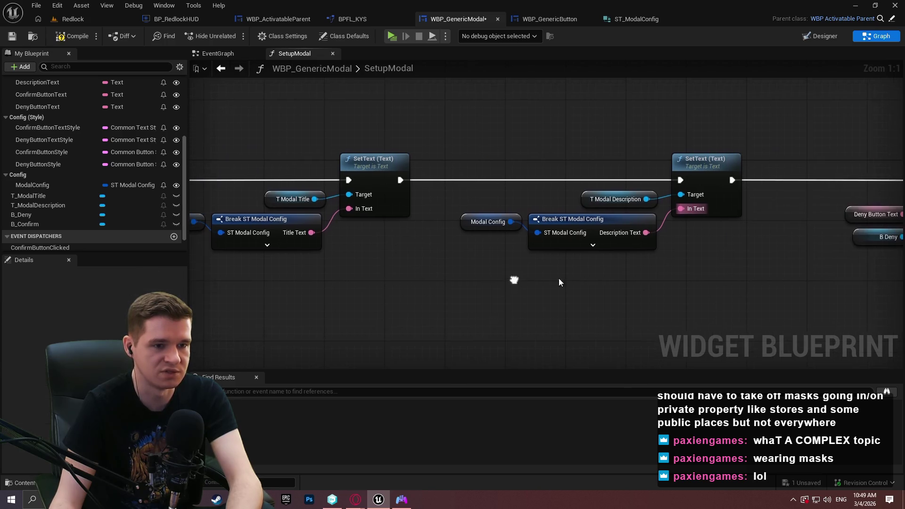
# Step: Duplicate the Modal Config and Break pair for the Deny button, hiding its DescriptionText pin
pyautogui.moveTo(492, 262)
pyautogui.mouseDown()
pyautogui.moveTo(751, 257)
pyautogui.moveTo(525, 257)
pyautogui.mouseUp()
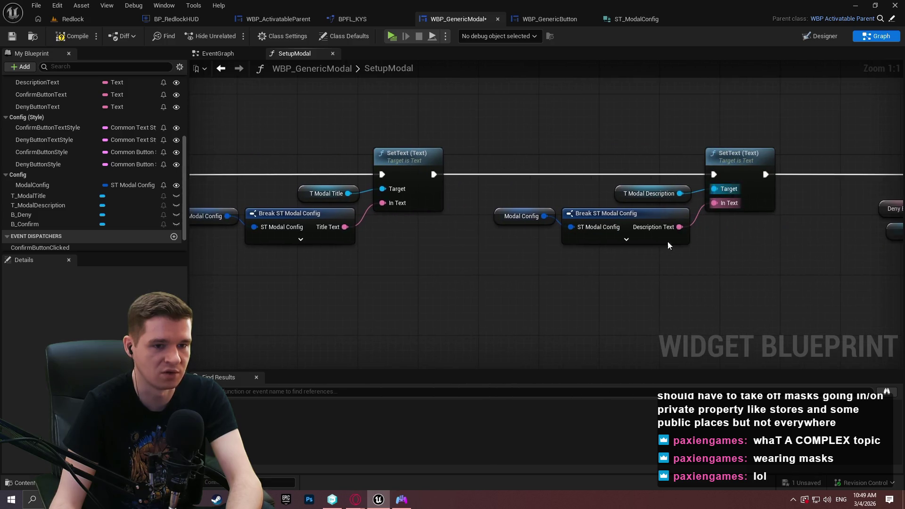
pyautogui.moveTo(785, 230)
pyautogui.mouseDown()
pyautogui.moveTo(516, 282)
pyautogui.moveTo(649, 273)
pyautogui.moveTo(468, 276)
pyautogui.mouseUp()
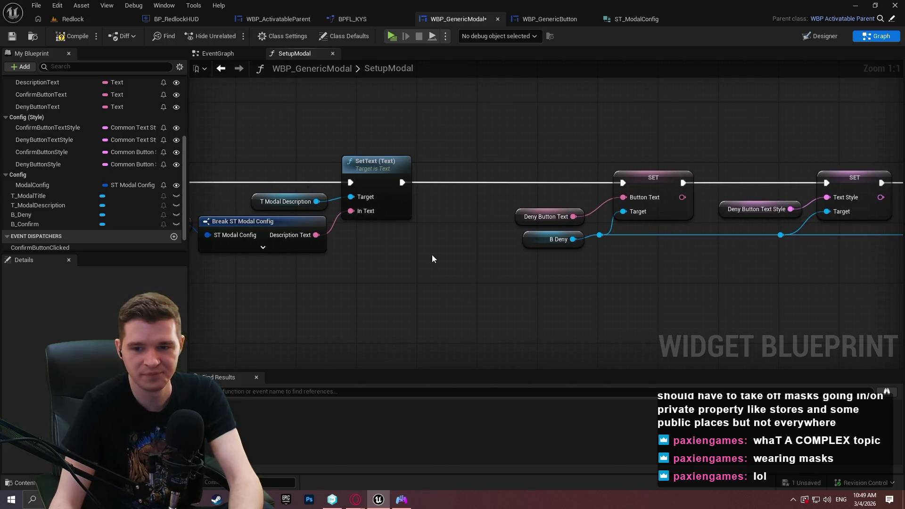
pyautogui.moveTo(118, 185); pyautogui.dragTo(222, 216)
pyautogui.moveTo(412, 267); pyautogui.dragTo(341, 215)
pyautogui.moveTo(606, 251); pyautogui.dragTo(462, 258)
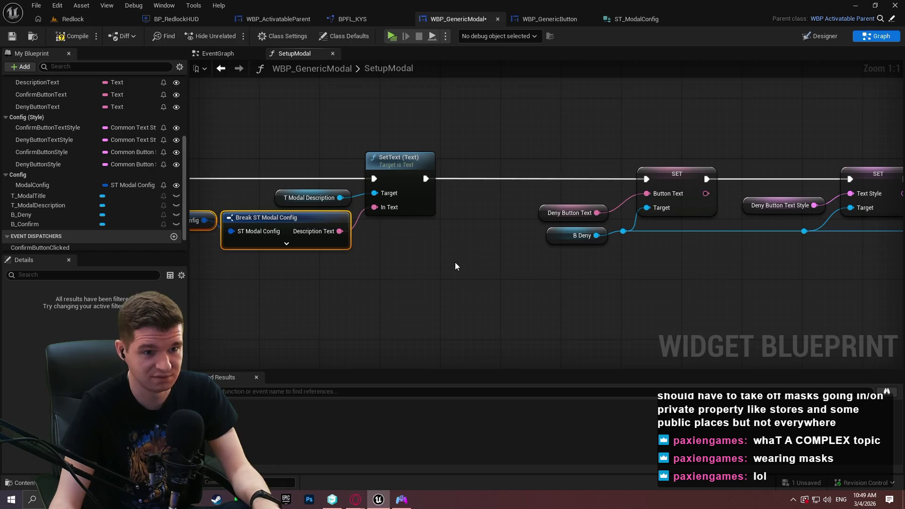
pyautogui.hotkey('ctrl', 'd')
pyautogui.click(570, 280)
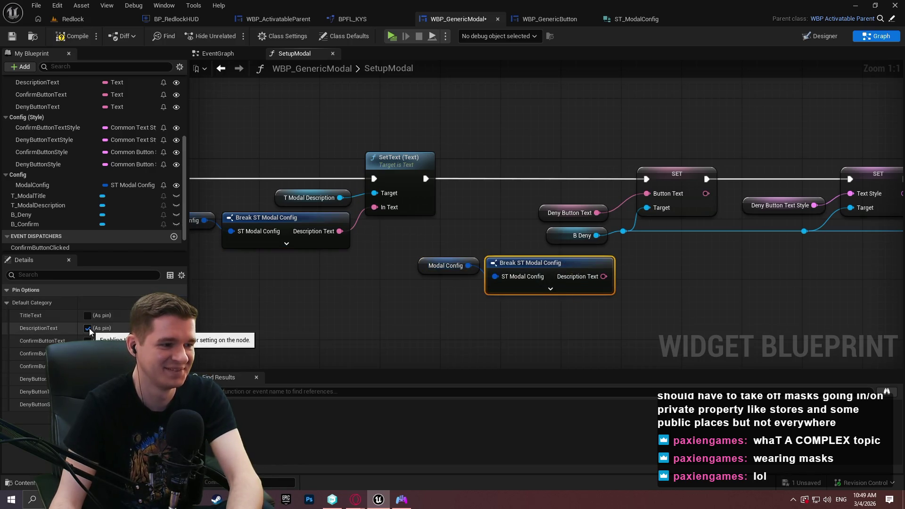
pyautogui.click(88, 328)
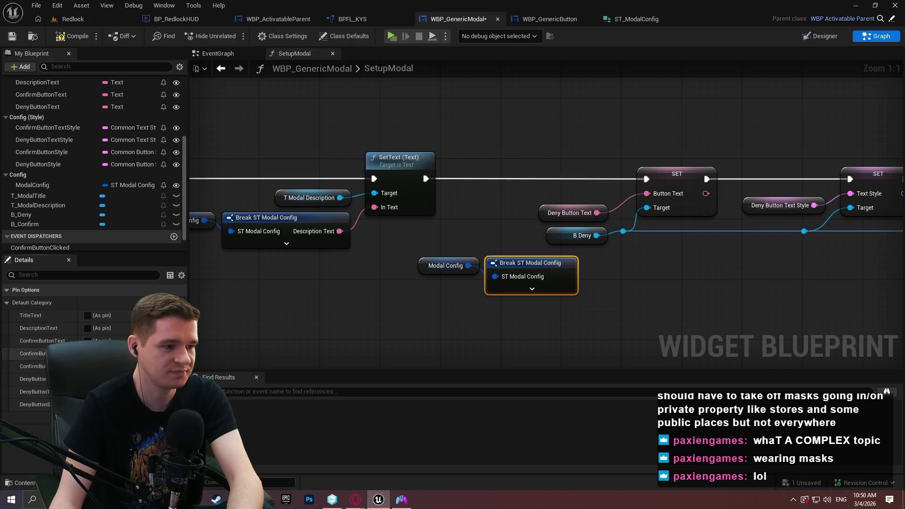
# Step: Wire Deny Button Text, Text Style and Style into their SET nodes, deleting the old getters
pyautogui.moveTo(660, 312)
pyautogui.mouseDown()
pyautogui.moveTo(404, 299)
pyautogui.moveTo(456, 304)
pyautogui.mouseUp()
pyautogui.click(88, 379)
pyautogui.click(88, 392)
pyautogui.click(88, 404)
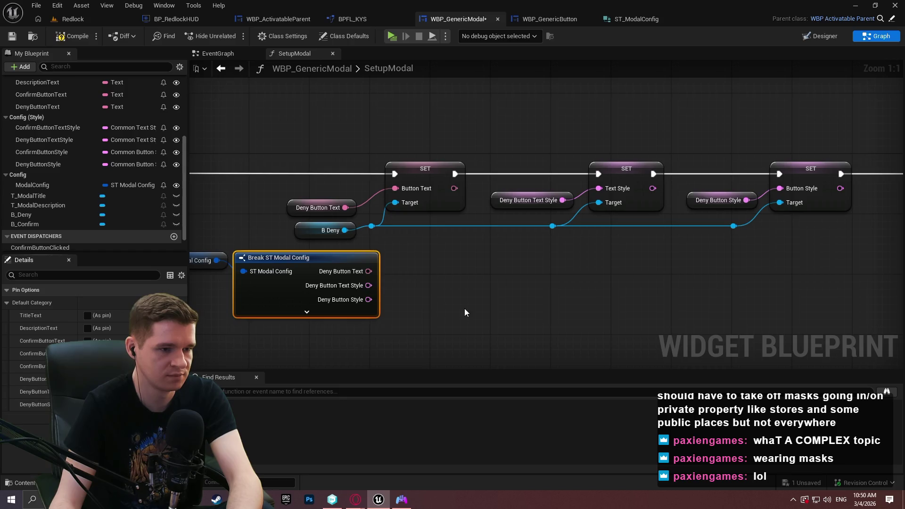
pyautogui.moveTo(373, 274); pyautogui.dragTo(398, 191)
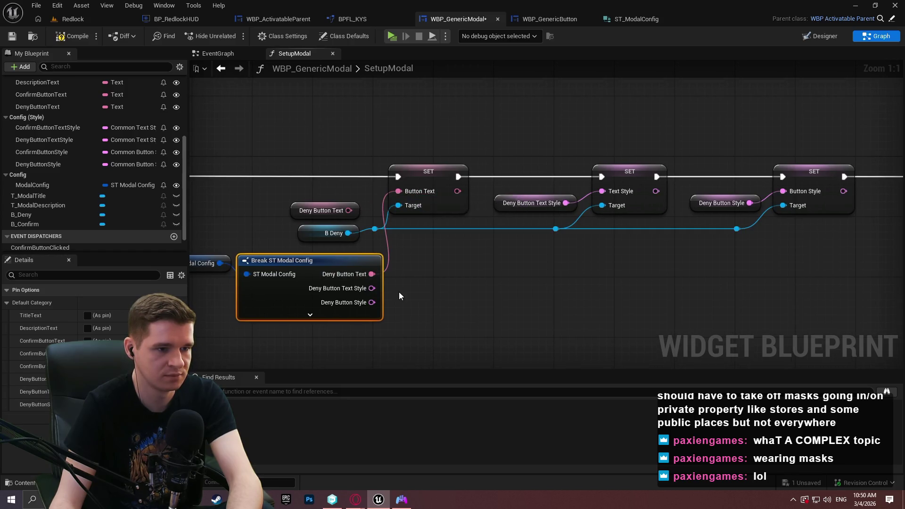
pyautogui.moveTo(372, 288)
pyautogui.mouseDown()
pyautogui.moveTo(625, 180)
pyautogui.moveTo(602, 191)
pyautogui.mouseUp()
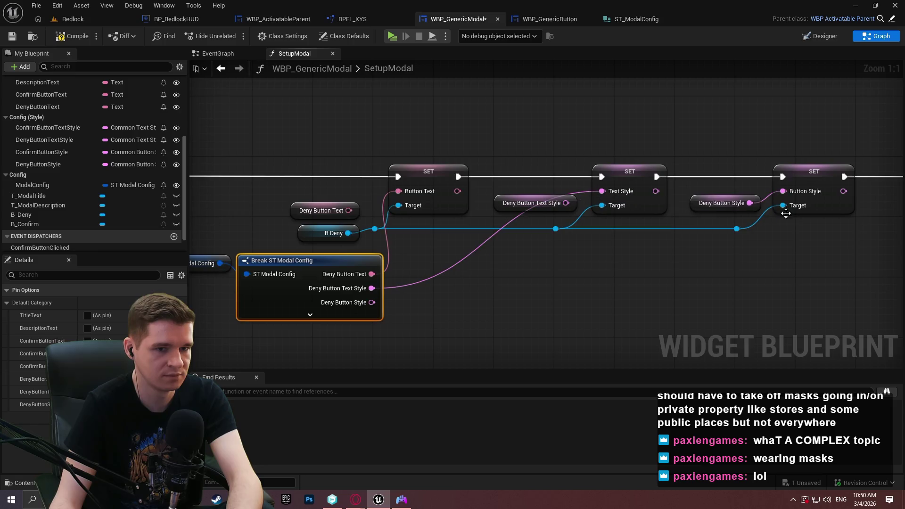
pyautogui.moveTo(781, 192)
pyautogui.mouseDown()
pyautogui.moveTo(358, 309)
pyautogui.moveTo(372, 302)
pyautogui.mouseUp()
pyautogui.click(722, 203)
pyautogui.press('Delete')
pyautogui.moveTo(550, 172); pyautogui.dragTo(529, 212)
pyautogui.press('Delete')
pyautogui.moveTo(444, 310)
pyautogui.mouseDown()
pyautogui.moveTo(521, 289)
pyautogui.moveTo(586, 303)
pyautogui.moveTo(621, 269)
pyautogui.moveTo(617, 286)
pyautogui.mouseUp()
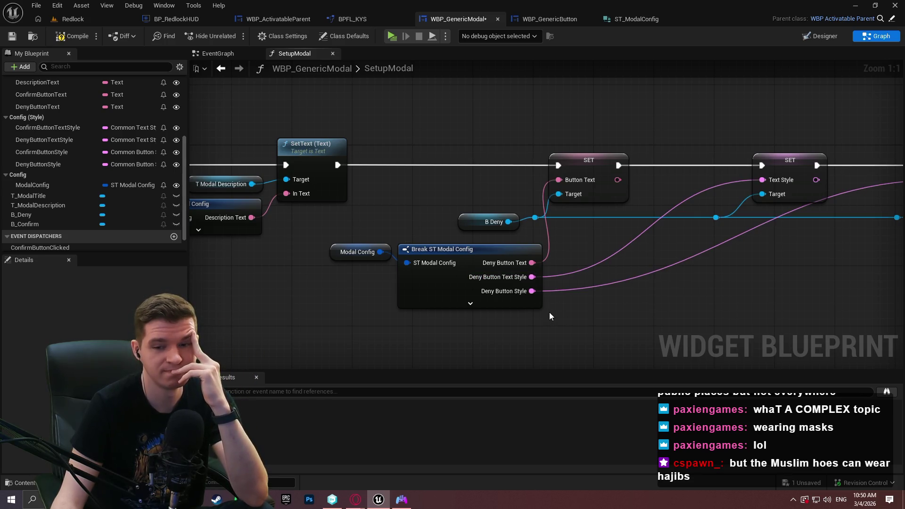
# Step: Shift the deny Modal Config and Break nodes left and remove the B Deny wire's reroute points
pyautogui.moveTo(601, 321); pyautogui.dragTo(346, 270)
pyautogui.moveTo(453, 248)
pyautogui.mouseDown()
pyautogui.moveTo(395, 247)
pyautogui.moveTo(493, 251)
pyautogui.mouseUp()
pyautogui.keyDown('ctrl'); pyautogui.click(355, 253); pyautogui.keyUp('ctrl')
pyautogui.moveTo(686, 272)
pyautogui.mouseDown()
pyautogui.moveTo(501, 264)
pyautogui.moveTo(555, 267)
pyautogui.mouseUp()
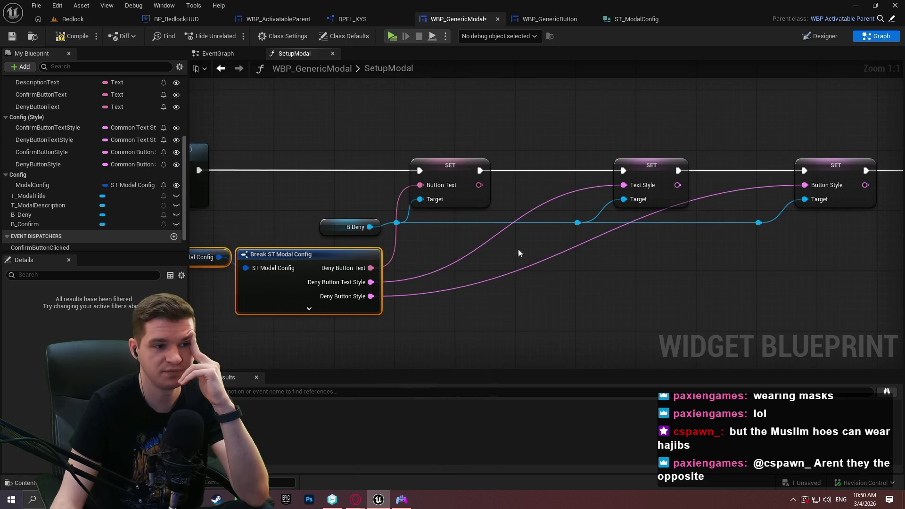
pyautogui.moveTo(793, 240)
pyautogui.mouseDown()
pyautogui.moveTo(397, 220)
pyautogui.moveTo(419, 199)
pyautogui.mouseUp()
pyautogui.press('Delete')
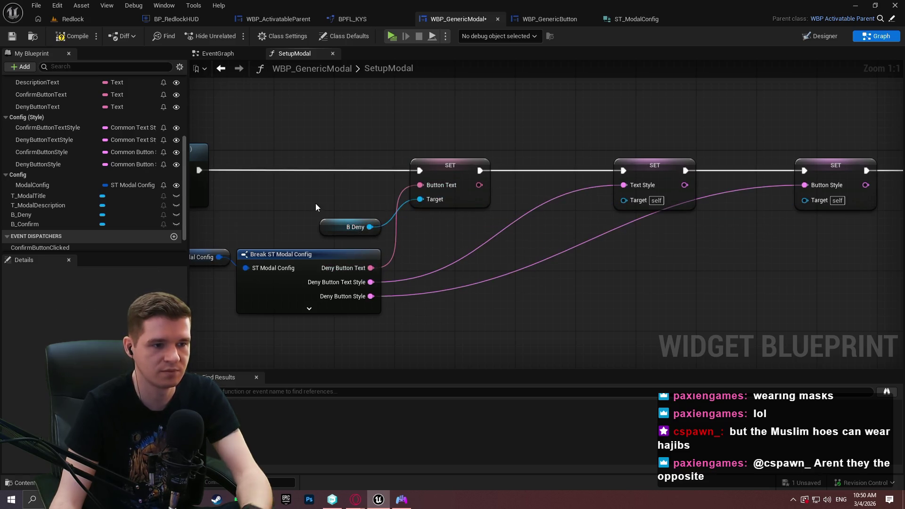
# Step: Give each of the three deny SET nodes its own B Deny getter as Target
pyautogui.click(353, 227)
pyautogui.hotkey('ctrl', 'd')
pyautogui.moveTo(574, 227); pyautogui.dragTo(623, 200)
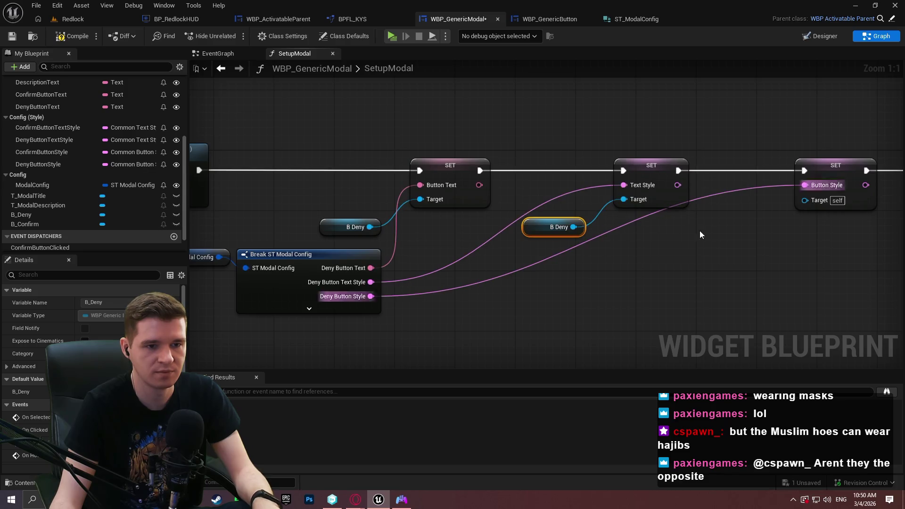
pyautogui.hotkey('ctrl', 'c')
pyautogui.hotkey('ctrl', 'v')
pyautogui.moveTo(739, 234); pyautogui.dragTo(805, 200)
pyautogui.moveTo(750, 236); pyautogui.dragTo(793, 205)
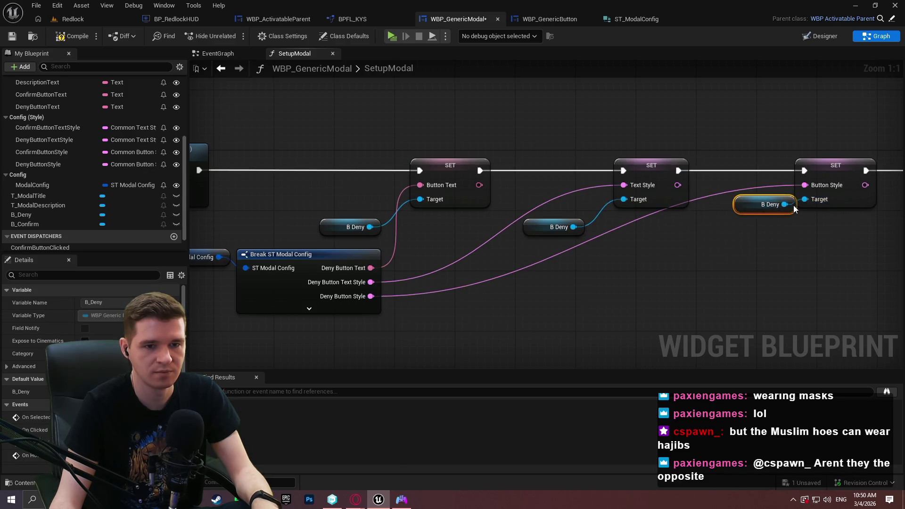
pyautogui.click(793, 220)
pyautogui.moveTo(583, 224); pyautogui.dragTo(601, 203)
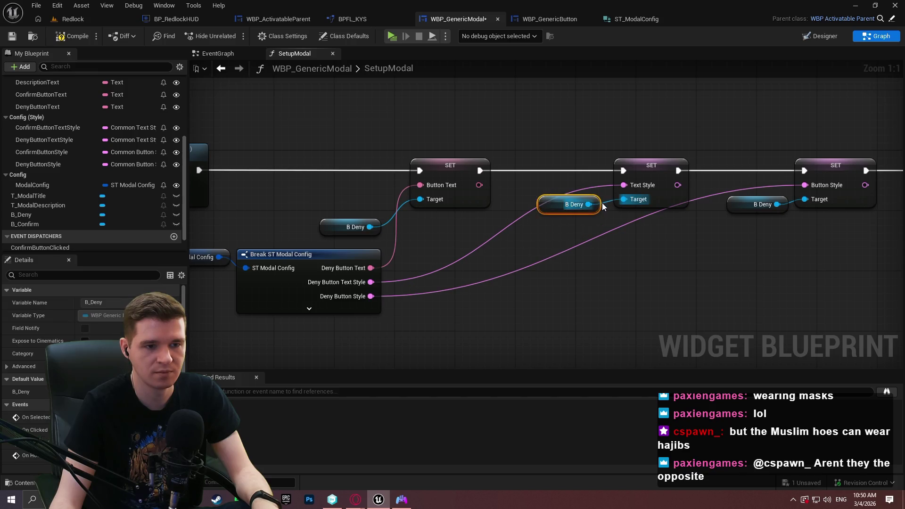
pyautogui.click(541, 225)
pyautogui.moveTo(373, 227)
pyautogui.mouseDown()
pyautogui.moveTo(400, 213)
pyautogui.moveTo(397, 205)
pyautogui.mouseUp()
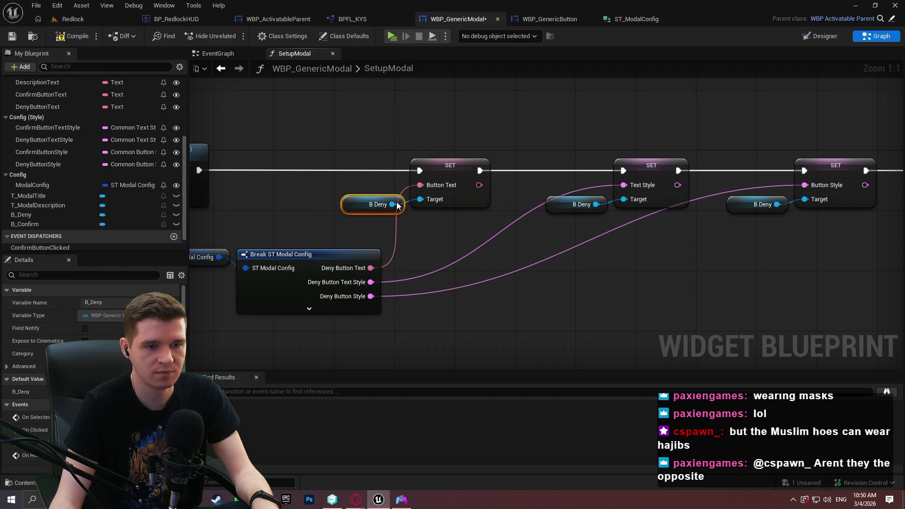
# Step: Reposition the deny Modal Config and Break nodes within the SetupModal graph
pyautogui.click(407, 251)
pyautogui.moveTo(212, 241)
pyautogui.mouseDown()
pyautogui.moveTo(313, 250)
pyautogui.moveTo(327, 80)
pyautogui.moveTo(327, 229)
pyautogui.moveTo(338, 228)
pyautogui.mouseUp()
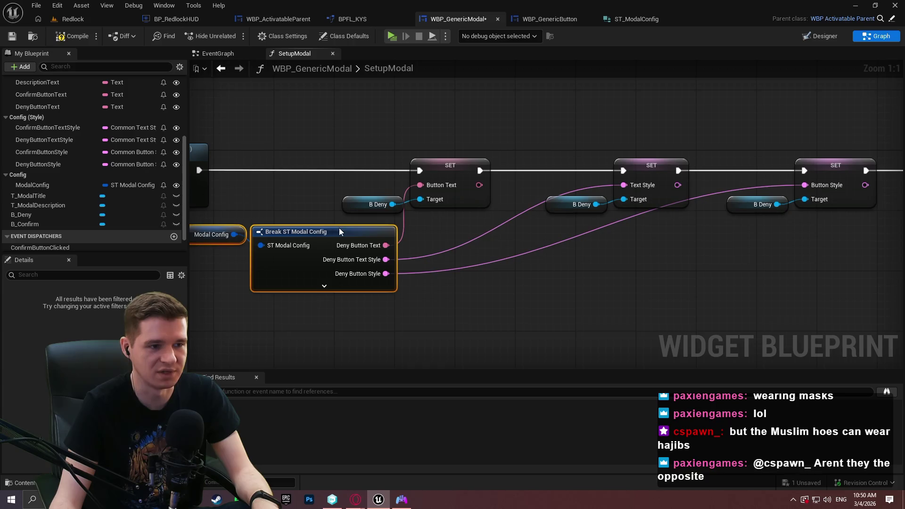
pyautogui.press('Home')
pyautogui.moveTo(283, 129)
pyautogui.mouseDown()
pyautogui.moveTo(762, 239)
pyautogui.moveTo(790, 288)
pyautogui.mouseUp()
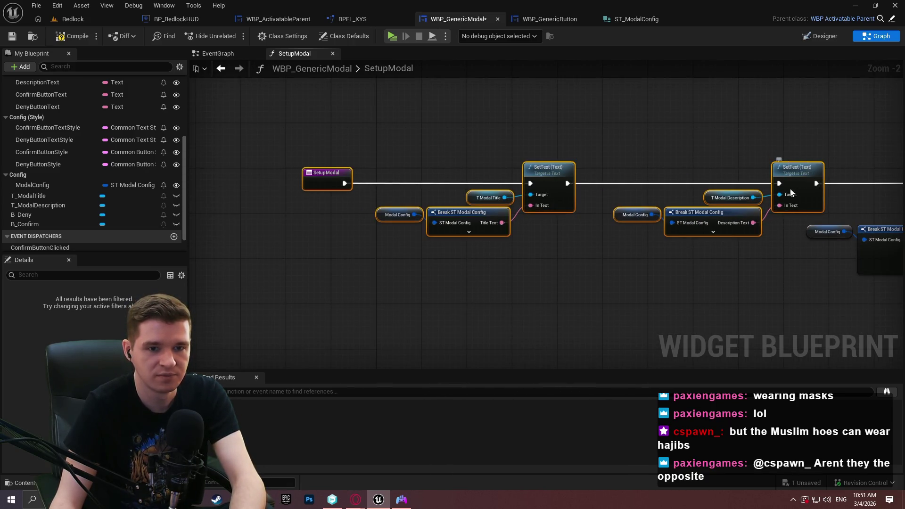
pyautogui.scroll(2, 553, 225)
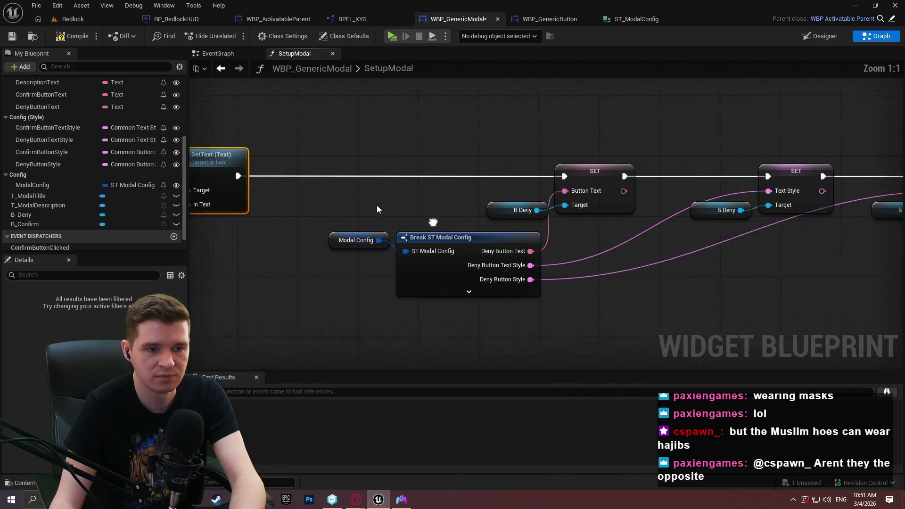
pyautogui.moveTo(307, 202); pyautogui.dragTo(349, 226)
pyautogui.moveTo(410, 232); pyautogui.dragTo(417, 225)
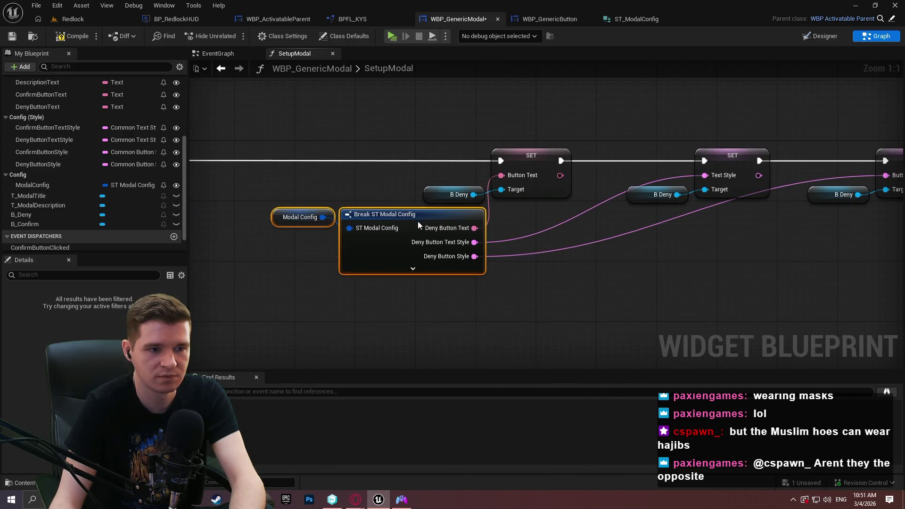
pyautogui.moveTo(480, 299)
pyautogui.mouseDown()
pyautogui.moveTo(274, 201)
pyautogui.moveTo(242, 228)
pyautogui.mouseUp()
pyautogui.moveTo(418, 220)
pyautogui.mouseDown()
pyautogui.moveTo(396, 228)
pyautogui.moveTo(406, 225)
pyautogui.mouseUp()
pyautogui.click(518, 228)
# Step: Add reroute points to straighten the Deny Button Text Style and Button Style wires
pyautogui.moveTo(574, 248)
pyautogui.mouseDown()
pyautogui.moveTo(459, 255)
pyautogui.moveTo(536, 253)
pyautogui.moveTo(539, 265)
pyautogui.mouseUp()
pyautogui.doubleClick(411, 247)
pyautogui.doubleClick(414, 273)
pyautogui.moveTo(414, 274)
pyautogui.mouseDown()
pyautogui.moveTo(541, 290)
pyautogui.moveTo(544, 280)
pyautogui.moveTo(694, 282)
pyautogui.mouseUp()
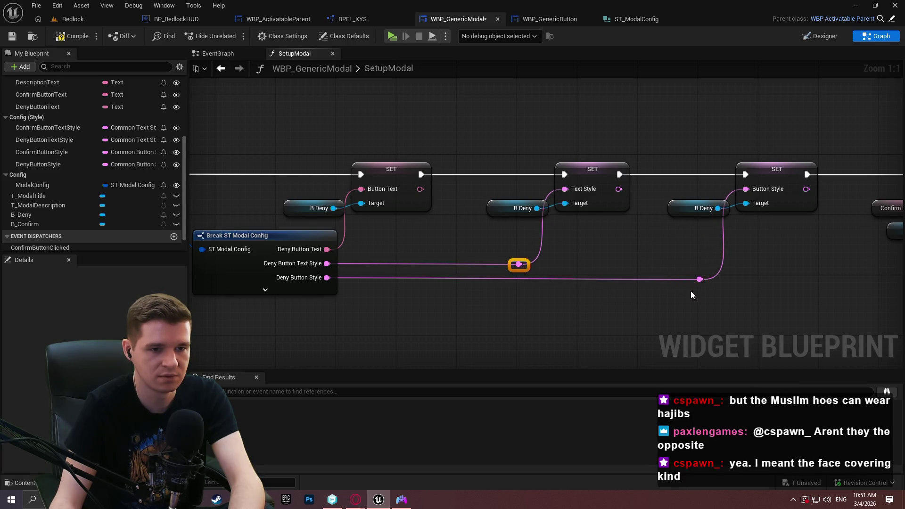
pyautogui.scroll(-2, 720, 309)
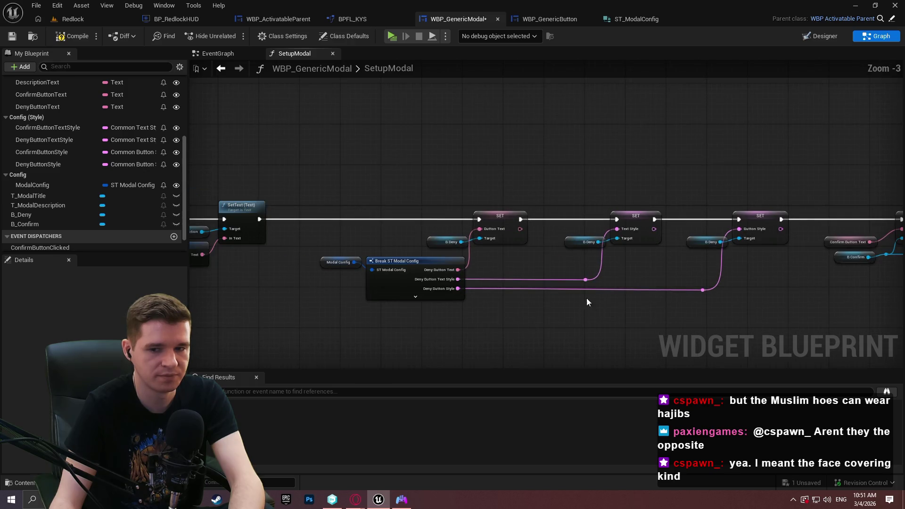
pyautogui.scroll(2, 524, 266)
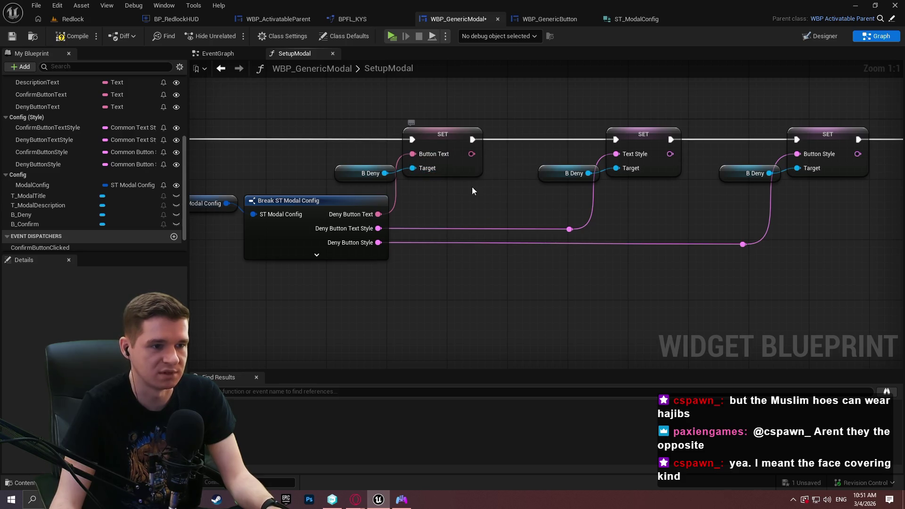
# Step: Copy the Modal Config and Break nodes under the confirm setters, exposing confirm fields including Confirm Button Style
pyautogui.moveTo(210, 182)
pyautogui.mouseDown()
pyautogui.moveTo(313, 168)
pyautogui.moveTo(427, 271)
pyautogui.mouseUp()
pyautogui.moveTo(530, 289); pyautogui.dragTo(517, 251)
pyautogui.moveTo(287, 286)
pyautogui.mouseDown()
pyautogui.moveTo(290, 238)
pyautogui.moveTo(517, 227)
pyautogui.mouseUp()
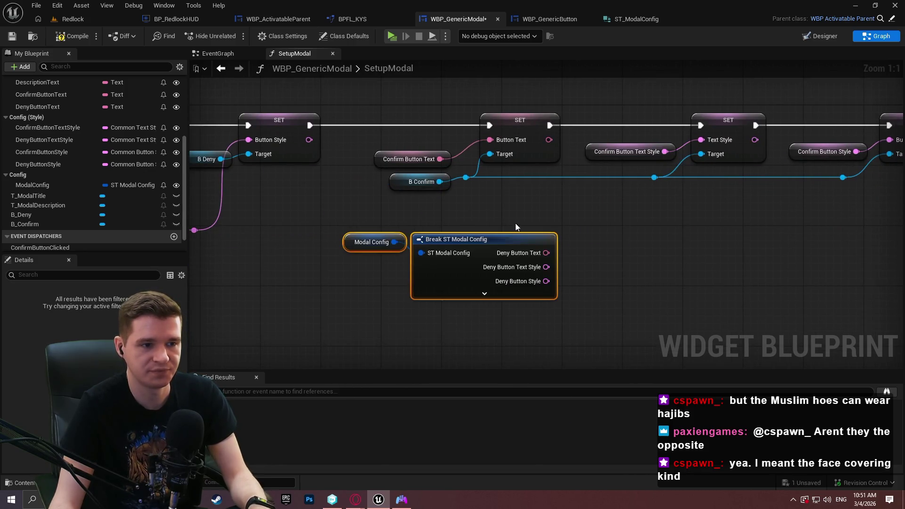
pyautogui.click(461, 268)
pyautogui.click(88, 367)
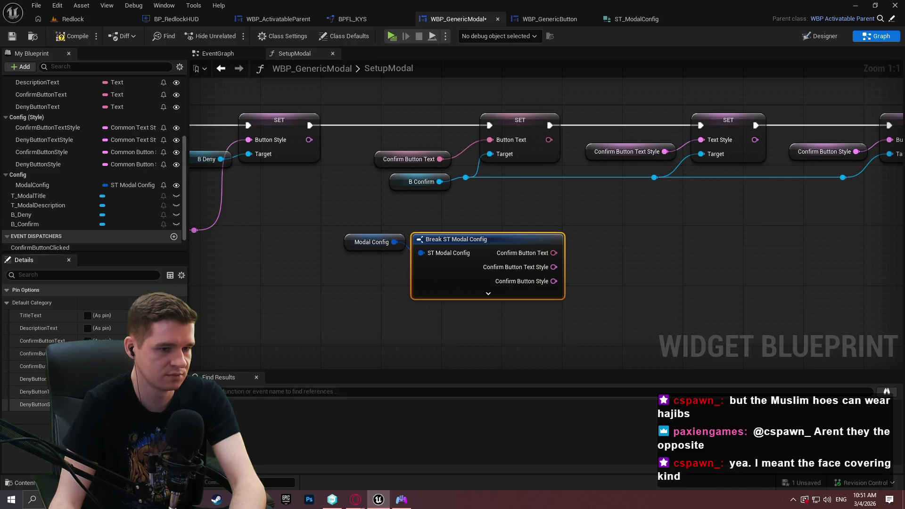
pyautogui.click(585, 285)
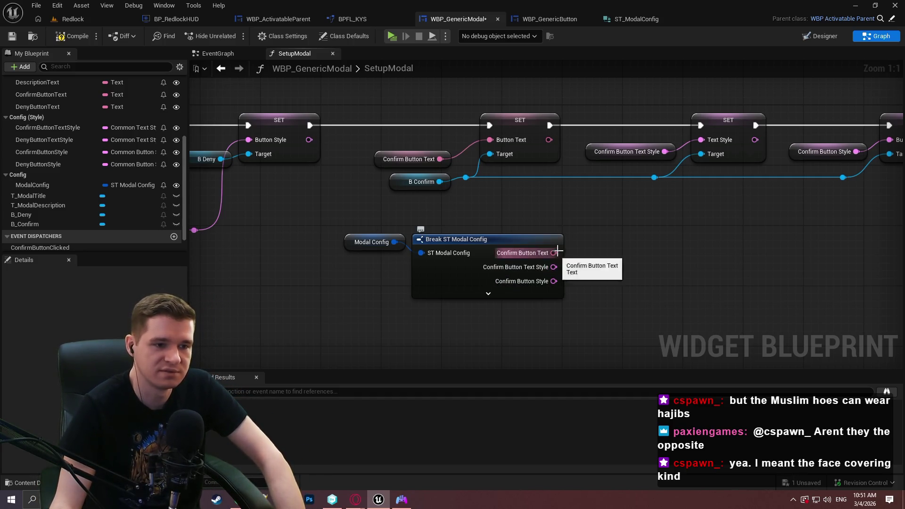
# Step: Feed Confirm Button Text and Confirm Button Style into their setters, deleting old reroutes and style getters
pyautogui.moveTo(854, 196)
pyautogui.mouseDown()
pyautogui.moveTo(650, 173)
pyautogui.moveTo(461, 173)
pyautogui.mouseUp()
pyautogui.press('Delete')
pyautogui.moveTo(618, 166); pyautogui.dragTo(603, 167)
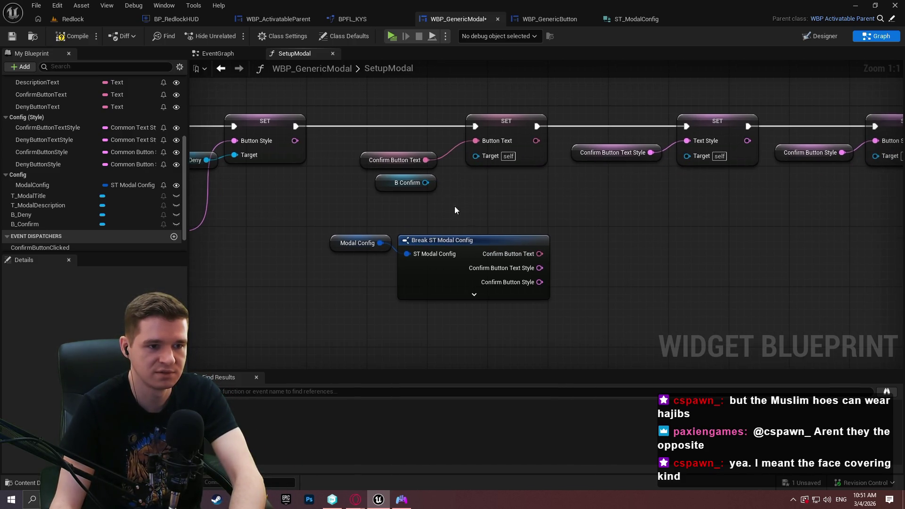
pyautogui.moveTo(534, 256)
pyautogui.mouseDown()
pyautogui.moveTo(476, 141)
pyautogui.moveTo(608, 210)
pyautogui.moveTo(687, 141)
pyautogui.mouseUp()
pyautogui.moveTo(539, 282)
pyautogui.mouseDown()
pyautogui.moveTo(828, 145)
pyautogui.moveTo(816, 140)
pyautogui.mouseUp()
pyautogui.click(755, 152)
pyautogui.press('Delete')
pyautogui.click(553, 152)
pyautogui.press('Delete')
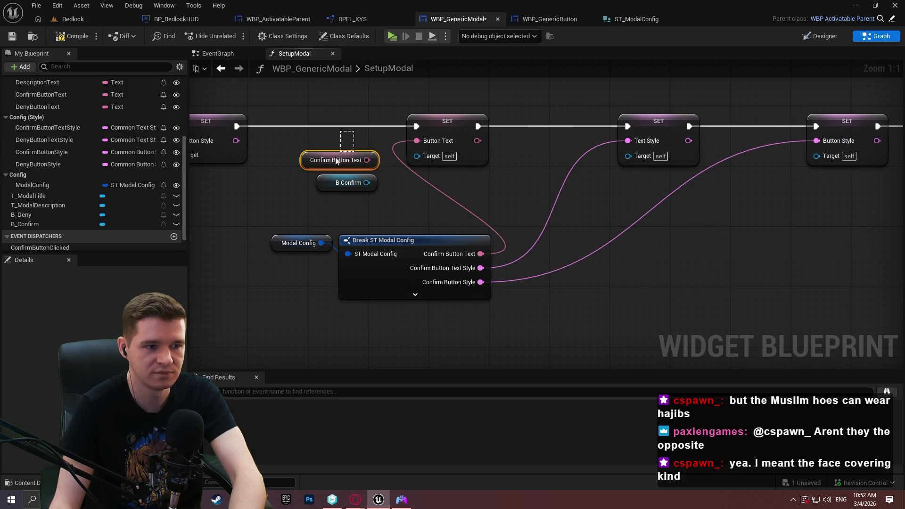
pyautogui.press('Delete')
# Step: Connect B Confirm references to the Target of the button text, text style and button style setters
pyautogui.moveTo(367, 183); pyautogui.dragTo(417, 156)
pyautogui.click(347, 183)
pyautogui.hotkey('ctrl', 'c')
pyautogui.hotkey('ctrl', 'v')
pyautogui.moveTo(603, 153)
pyautogui.mouseDown()
pyautogui.moveTo(565, 160)
pyautogui.moveTo(587, 171)
pyautogui.moveTo(627, 155)
pyautogui.mouseUp()
pyautogui.hotkey('ctrl', 'v')
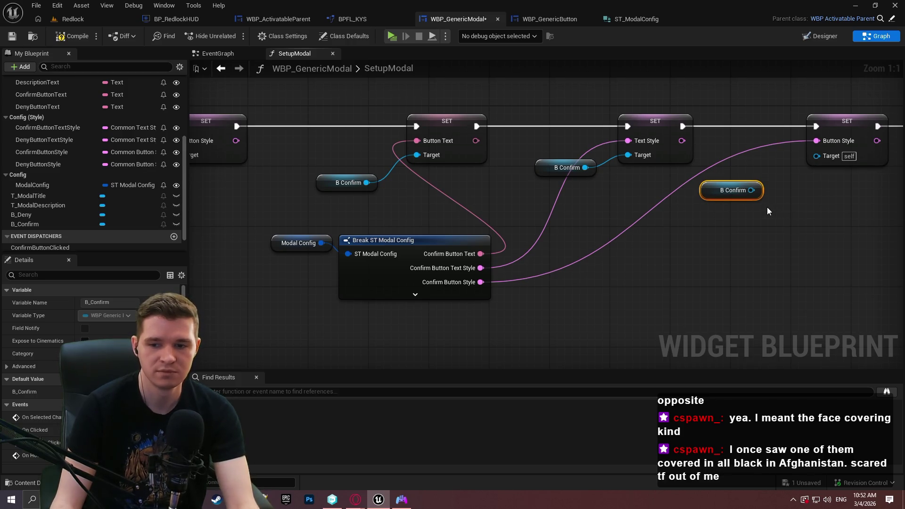
pyautogui.moveTo(751, 190)
pyautogui.mouseDown()
pyautogui.moveTo(796, 177)
pyautogui.moveTo(816, 155)
pyautogui.mouseUp()
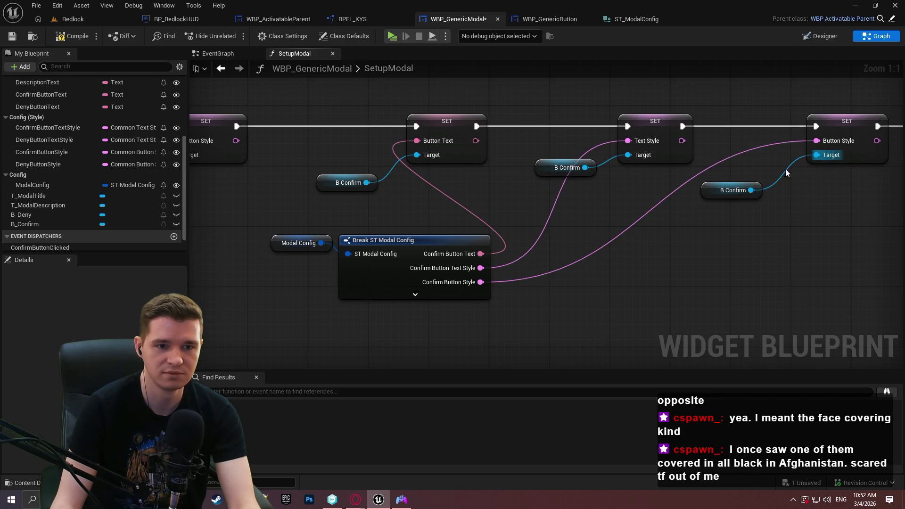
pyautogui.moveTo(756, 190); pyautogui.dragTo(794, 160)
pyautogui.moveTo(593, 170); pyautogui.dragTo(608, 162)
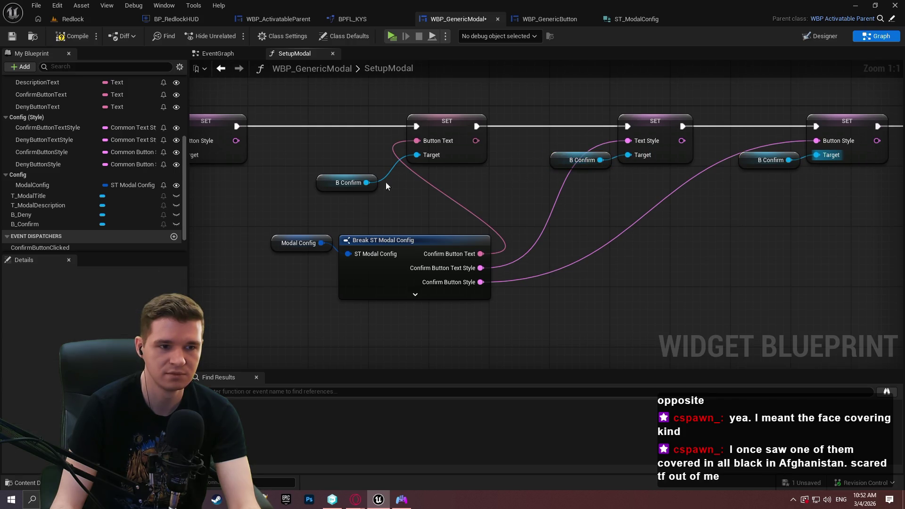
pyautogui.moveTo(376, 181); pyautogui.dragTo(399, 158)
# Step: Move the setter chain right and place the config break beside the setters
pyautogui.click(455, 192)
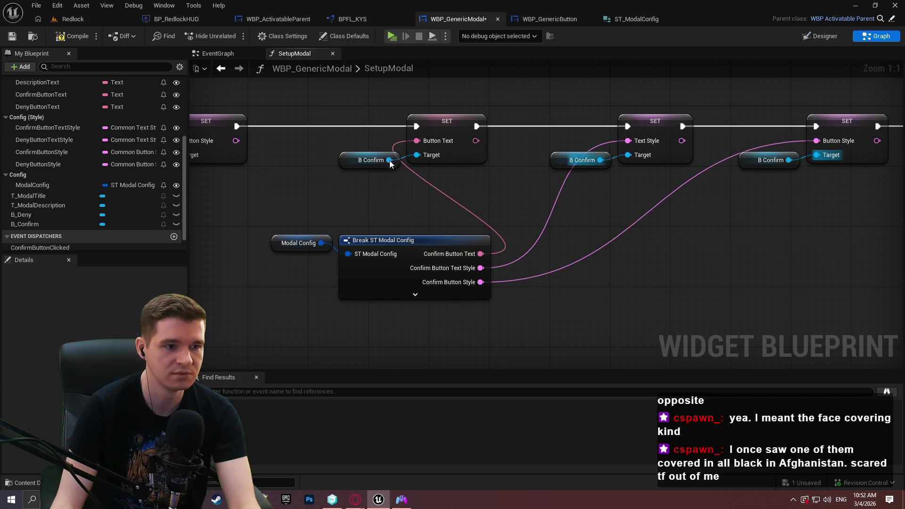
pyautogui.moveTo(672, 208); pyautogui.dragTo(628, 202)
pyautogui.scroll(-2, 473, 227)
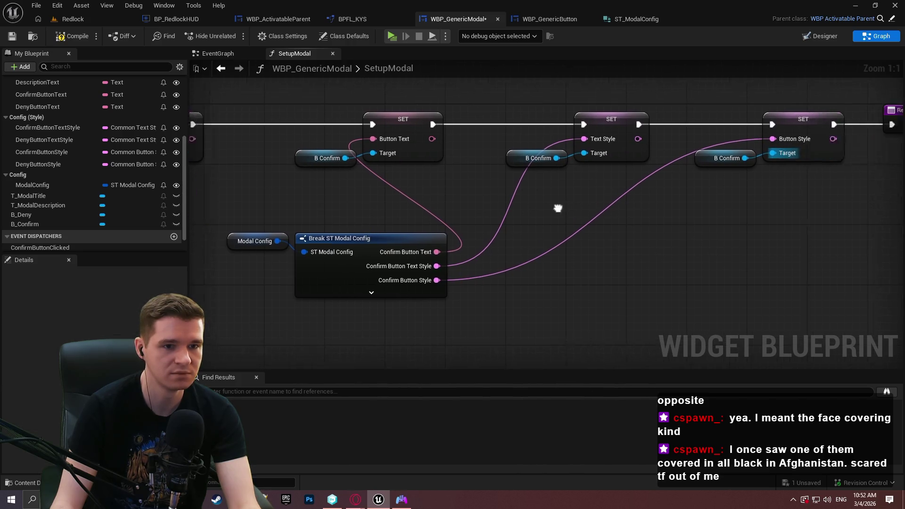
pyautogui.moveTo(851, 188)
pyautogui.mouseDown()
pyautogui.moveTo(485, 134)
pyautogui.moveTo(372, 141)
pyautogui.mouseUp()
pyautogui.moveTo(452, 134); pyautogui.dragTo(652, 134)
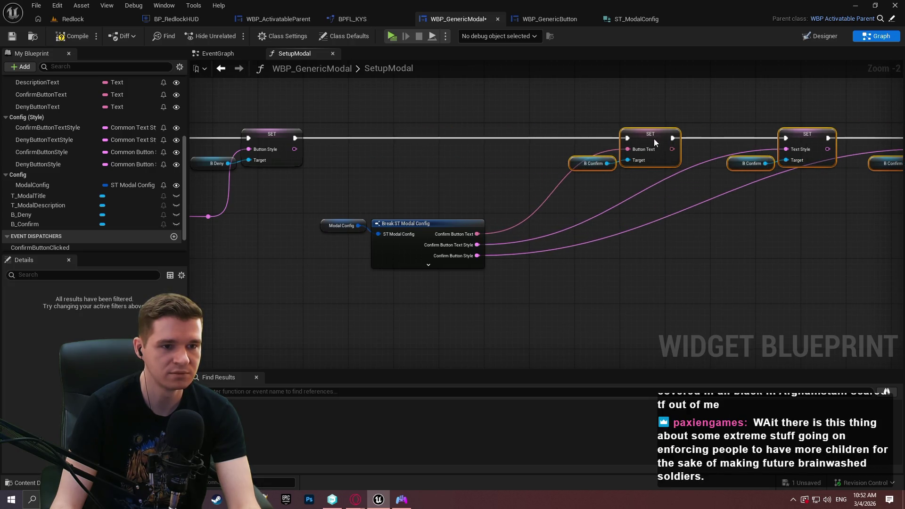
pyautogui.moveTo(515, 285); pyautogui.dragTo(363, 215)
pyautogui.moveTo(423, 225)
pyautogui.mouseDown()
pyautogui.moveTo(542, 186)
pyautogui.moveTo(561, 170)
pyautogui.mouseUp()
pyautogui.moveTo(663, 210)
pyautogui.mouseDown()
pyautogui.moveTo(891, 207)
pyautogui.moveTo(367, 198)
pyautogui.moveTo(488, 198)
pyautogui.mouseUp()
pyautogui.scroll(2, 490, 195)
pyautogui.click(456, 185)
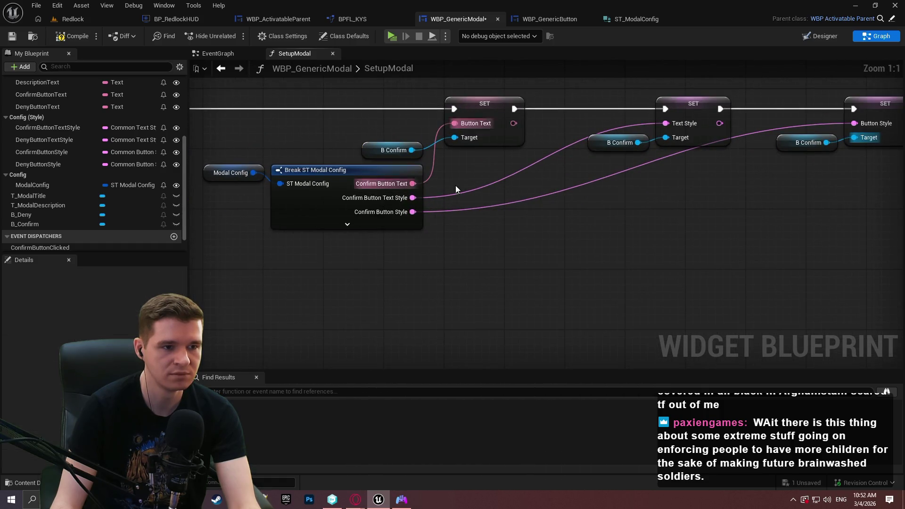
# Step: Route the text style and button style wires through reroute points and save the blueprint
pyautogui.doubleClick(485, 188)
pyautogui.moveTo(485, 188); pyautogui.dragTo(633, 199)
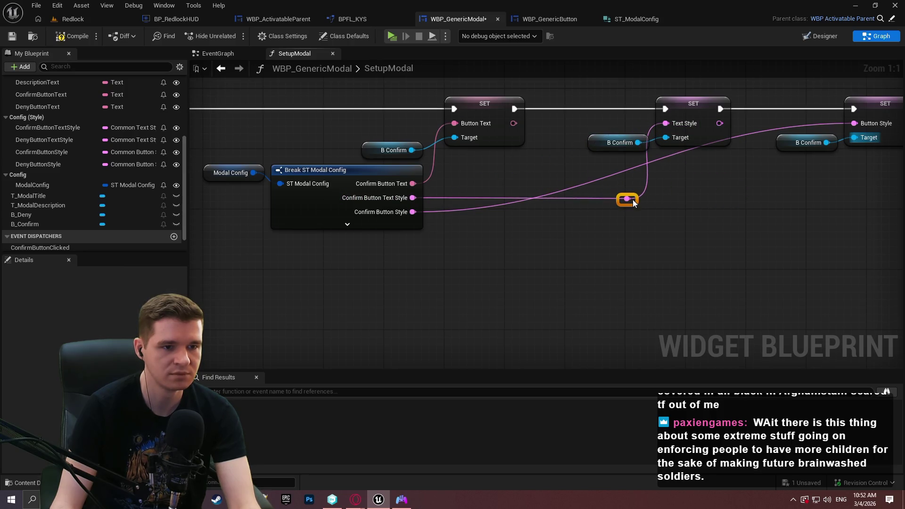
pyautogui.click(513, 203)
pyautogui.doubleClick(513, 203)
pyautogui.moveTo(513, 203); pyautogui.dragTo(635, 220)
pyautogui.moveTo(759, 220)
pyautogui.mouseDown()
pyautogui.moveTo(821, 214)
pyautogui.moveTo(800, 217)
pyautogui.mouseUp()
pyautogui.moveTo(636, 201); pyautogui.dragTo(615, 202)
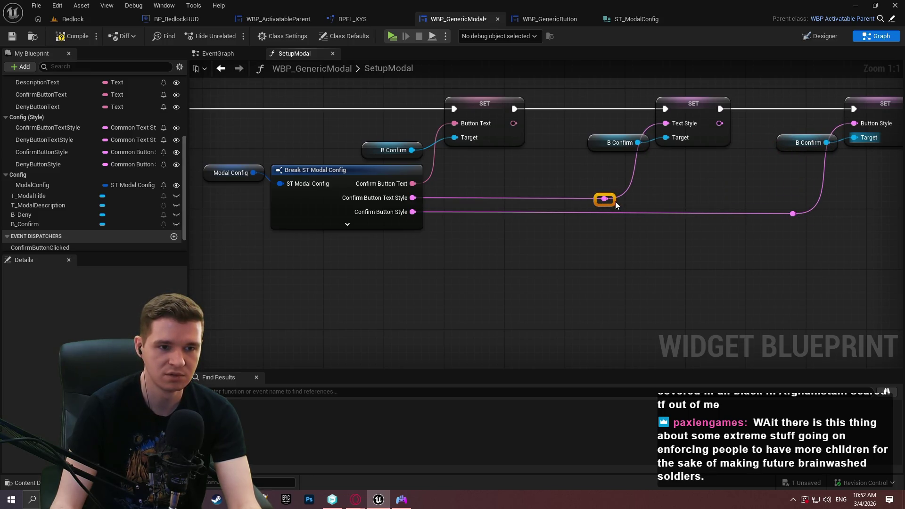
pyautogui.click(638, 213)
pyautogui.click(11, 36)
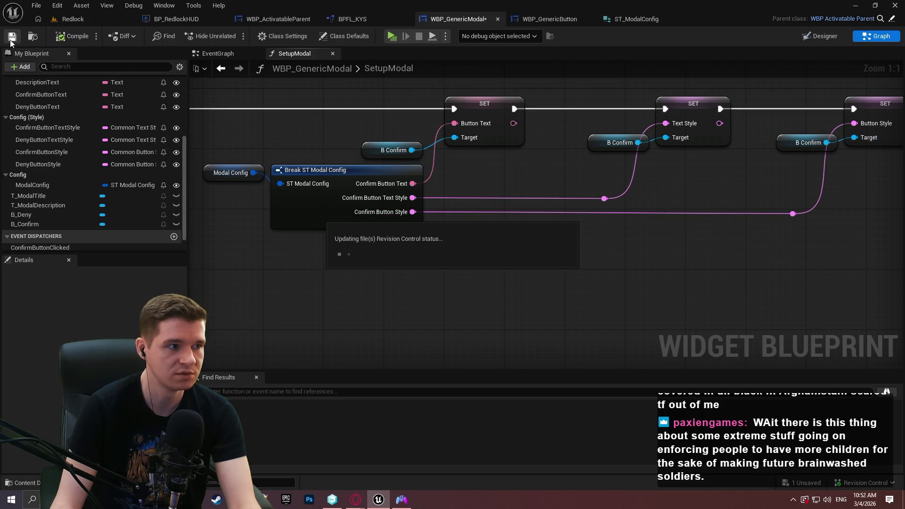
# Step: Scroll to the SetupModal entry and check the File menu's save options without choosing one
pyautogui.scroll(-3, 445, 238)
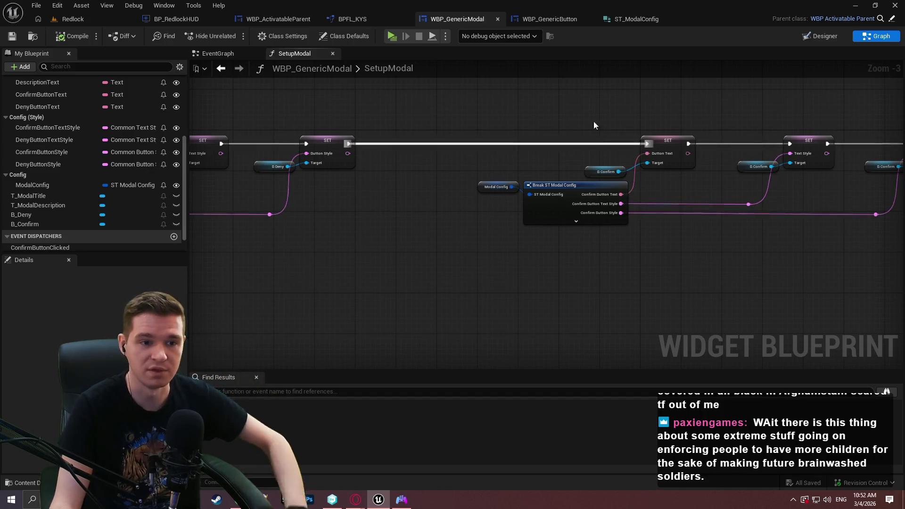
pyautogui.moveTo(585, 85)
pyautogui.mouseDown()
pyautogui.moveTo(896, 85)
pyautogui.moveTo(455, 141)
pyautogui.moveTo(227, 120)
pyautogui.mouseUp()
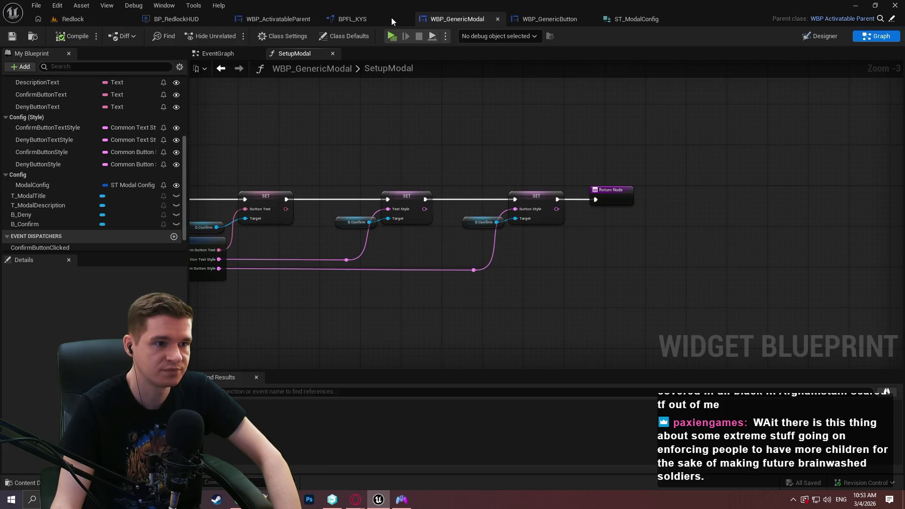
pyautogui.click(36, 5)
pyautogui.click(60, 74)
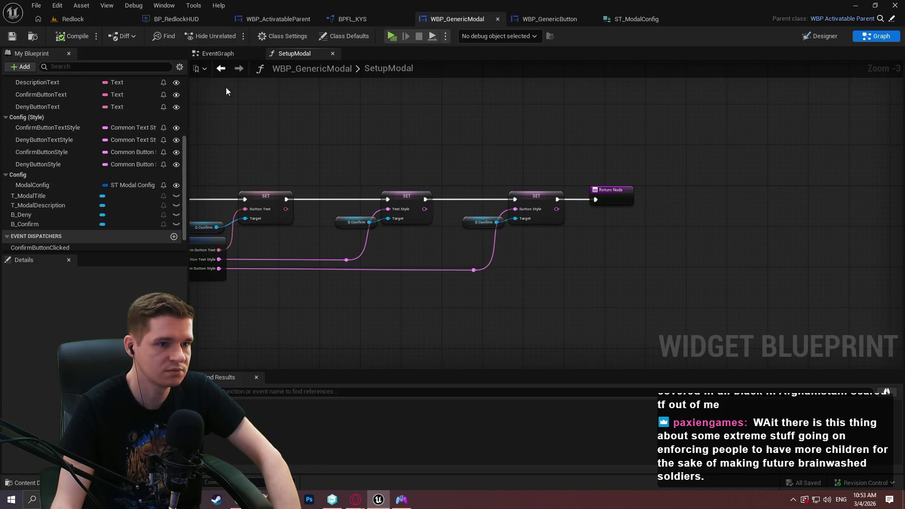
# Step: Look over the WBP_GenericButton event graph nodes
pyautogui.click(578, 18)
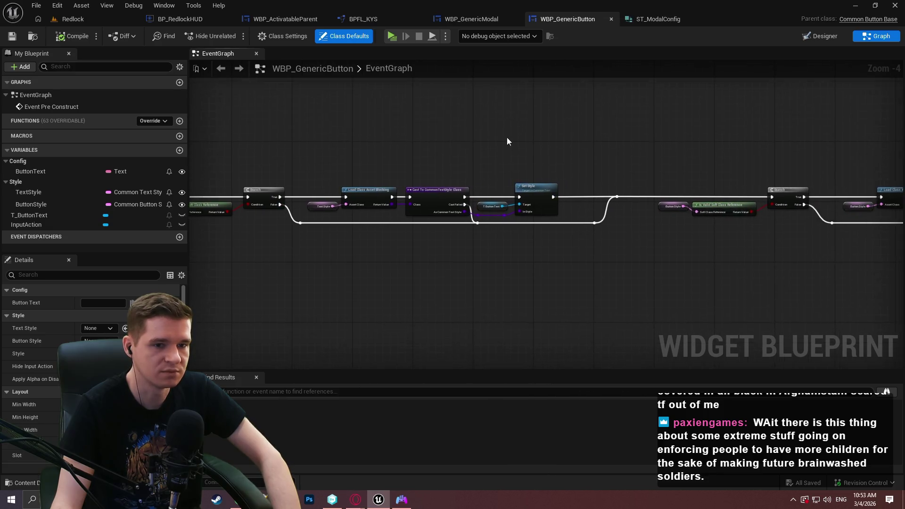
pyautogui.scroll(-3, 507, 138)
pyautogui.moveTo(808, 203)
pyautogui.mouseDown()
pyautogui.moveTo(203, 116)
pyautogui.moveTo(357, 100)
pyautogui.moveTo(355, 113)
pyautogui.mouseUp()
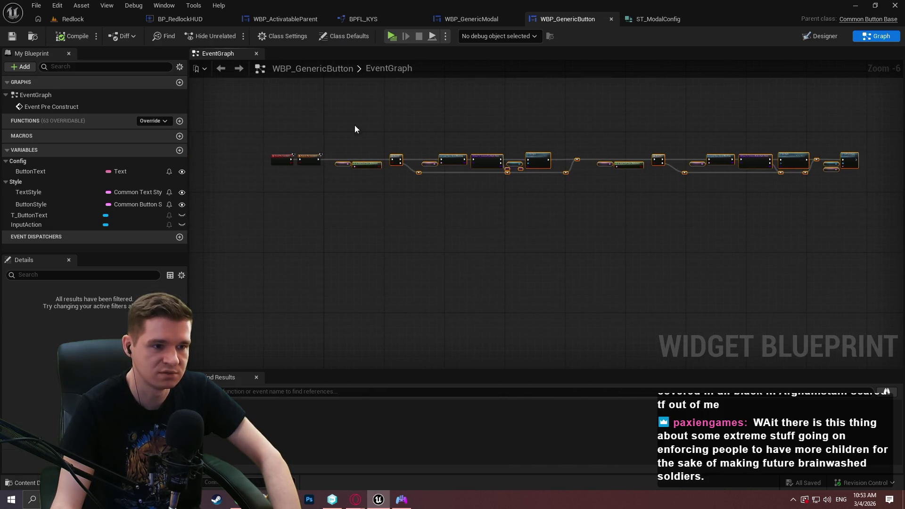
pyautogui.scroll(3, 354, 125)
pyautogui.click(575, 136)
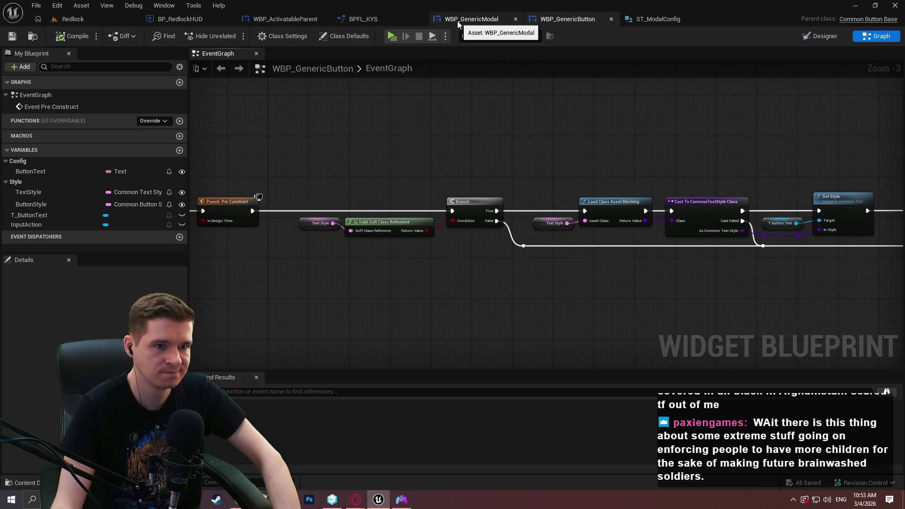
pyautogui.moveTo(670, 154)
pyautogui.mouseDown()
pyautogui.moveTo(482, 155)
pyautogui.moveTo(899, 151)
pyautogui.mouseUp()
# Step: Review the SetupModal graph, then move through the open blueprints to BP_RedlockHUD's event binding nodes
pyautogui.click(498, 20)
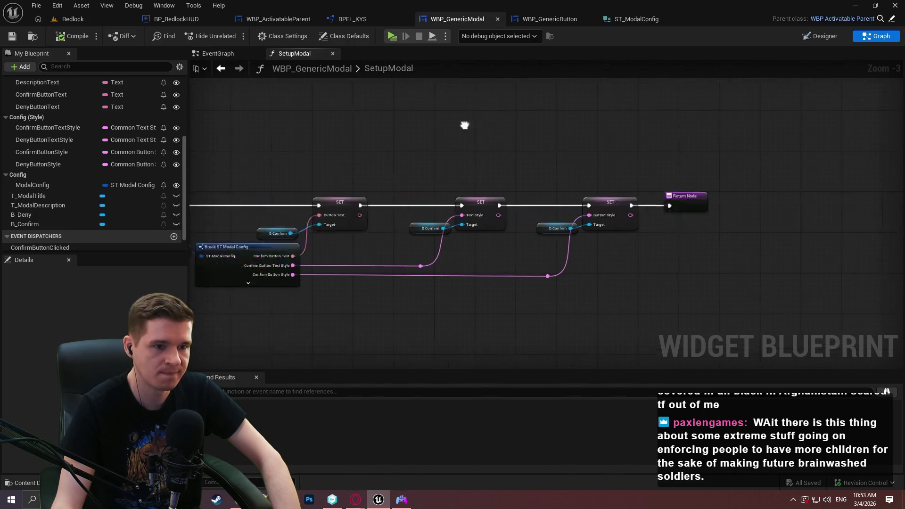
pyautogui.scroll(-3, 465, 126)
pyautogui.moveTo(626, 117); pyautogui.dragTo(673, 150)
pyautogui.scroll(3, 532, 159)
pyautogui.click(355, 19)
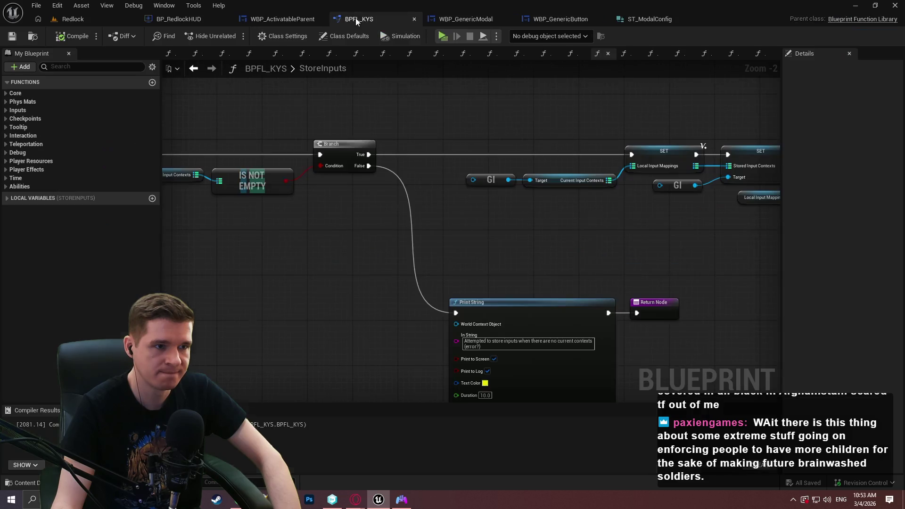
pyautogui.click(280, 18)
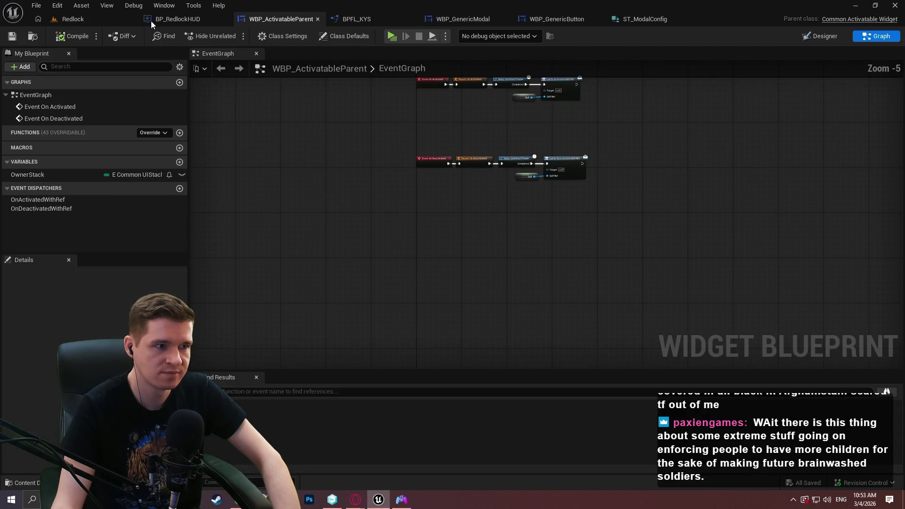
pyautogui.click(179, 18)
pyautogui.moveTo(480, 354); pyautogui.dragTo(466, 227)
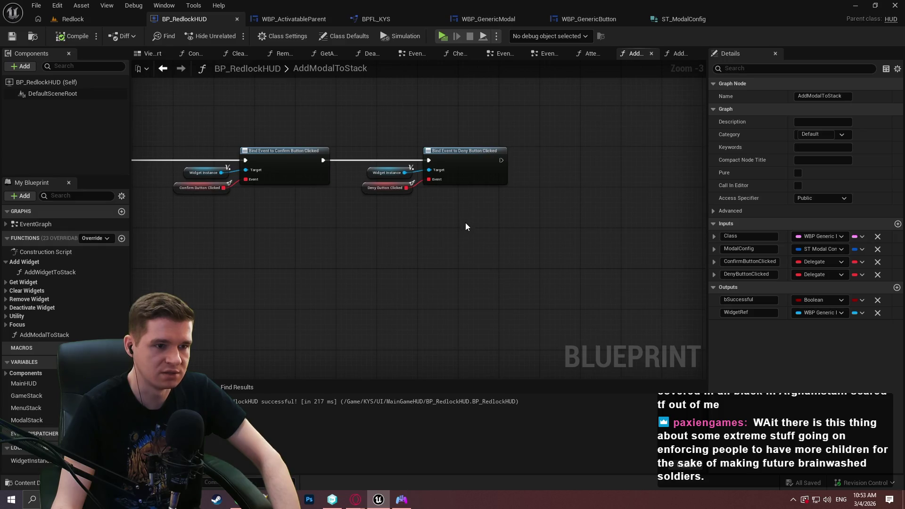
# Step: Add a WidgetInstance getter to the HUD graph and call Setup Modal on it
pyautogui.click(490, 18)
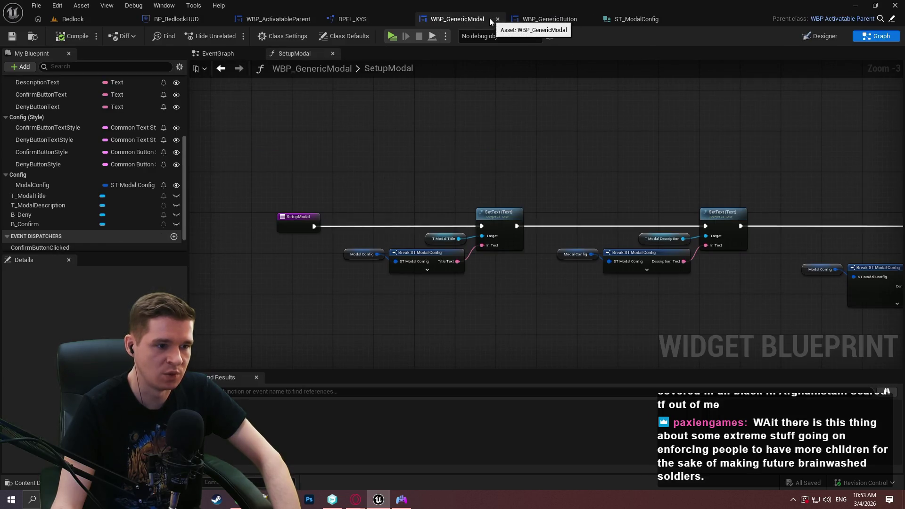
pyautogui.click(187, 21)
pyautogui.rightClick(491, 258)
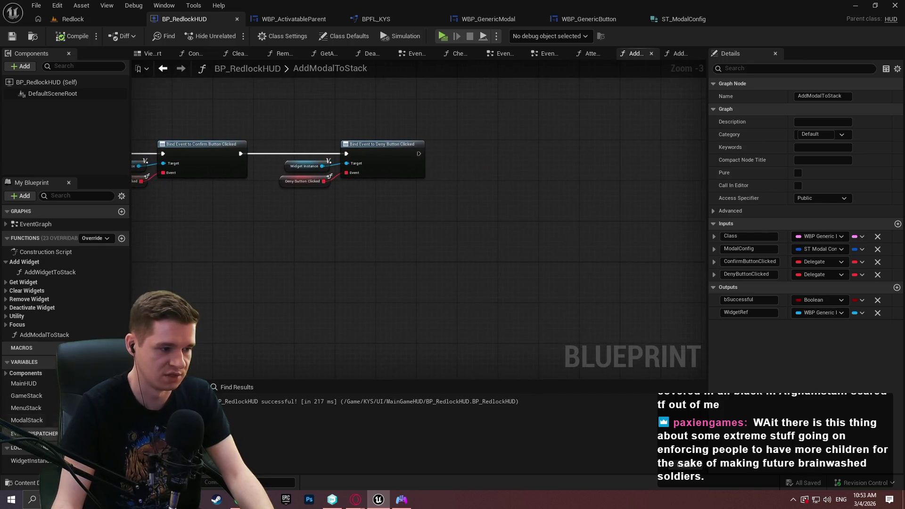
pyautogui.moveTo(348, 287); pyautogui.dragTo(431, 231)
pyautogui.click(389, 260)
pyautogui.write('setup')
pyautogui.press('Return')
# Step: Run Setup Modal after the Deny binding with Widget Instance as target, then search 'bind event to ac'
pyautogui.moveTo(433, 244)
pyautogui.mouseDown()
pyautogui.moveTo(417, 149)
pyautogui.moveTo(417, 157)
pyautogui.mouseUp()
pyautogui.moveTo(469, 231)
pyautogui.mouseDown()
pyautogui.moveTo(596, 147)
pyautogui.moveTo(575, 146)
pyautogui.moveTo(581, 141)
pyautogui.mouseUp()
pyautogui.click(387, 225)
pyautogui.moveTo(404, 235)
pyautogui.mouseDown()
pyautogui.moveTo(537, 149)
pyautogui.moveTo(536, 168)
pyautogui.mouseUp()
pyautogui.click(504, 201)
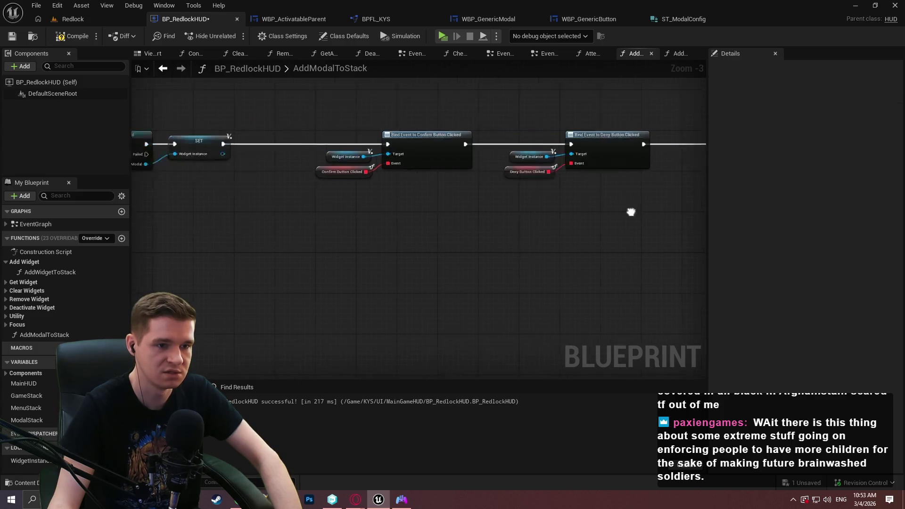
pyautogui.moveTo(542, 227); pyautogui.dragTo(204, 228)
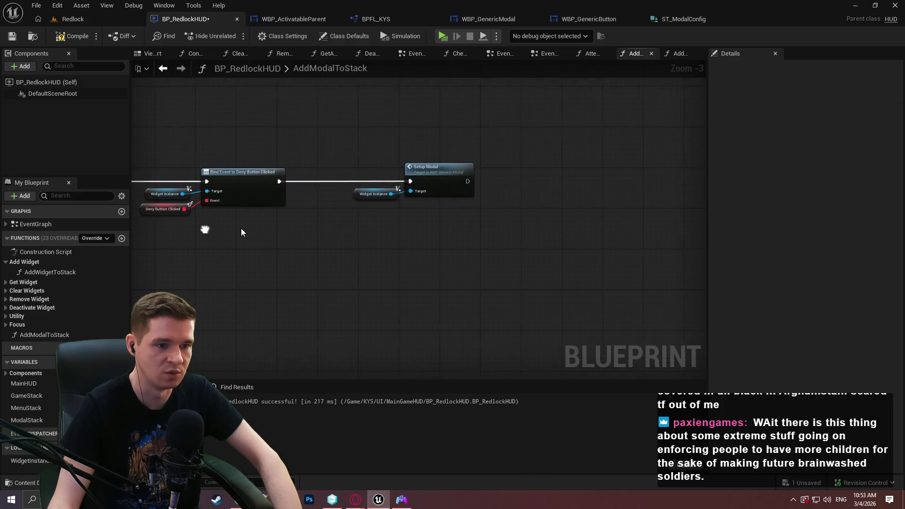
pyautogui.scroll(1, 410, 201)
pyautogui.moveTo(407, 190); pyautogui.dragTo(430, 271)
pyautogui.write('bind event')
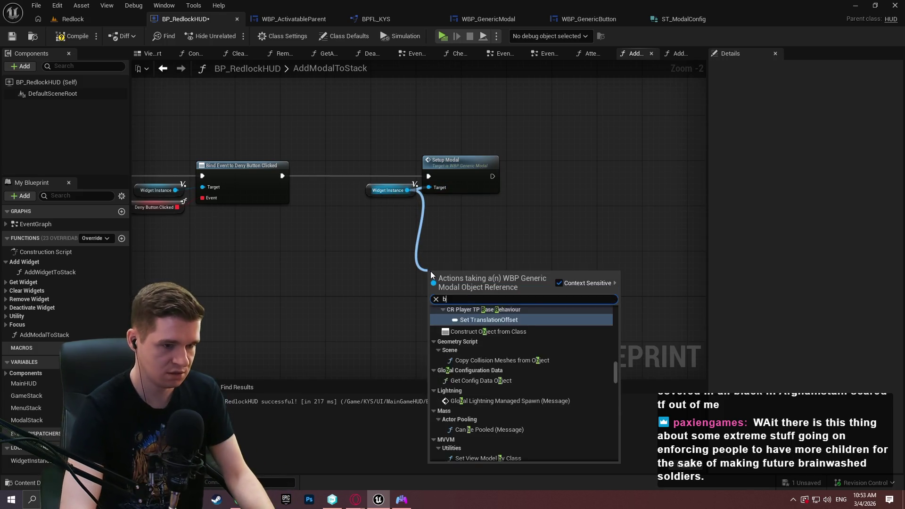